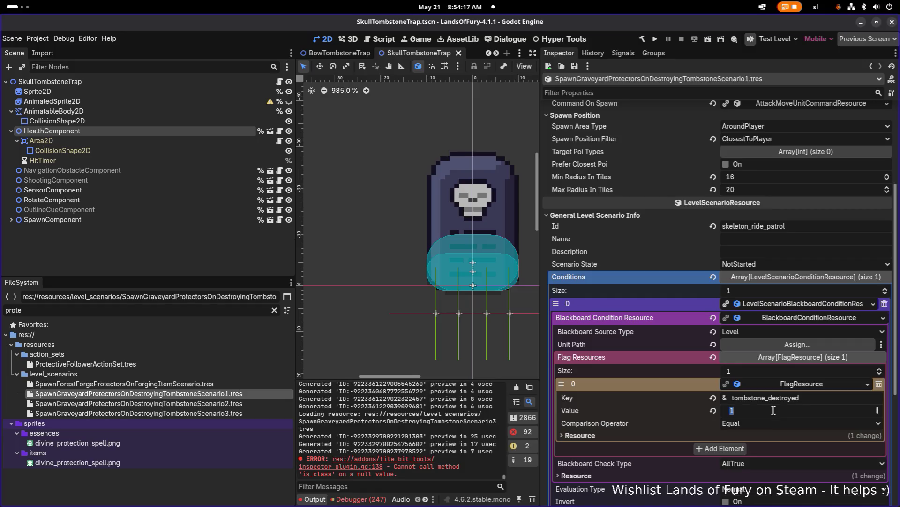
Inspect the second tombstone scenario's first condition and its flag value
{"action": "left_click", "coordinate": [261, 404]}
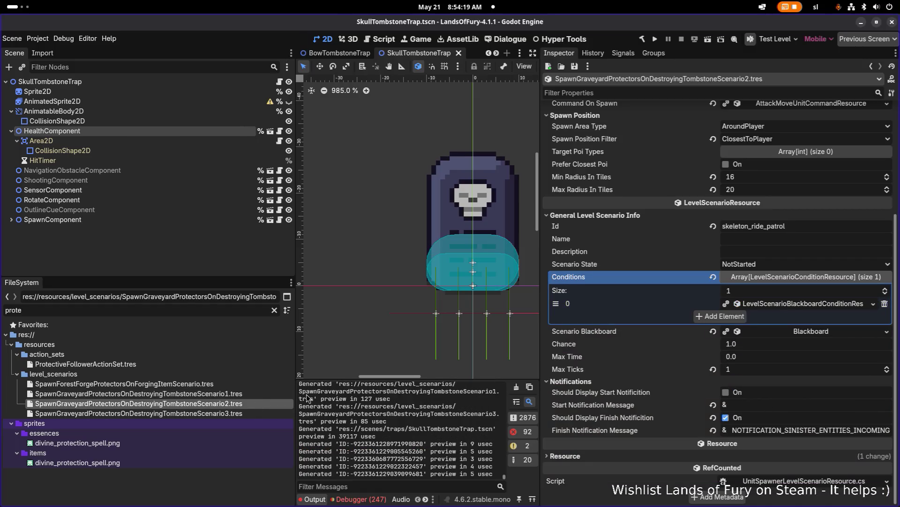
{"action": "left_click", "coordinate": [791, 305]}
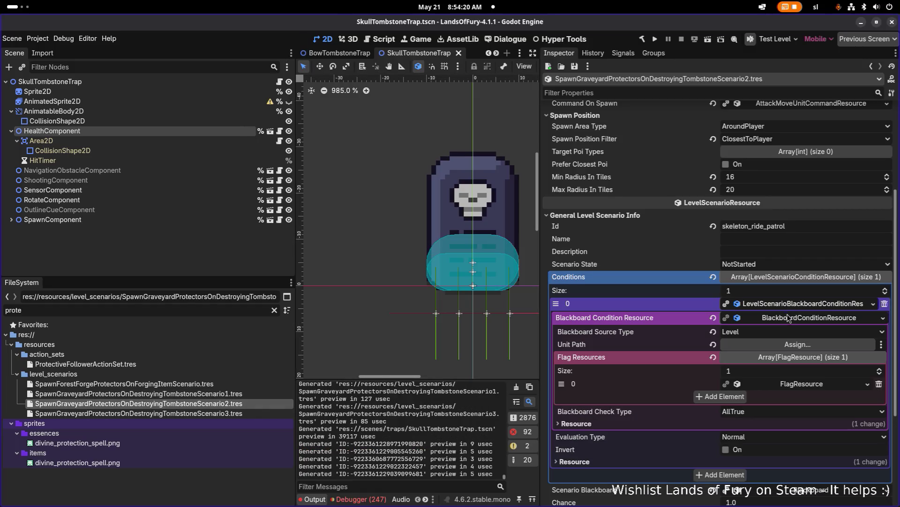
{"action": "left_click", "coordinate": [795, 385]}
{"action": "scroll", "coordinate": [781, 402], "scroll_direction": "down", "scroll_amount": 5}
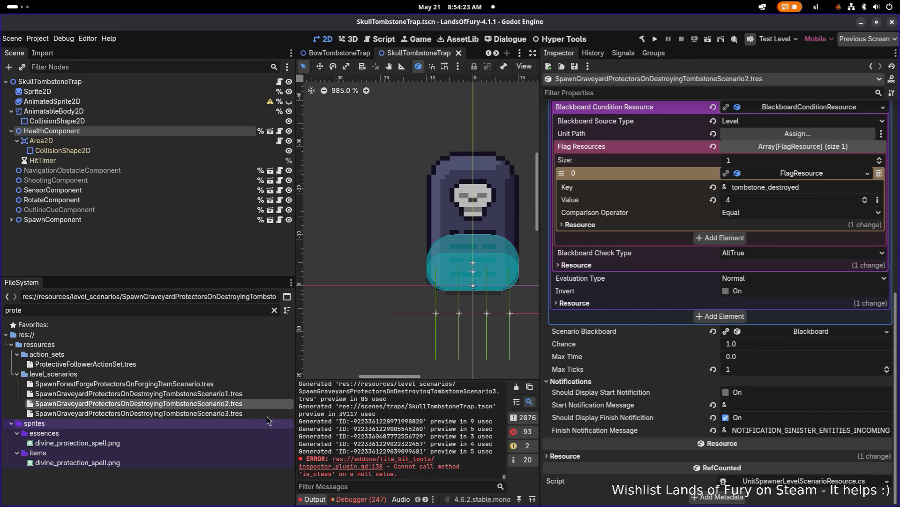
Make Scenario3.tres's condition unique (recursive) so it is no longer shared
{"action": "left_click", "coordinate": [272, 413]}
{"action": "scroll", "coordinate": [792, 372], "scroll_direction": "down", "scroll_amount": 5}
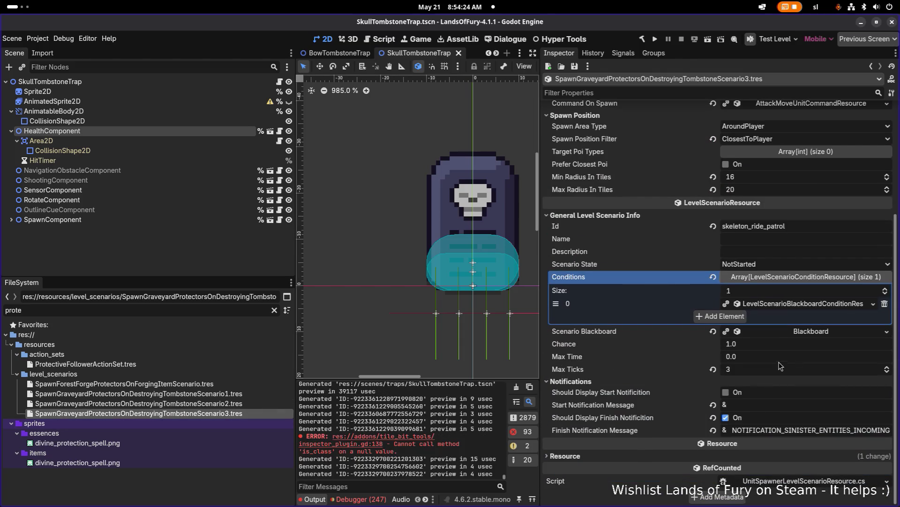
{"action": "right_click", "coordinate": [796, 305]}
{"action": "left_click", "coordinate": [842, 391]}
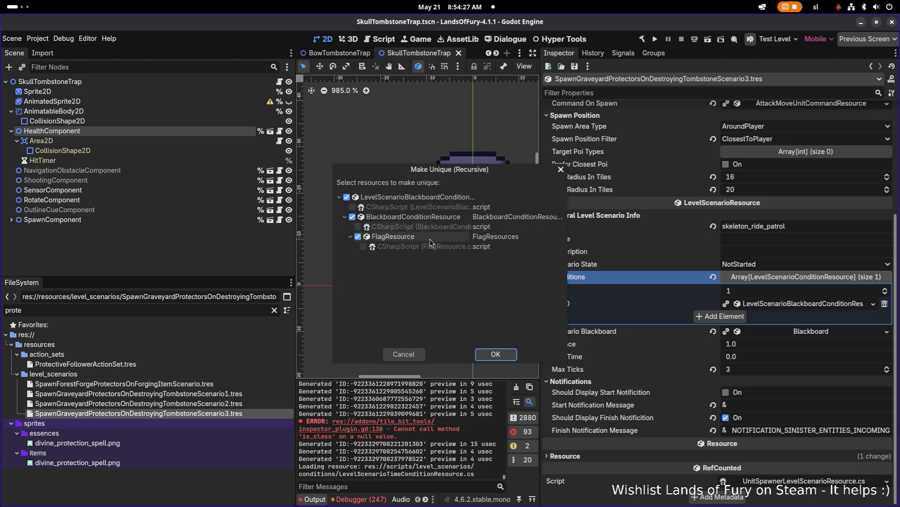
{"action": "left_click", "coordinate": [488, 353]}
Set the unique condition's tombstone_destroyed flag value to 6
{"action": "left_click", "coordinate": [757, 304]}
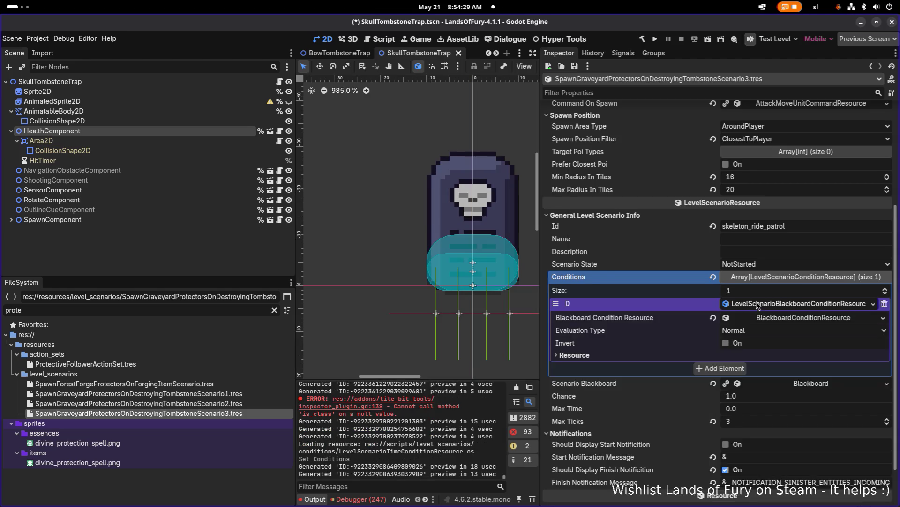
{"action": "left_click", "coordinate": [814, 271]}
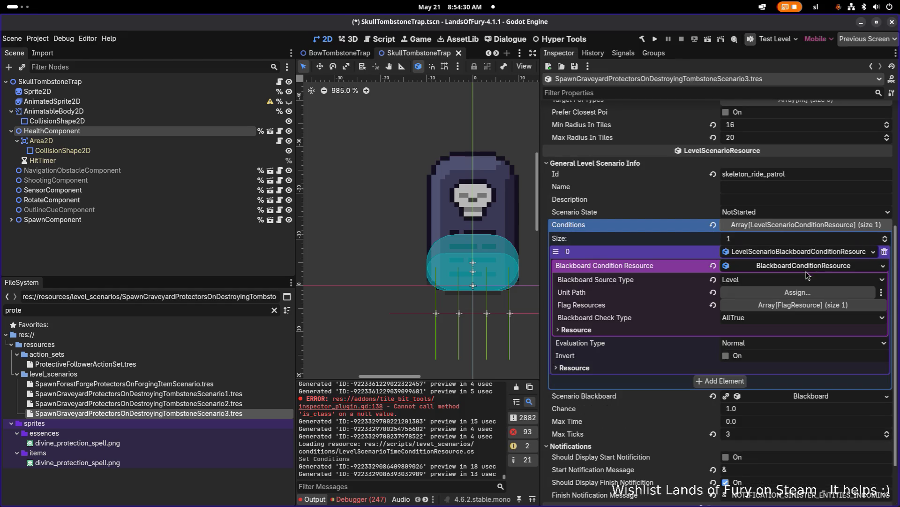
{"action": "left_click", "coordinate": [810, 306]}
{"action": "scroll", "coordinate": [809, 307], "scroll_direction": "down", "scroll_amount": 3}
{"action": "left_click", "coordinate": [811, 232]}
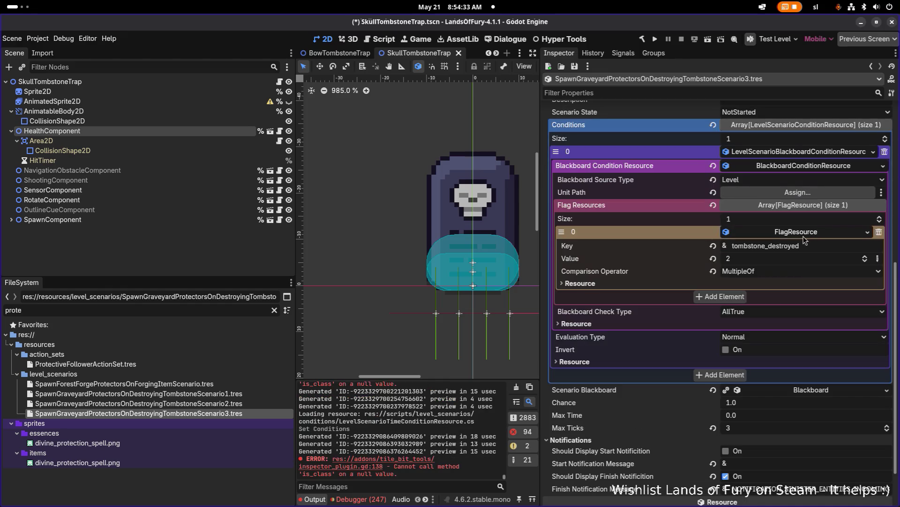
{"action": "left_click", "coordinate": [765, 259]}
{"action": "type", "text": "6"}
{"action": "key", "text": "Return"}
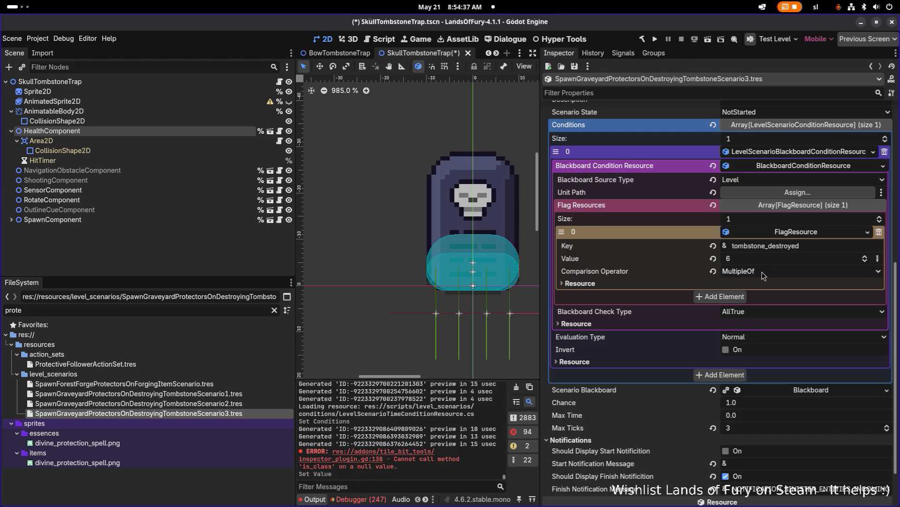
Set the comparison operator to Equal and Max Ticks to 1, then save the scene
{"action": "left_click", "coordinate": [766, 271]}
{"action": "left_click", "coordinate": [785, 306]}
{"action": "left_click", "coordinate": [761, 433]}
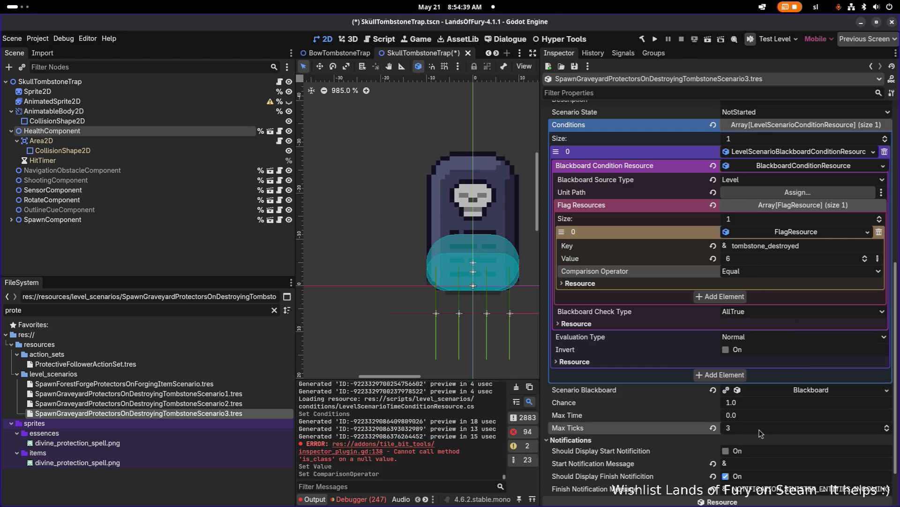
{"action": "type", "text": "1"}
{"action": "key", "text": "Return"}
{"action": "key", "text": "ctrl+s"}
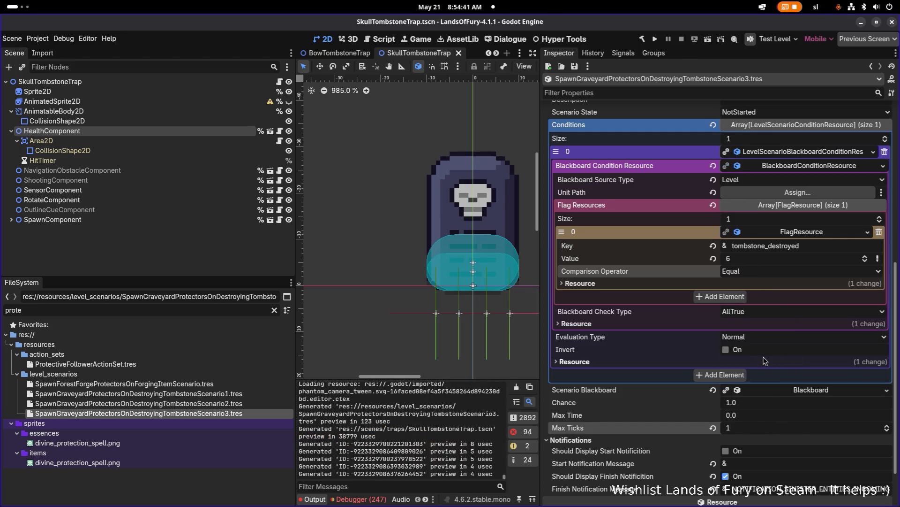
{"action": "scroll", "coordinate": [764, 359], "scroll_direction": "up", "scroll_amount": 5}
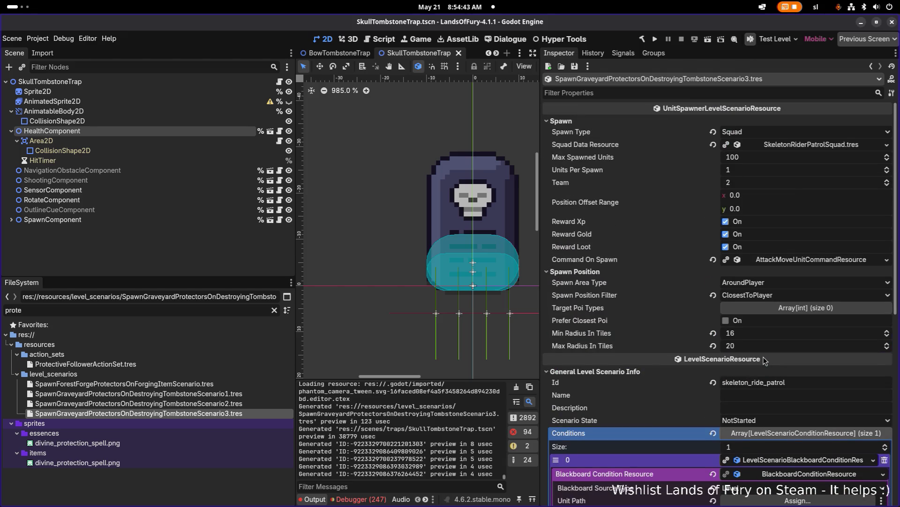
{"action": "scroll", "coordinate": [764, 356], "scroll_direction": "down", "scroll_amount": 9}
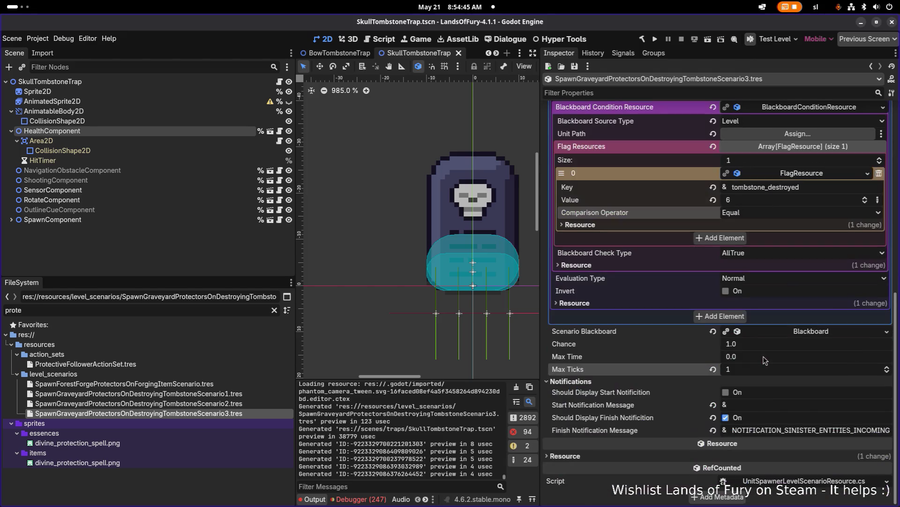
{"action": "scroll", "coordinate": [765, 360], "scroll_direction": "up", "scroll_amount": 2}
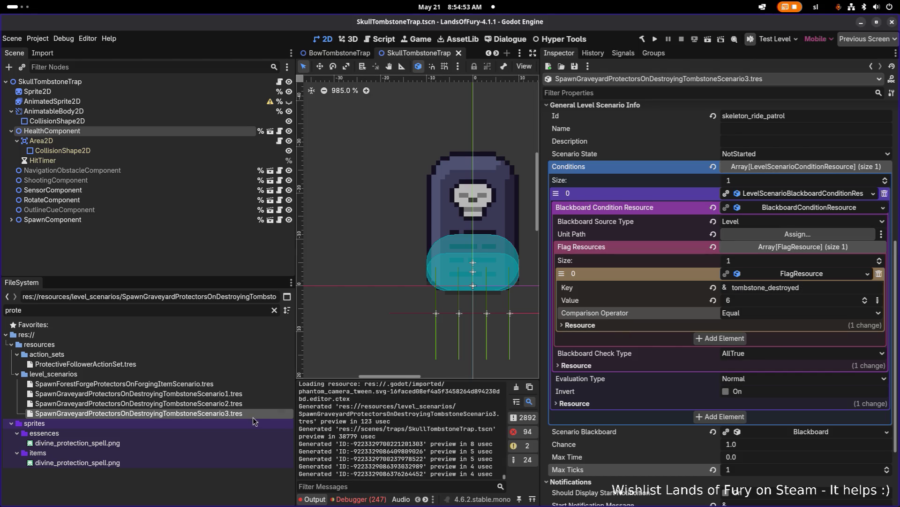
{"action": "left_click", "coordinate": [243, 393]}
{"action": "left_click", "coordinate": [796, 305]}
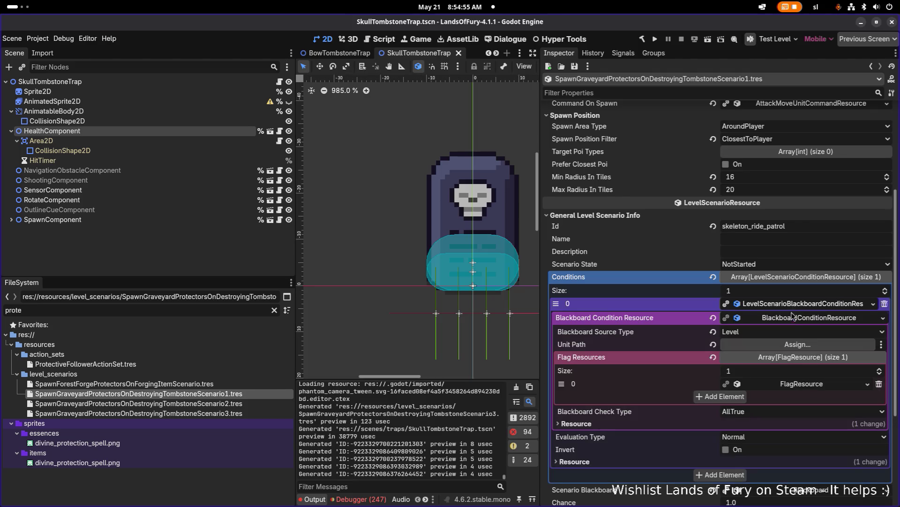
{"action": "left_click", "coordinate": [796, 385]}
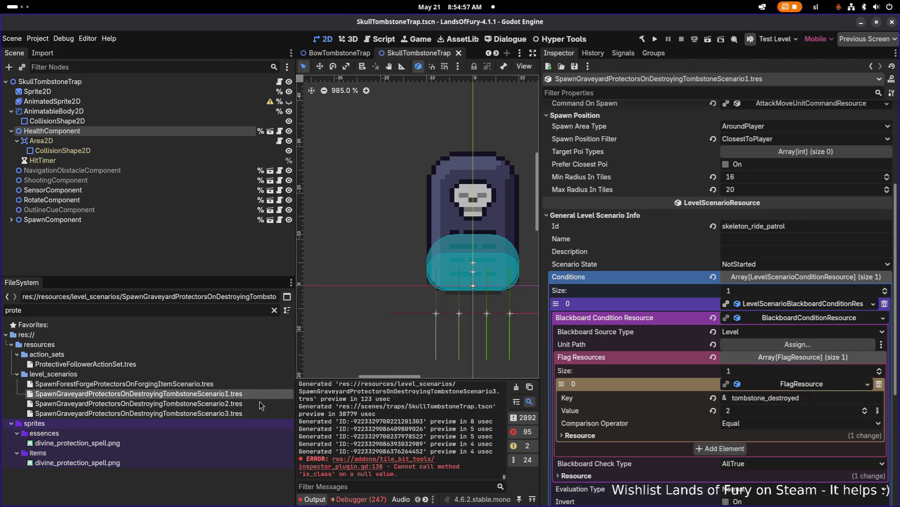
{"action": "scroll", "coordinate": [654, 348], "scroll_direction": "down", "scroll_amount": 4}
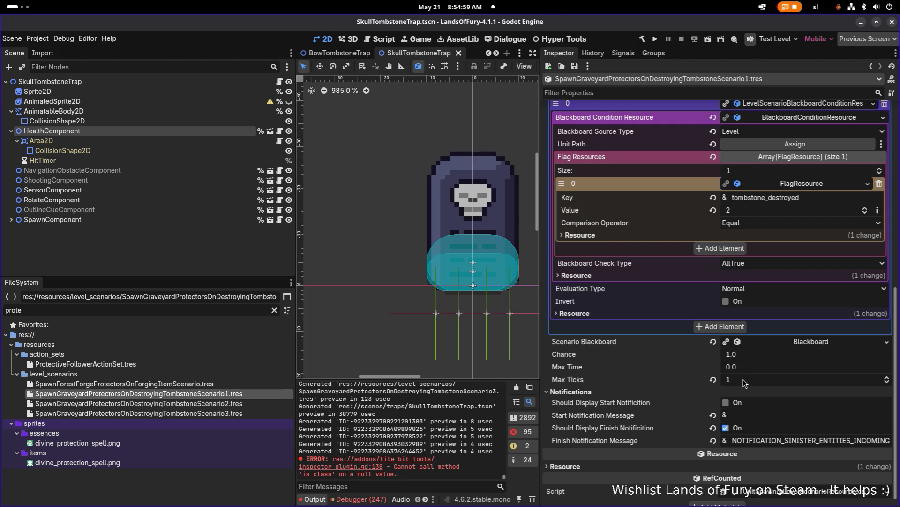
{"action": "left_click", "coordinate": [209, 403]}
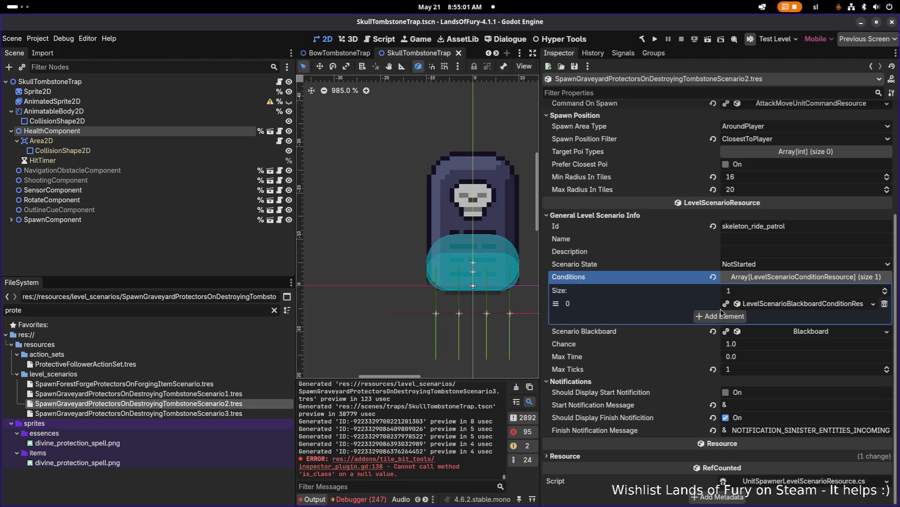
{"action": "left_click", "coordinate": [784, 304]}
{"action": "left_click", "coordinate": [791, 389]}
{"action": "scroll", "coordinate": [791, 385], "scroll_direction": "down", "scroll_amount": 2}
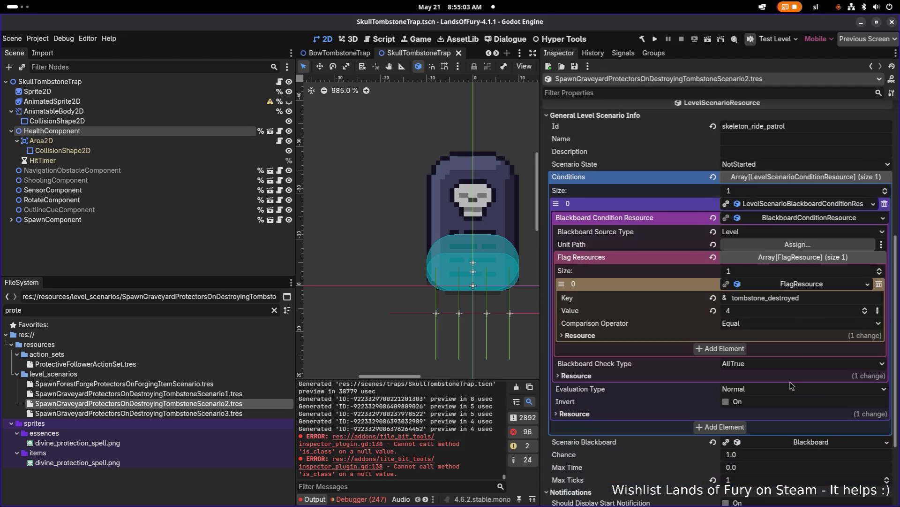
{"action": "scroll", "coordinate": [781, 370], "scroll_direction": "down", "scroll_amount": 2}
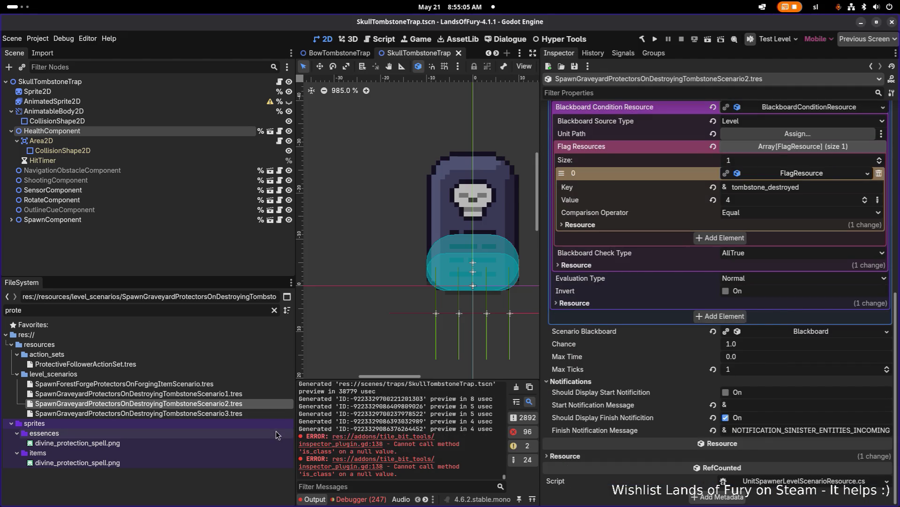
{"action": "left_click", "coordinate": [235, 413]}
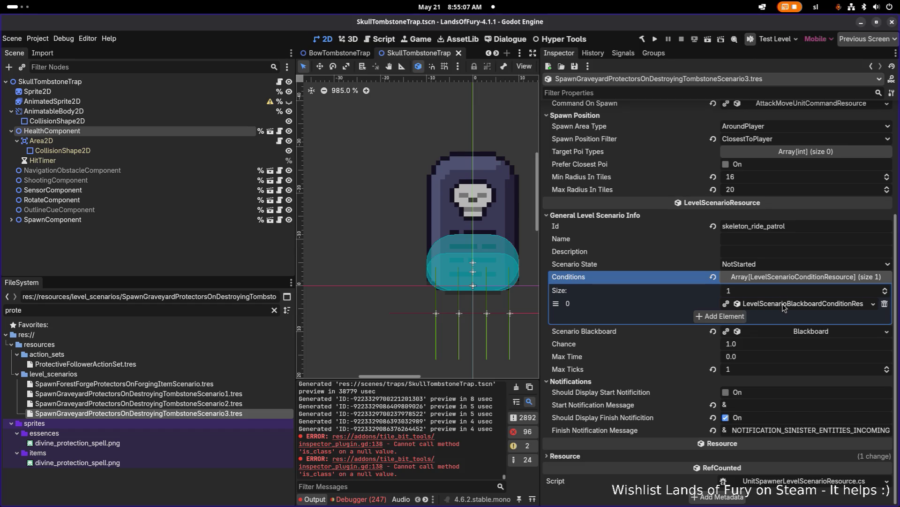
{"action": "left_click", "coordinate": [783, 304]}
{"action": "left_click", "coordinate": [814, 388]}
{"action": "scroll", "coordinate": [802, 351], "scroll_direction": "down", "scroll_amount": 4}
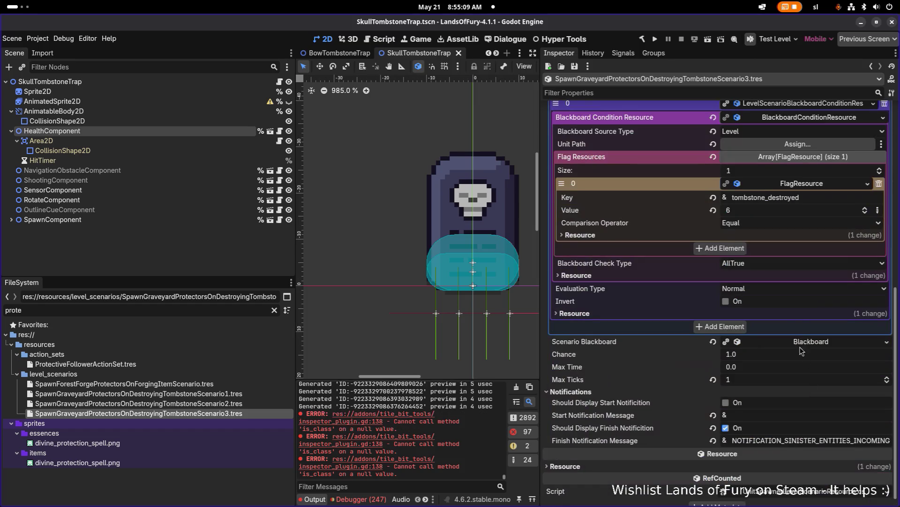
{"action": "key", "text": "ctrl+s"}
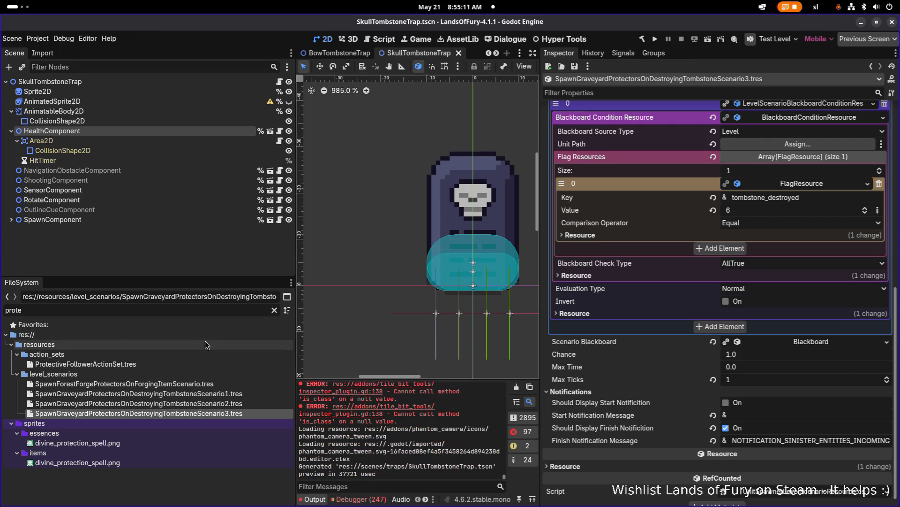
Filter the FileSystem with 'cavernou' and open CavernousDepths1.tres
{"action": "triple_click", "coordinate": [198, 310]}
{"action": "type", "text": "cavernousd"}
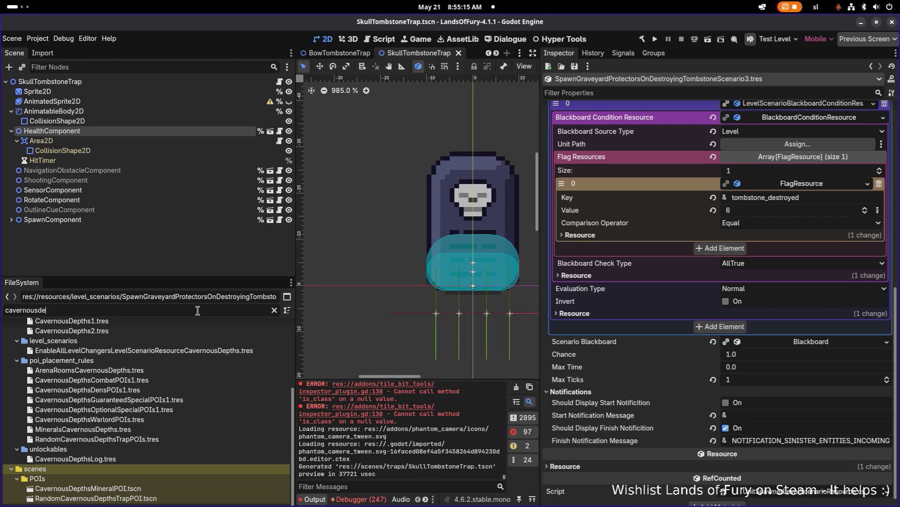
{"action": "scroll", "coordinate": [171, 361], "scroll_direction": "up", "scroll_amount": 2}
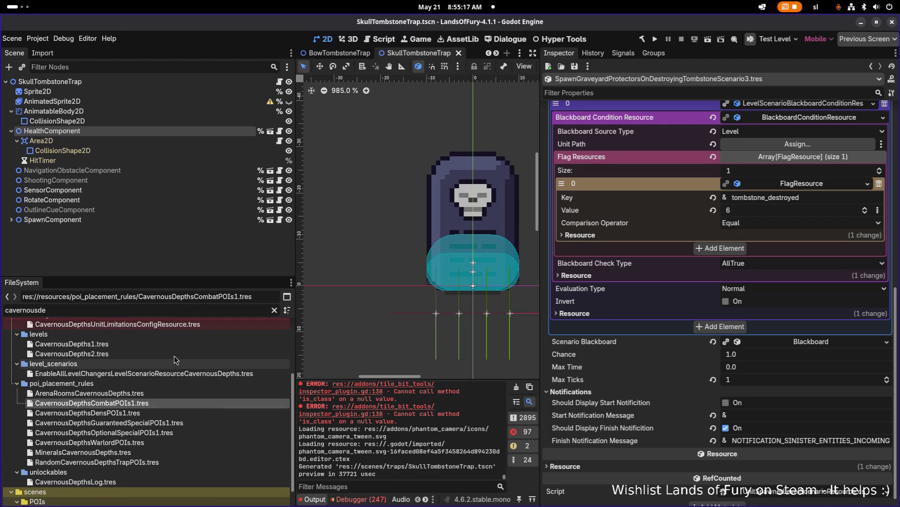
{"action": "left_click", "coordinate": [173, 342]}
Filter the Inspector by 'scenario' and expand the weighted scenario list
{"action": "scroll", "coordinate": [660, 253], "scroll_direction": "down", "scroll_amount": 10}
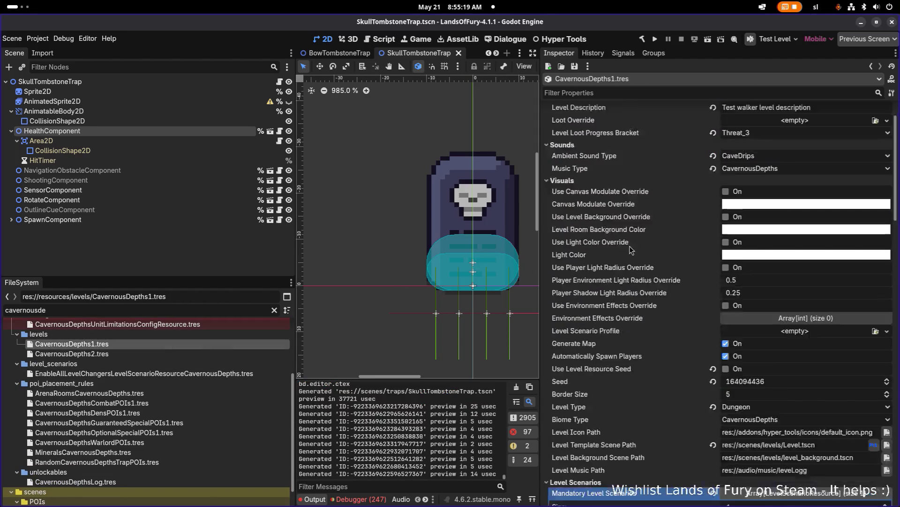
{"action": "scroll", "coordinate": [659, 253], "scroll_direction": "up", "scroll_amount": 1}
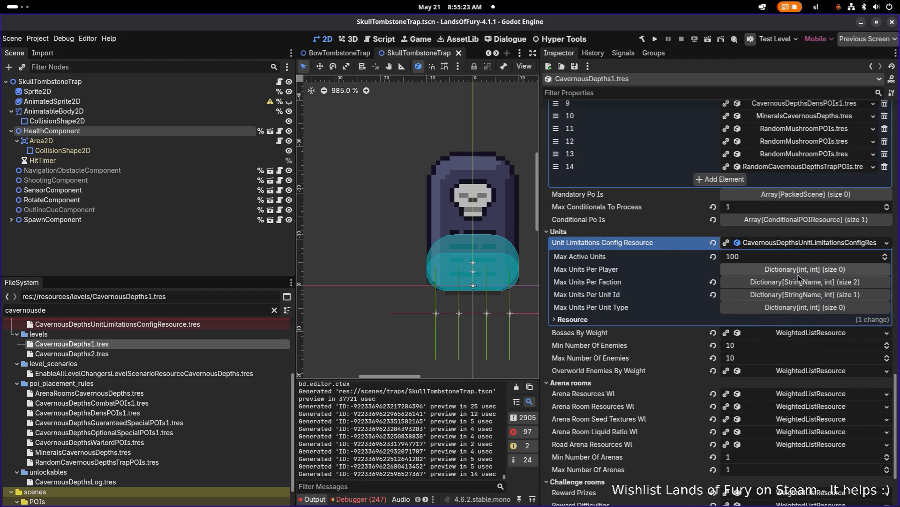
{"action": "scroll", "coordinate": [772, 284], "scroll_direction": "down", "scroll_amount": 2}
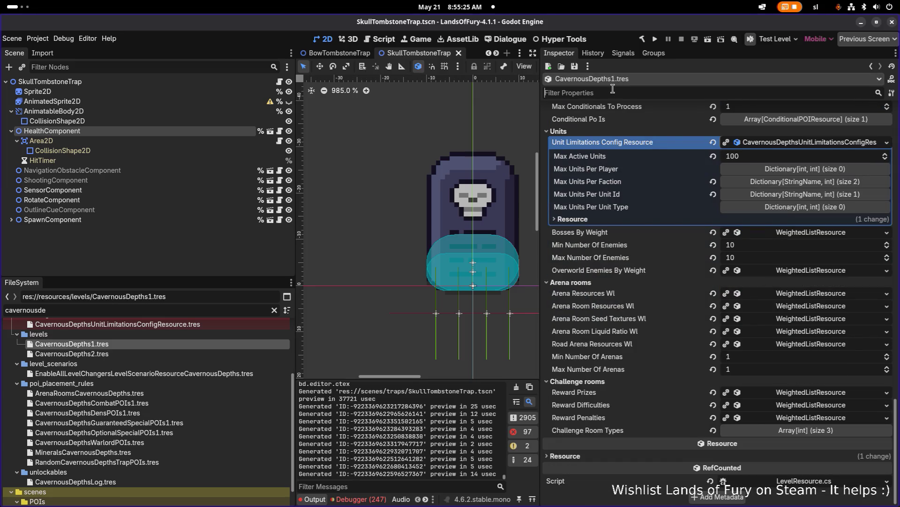
{"action": "left_click", "coordinate": [613, 89]}
{"action": "type", "text": "scenario"}
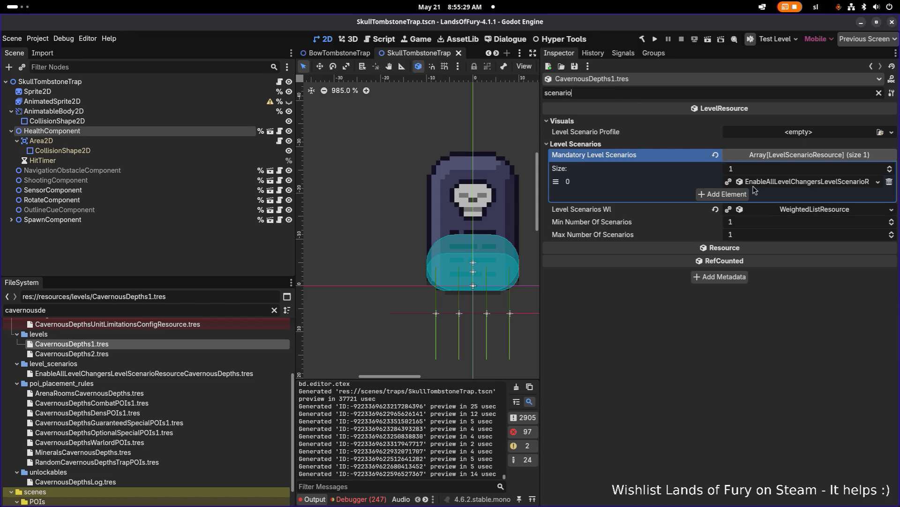
{"action": "left_click", "coordinate": [792, 211]}
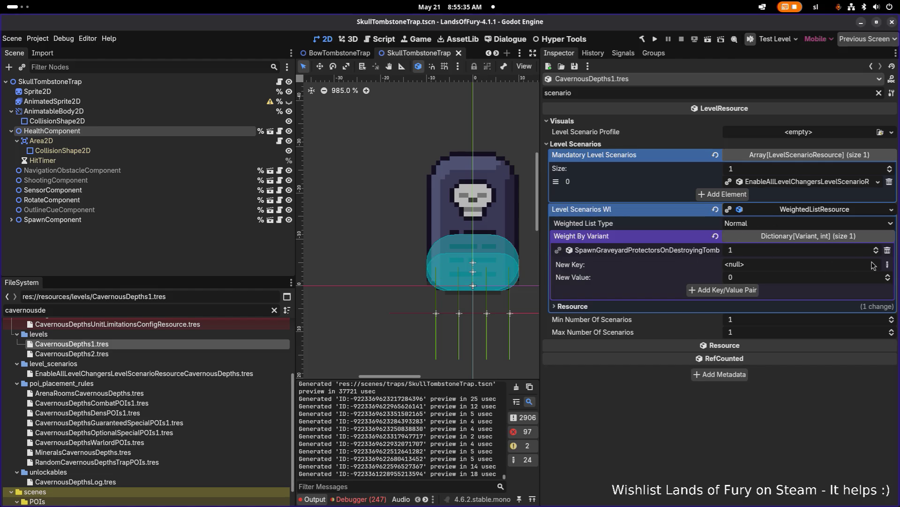
Add the 'destroytomb' graveyard-protector scenario as a new Object key in the weighted list
{"action": "left_click", "coordinate": [886, 265]}
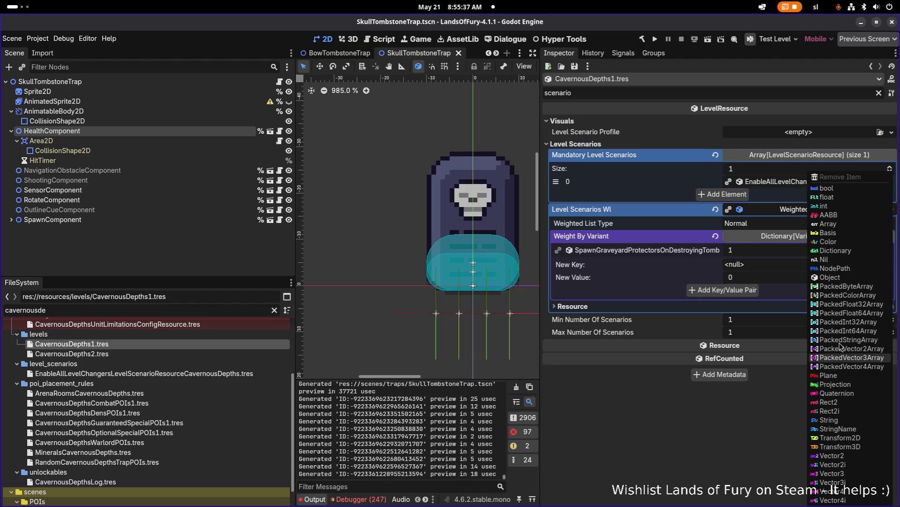
{"action": "left_click", "coordinate": [830, 278]}
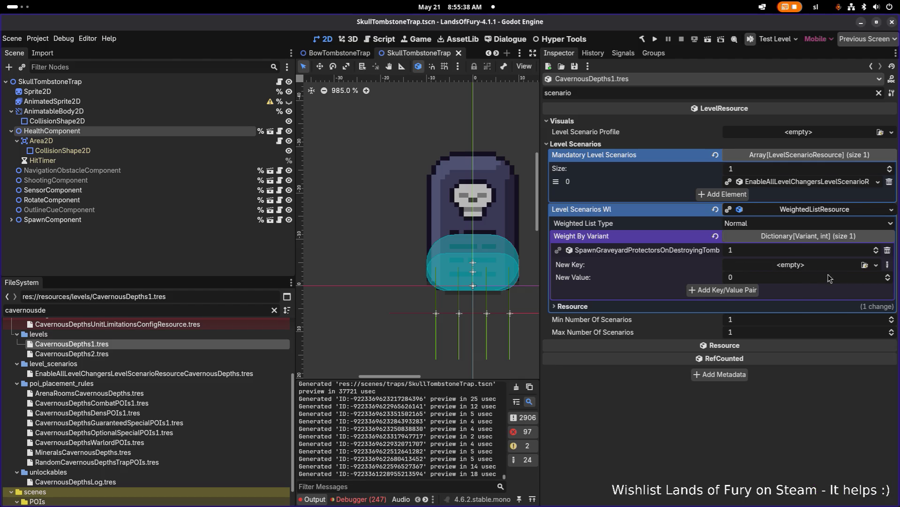
{"action": "left_click", "coordinate": [866, 265]}
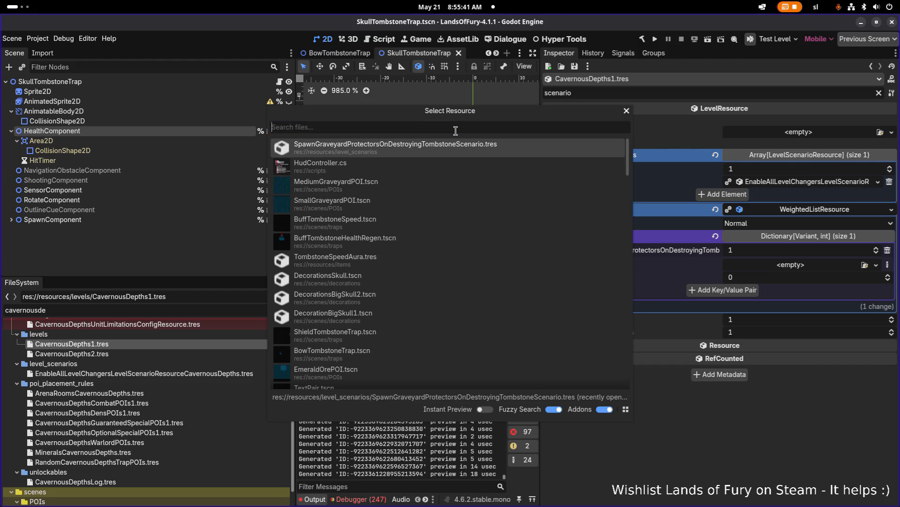
{"action": "type", "text": "scenario"}
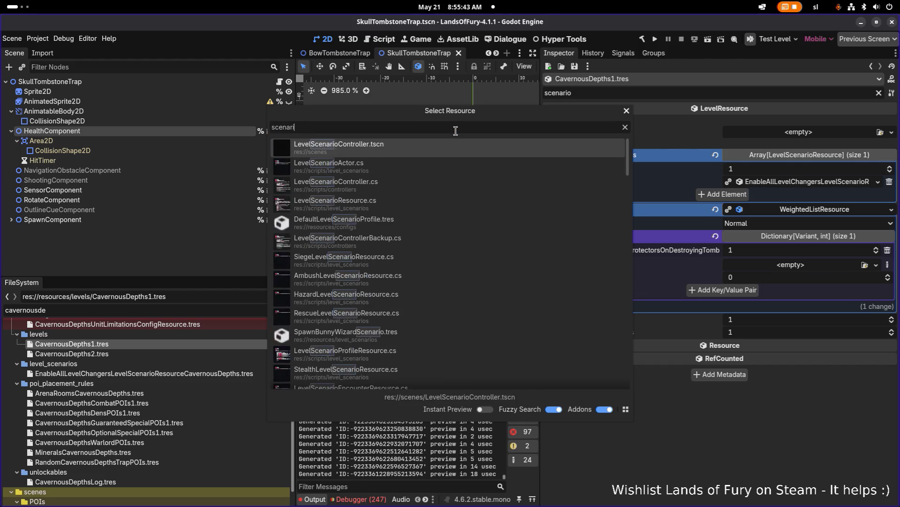
{"action": "double_click", "coordinate": [455, 131]}
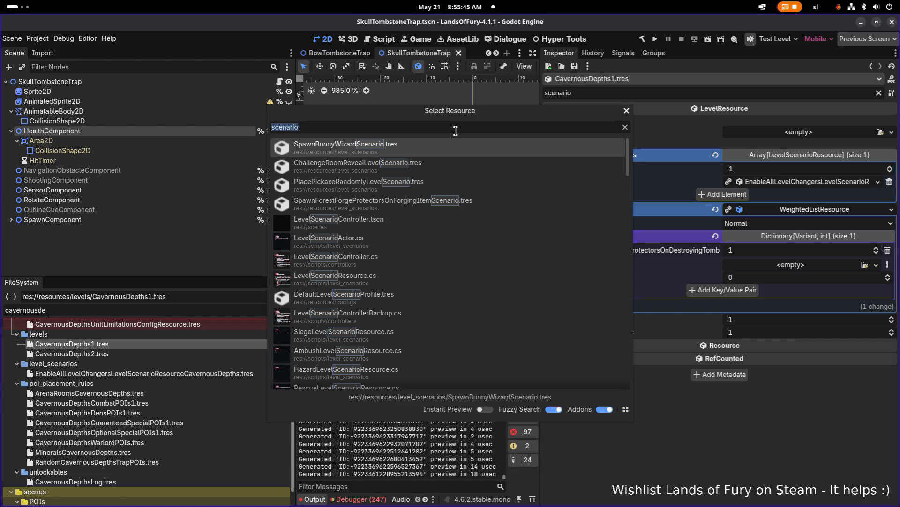
{"action": "type", "text": "destro"}
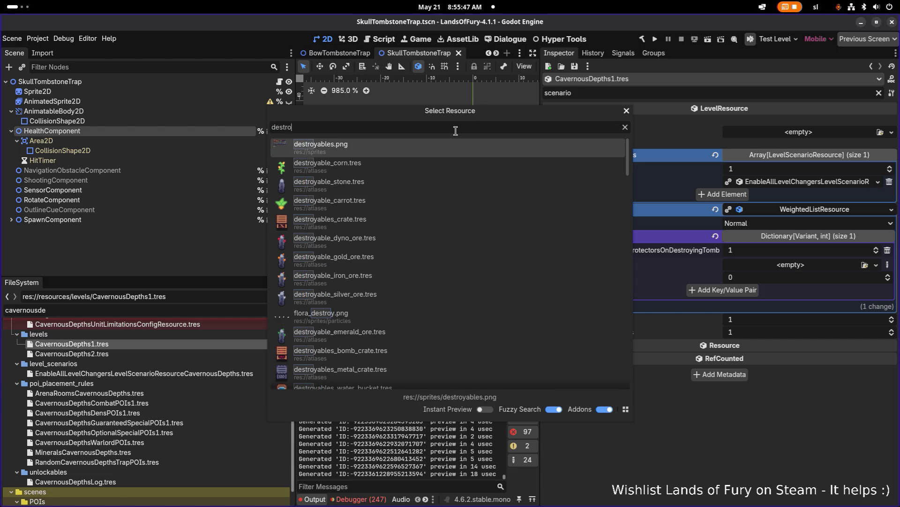
{"action": "type", "text": "ytomb"}
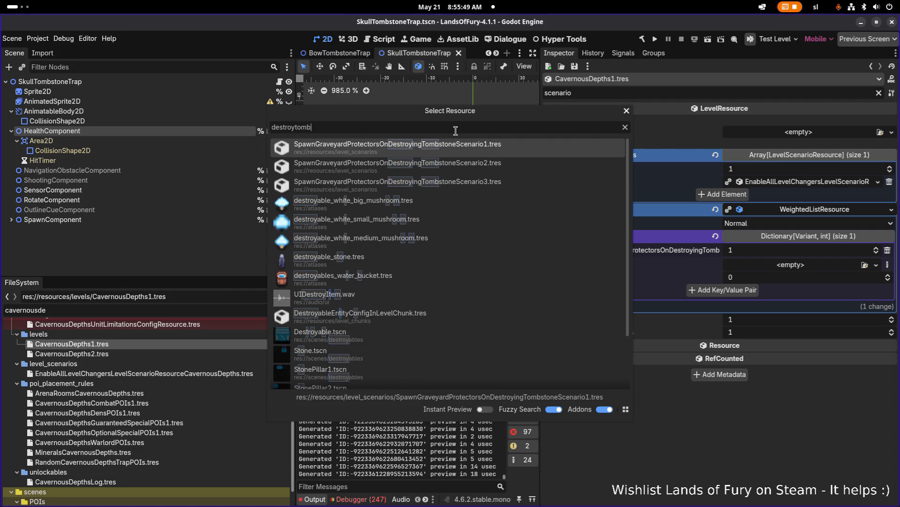
{"action": "double_click", "coordinate": [469, 164]}
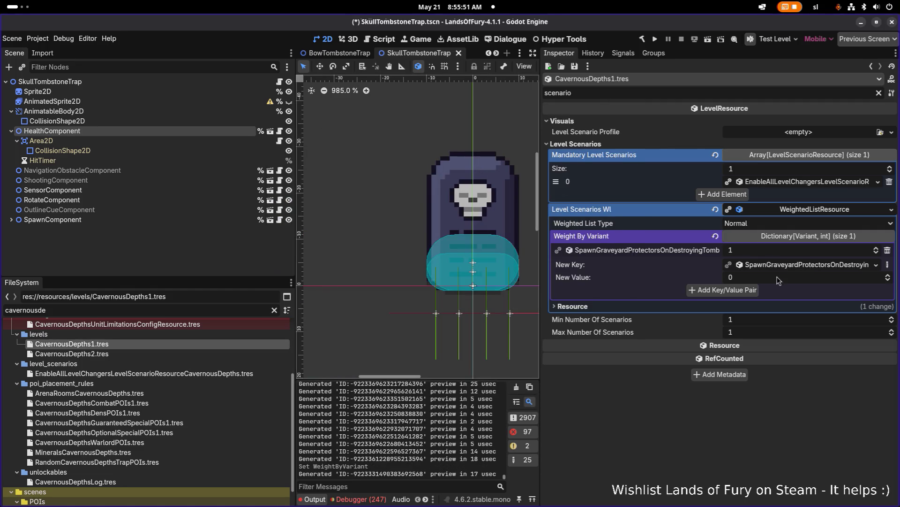
{"action": "left_click", "coordinate": [809, 277]}
{"action": "type", "text": "1"}
{"action": "left_click", "coordinate": [723, 290]}
Add the Scenario3 tombstone scenario ('tomb3') as the third weighted entry
{"action": "left_click", "coordinate": [866, 278]}
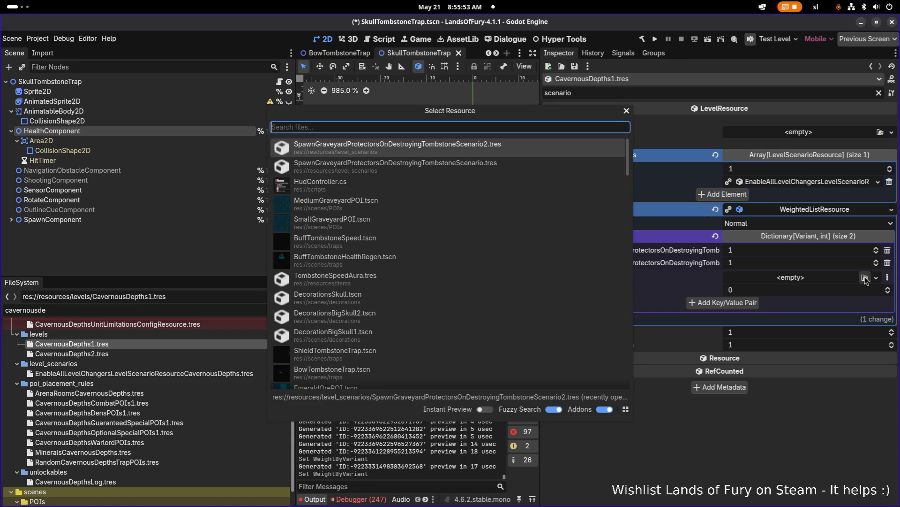
{"action": "type", "text": "tomb3"}
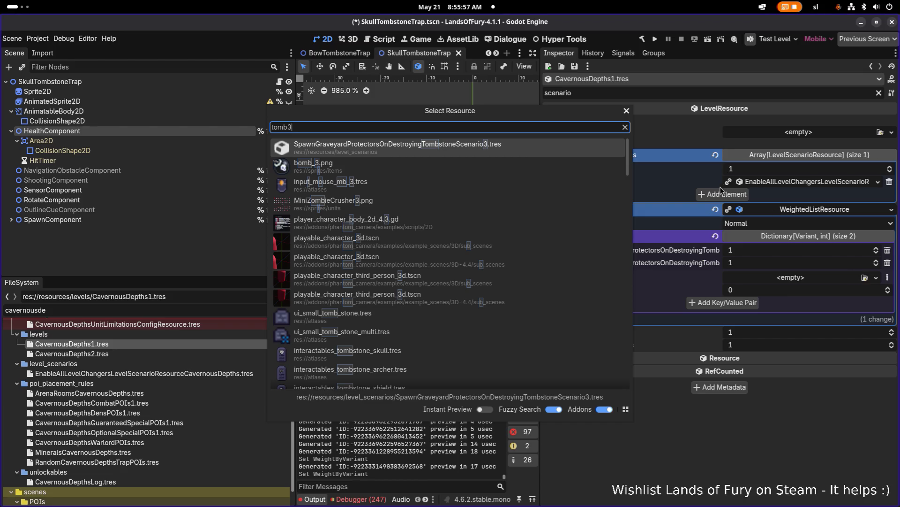
{"action": "key", "text": "Return"}
{"action": "left_click", "coordinate": [753, 291]}
{"action": "left_click", "coordinate": [745, 301]}
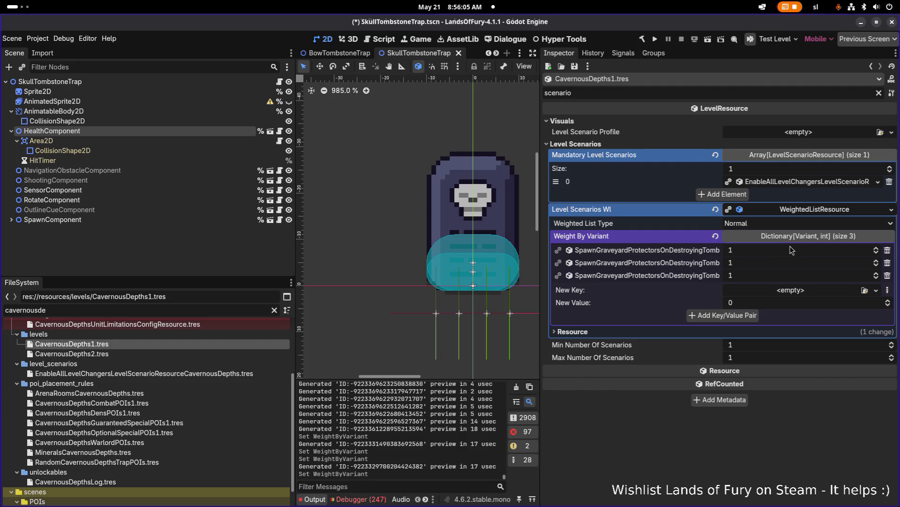
{"action": "left_click", "coordinate": [771, 224]}
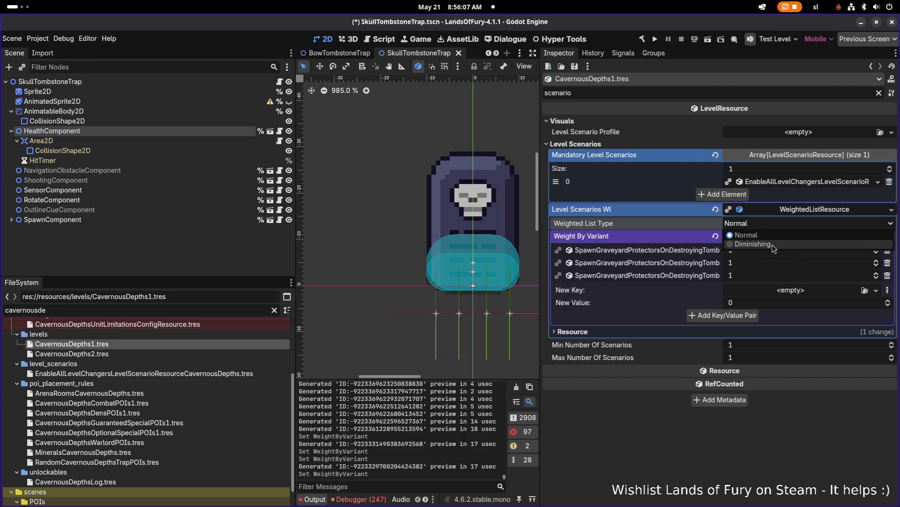
Make the list Diminishing with Min and Max Number Of Scenarios 3, and save
{"action": "left_click", "coordinate": [773, 244]}
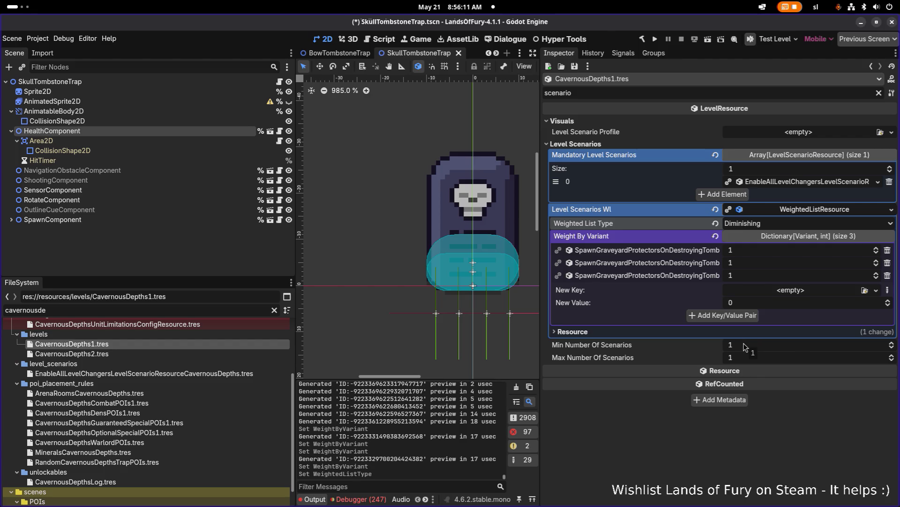
{"action": "left_click", "coordinate": [744, 348]}
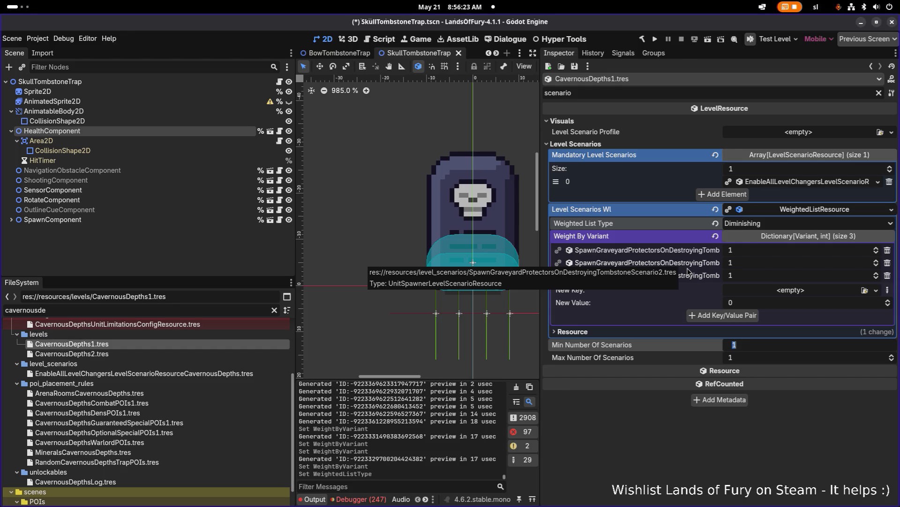
{"action": "type", "text": "3"}
{"action": "left_click", "coordinate": [760, 357]}
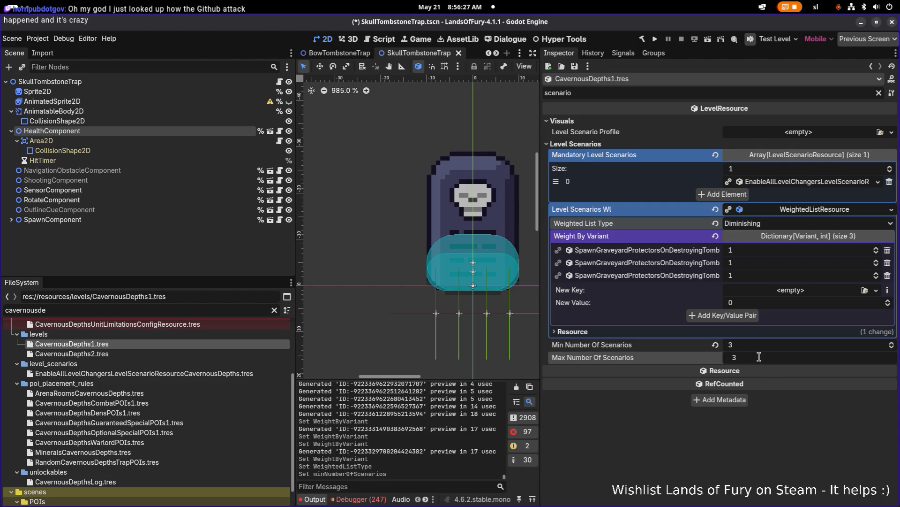
{"action": "key", "text": "ctrl+s"}
Collapse the scenario property sections and run the game
{"action": "left_click", "coordinate": [800, 158]}
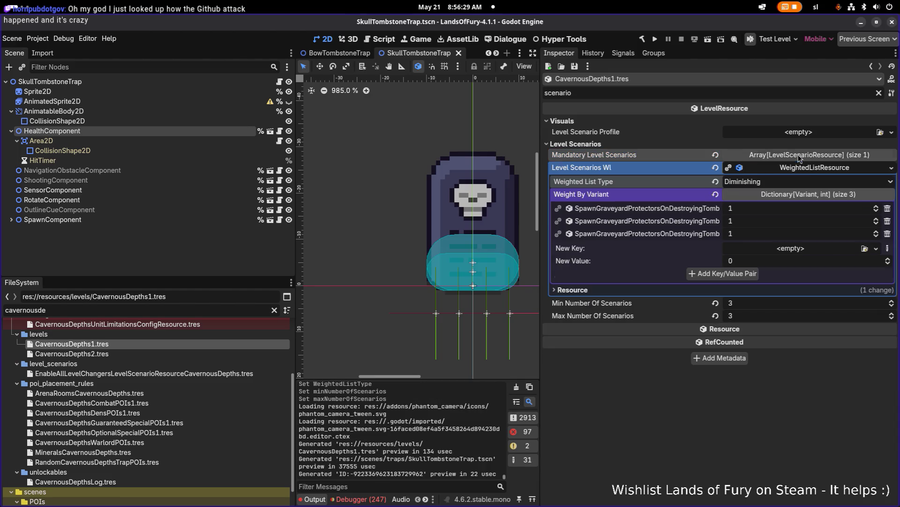
{"action": "left_click", "coordinate": [808, 170]}
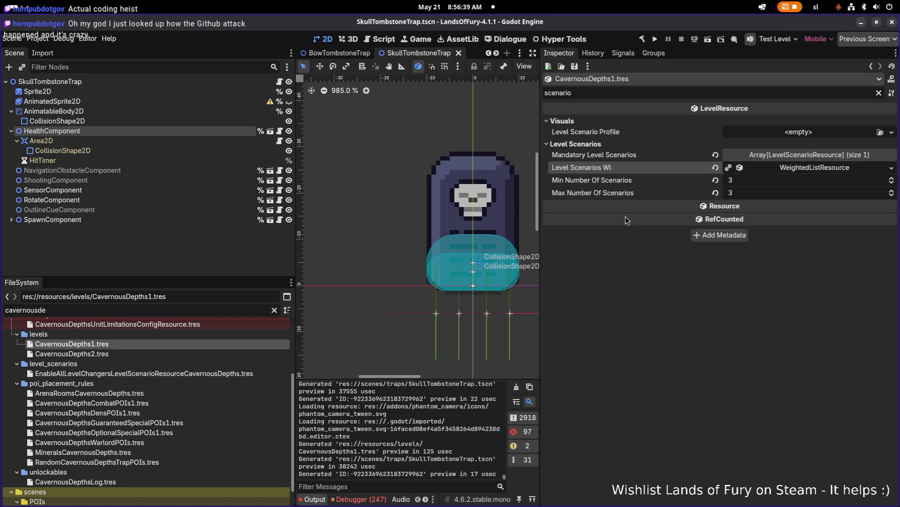
{"action": "left_click", "coordinate": [655, 40]}
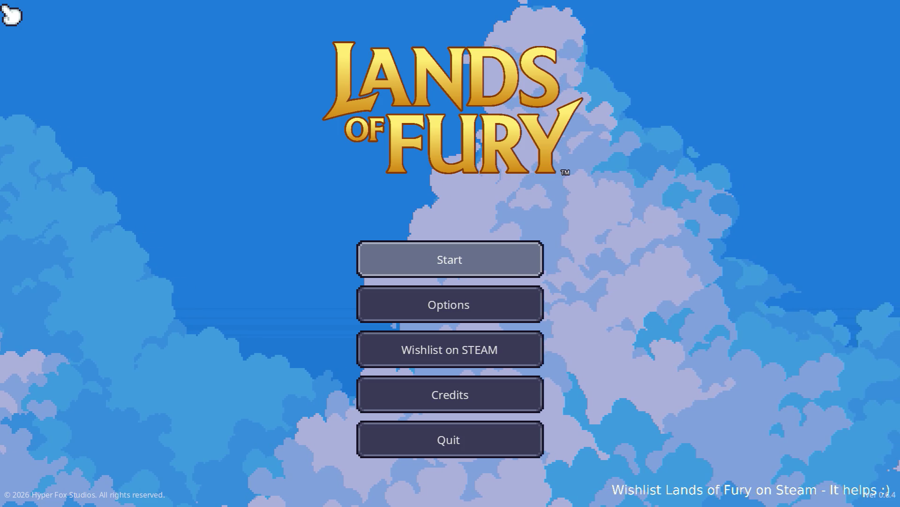
Start a game from the main menu using the first profile slot
{"action": "key", "text": "Return"}
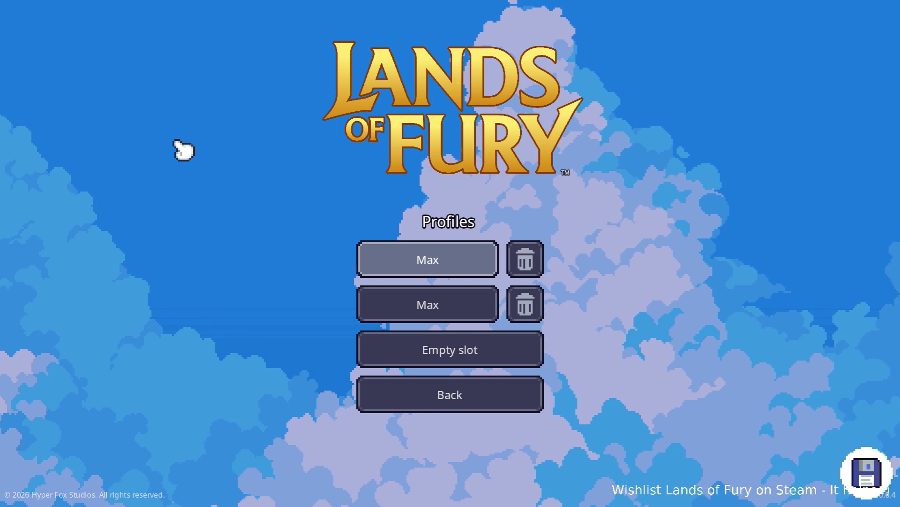
{"action": "key", "text": "Return"}
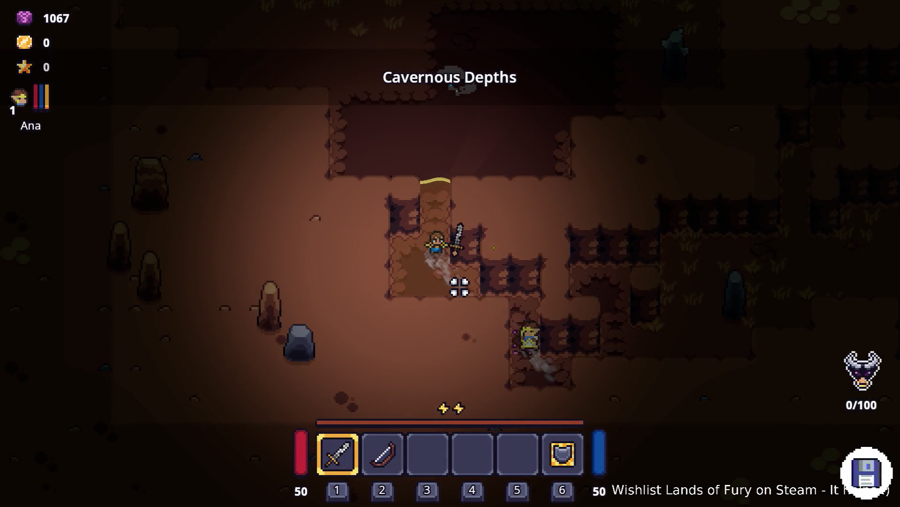
Walk the hero up through the cave to the first campfire, dashing east
{"action": "key", "text": "w"}
{"action": "key", "text": "a"}
{"action": "key", "text": "d"}
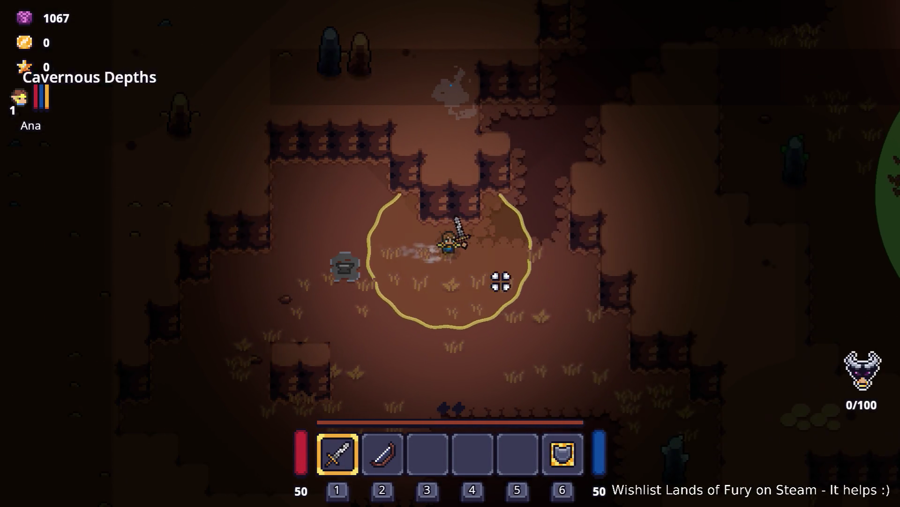
{"action": "key", "text": "w"}
{"action": "key", "text": "w"}
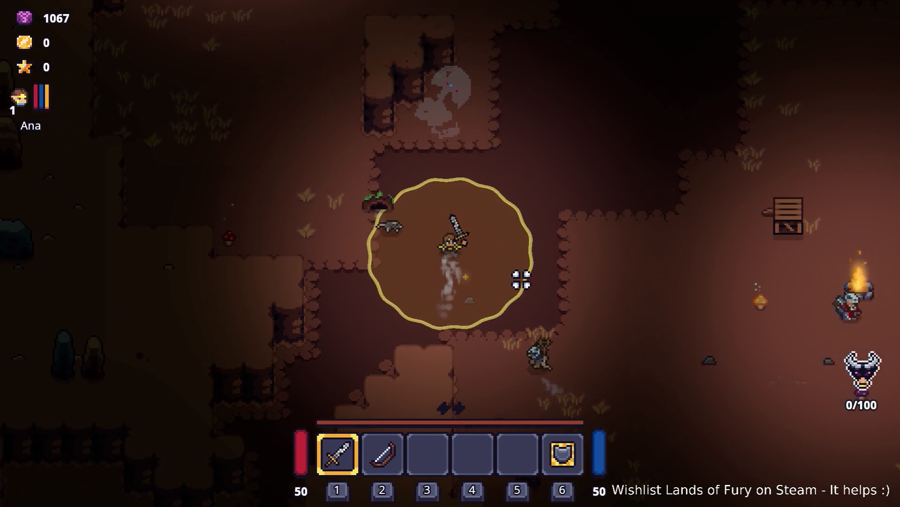
{"action": "key", "text": "w"}
{"action": "key", "text": "a"}
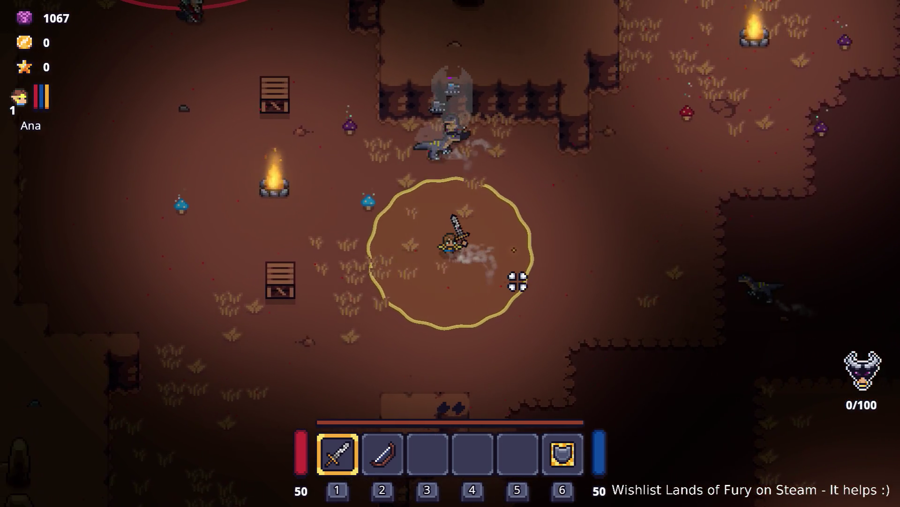
{"action": "key", "text": "w"}
{"action": "key", "text": "a"}
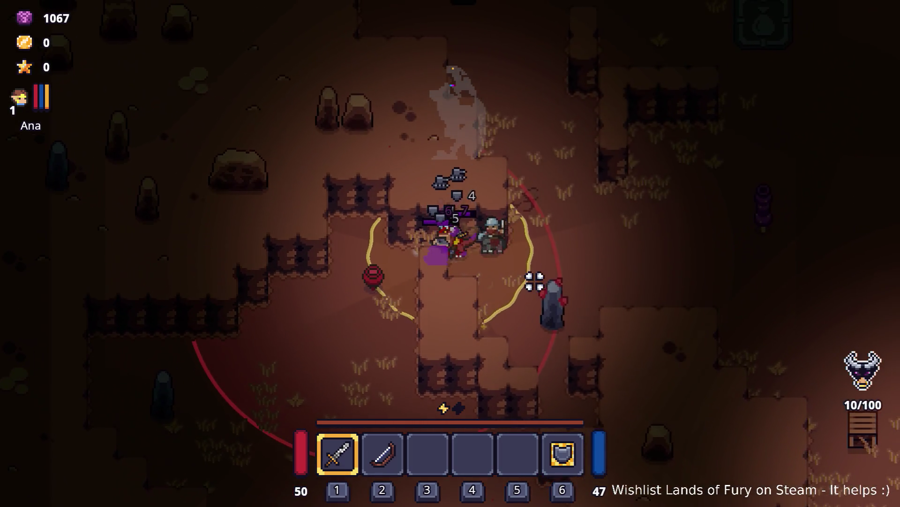
{"action": "key", "text": "s"}
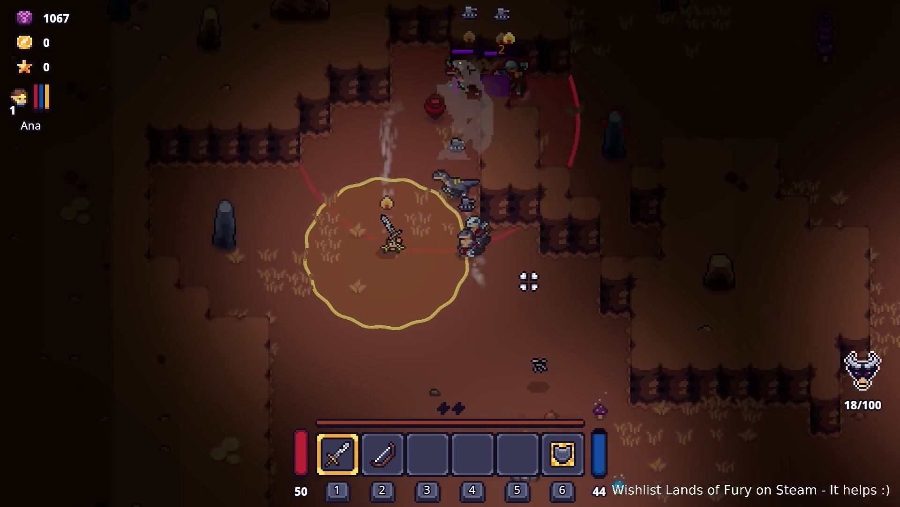
{"action": "key", "text": "d"}
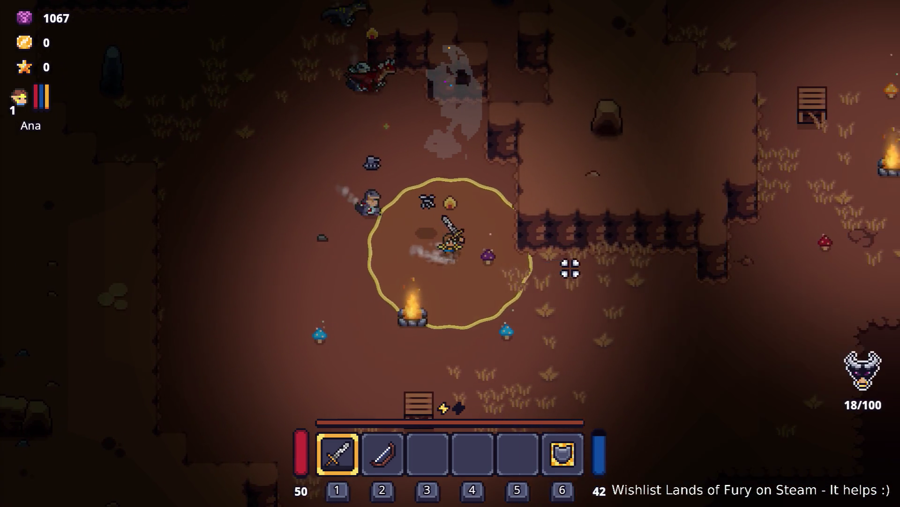
{"action": "key", "text": "w"}
{"action": "key", "text": "space"}
Continue north-east past the campfire rooms into the graveyard and strike a gravestone
{"action": "key", "text": "d"}
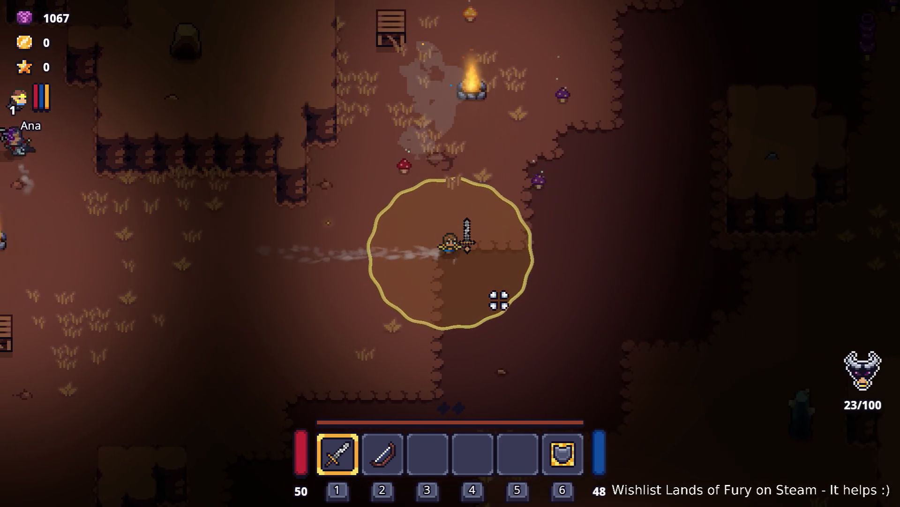
{"action": "key", "text": "w"}
{"action": "key", "text": "w"}
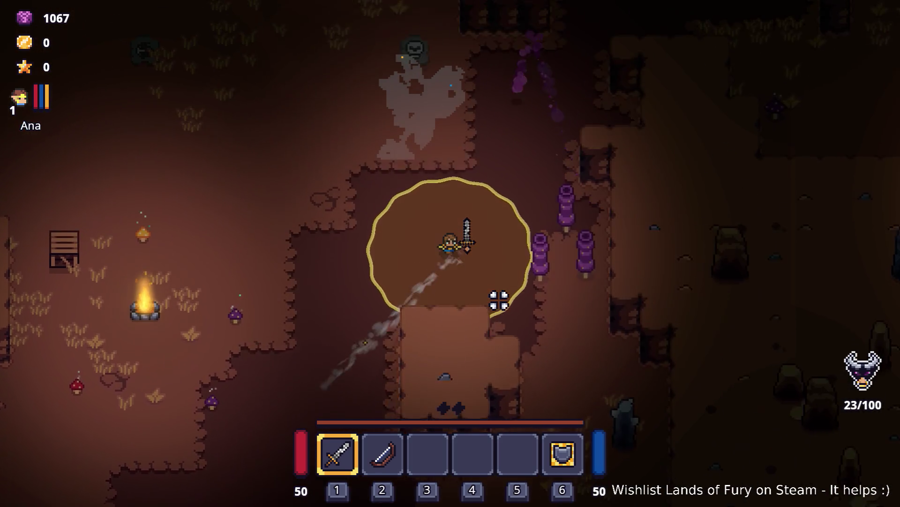
{"action": "key", "text": "d"}
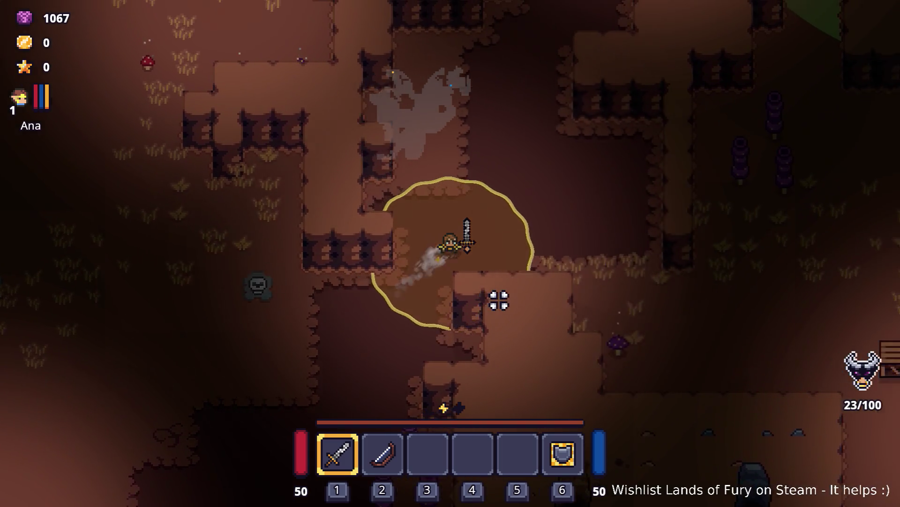
{"action": "key", "text": "s"}
{"action": "key", "text": "d"}
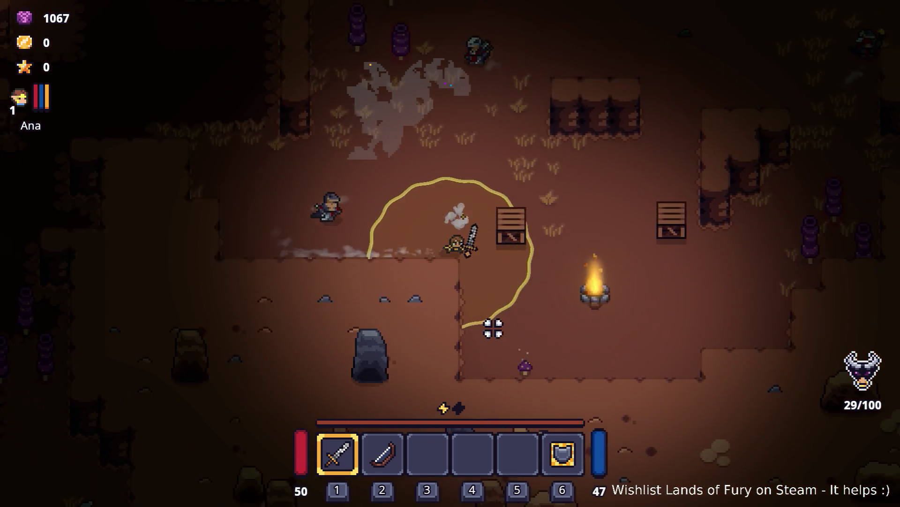
{"action": "key", "text": "w"}
{"action": "key", "text": "w"}
{"action": "key", "text": "d"}
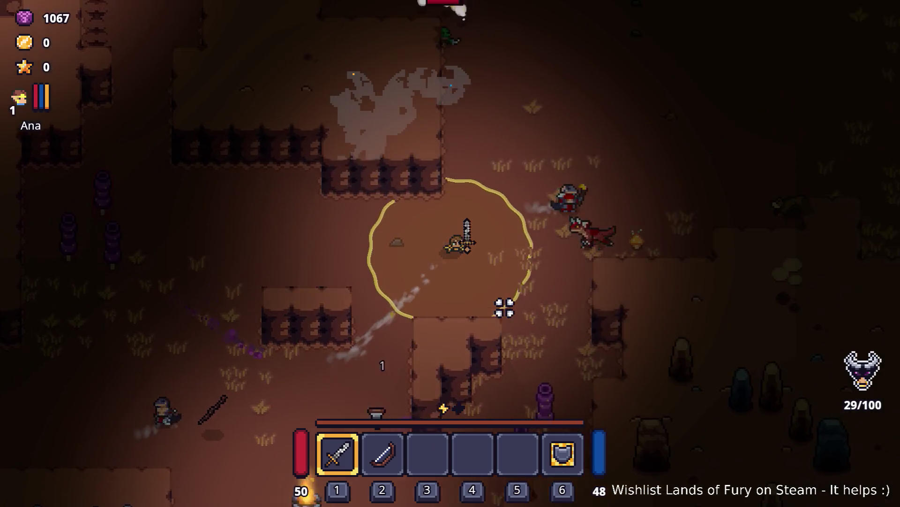
{"action": "key", "text": "d"}
{"action": "key", "text": "w"}
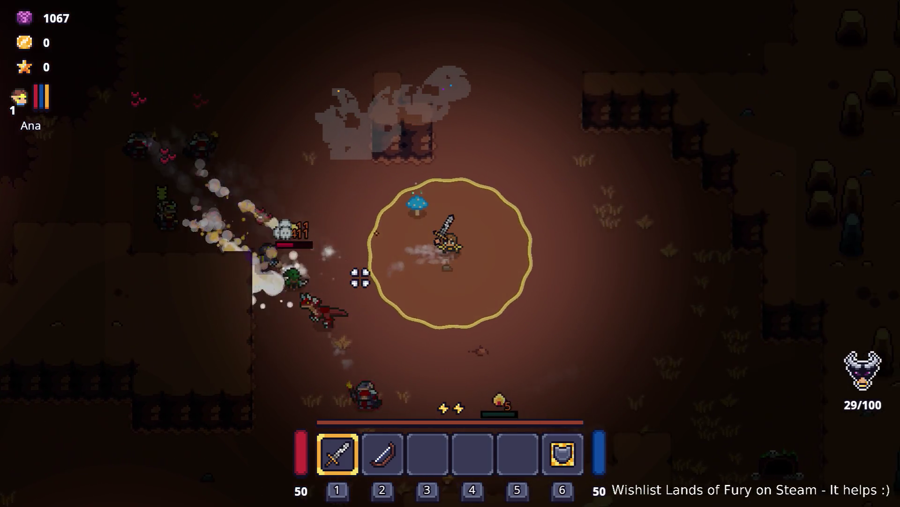
{"action": "key", "text": "w"}
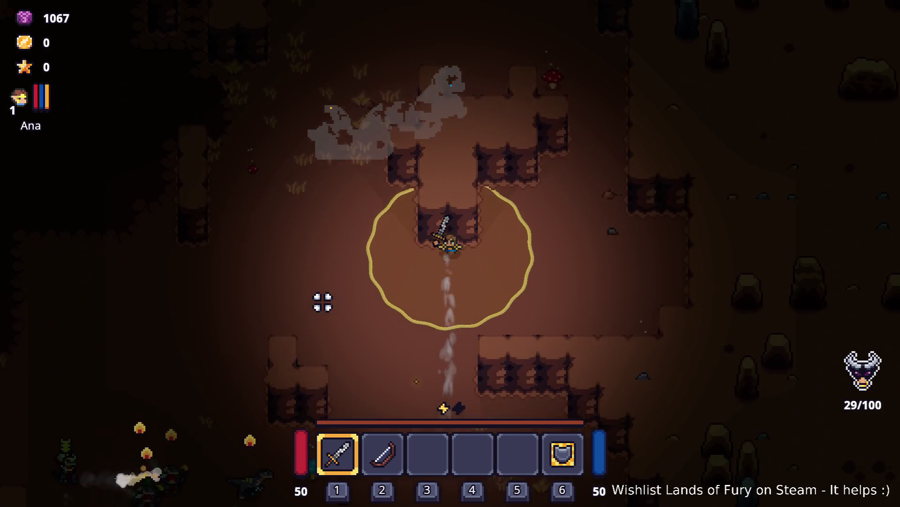
{"action": "key", "text": "space"}
{"action": "key", "text": "w"}
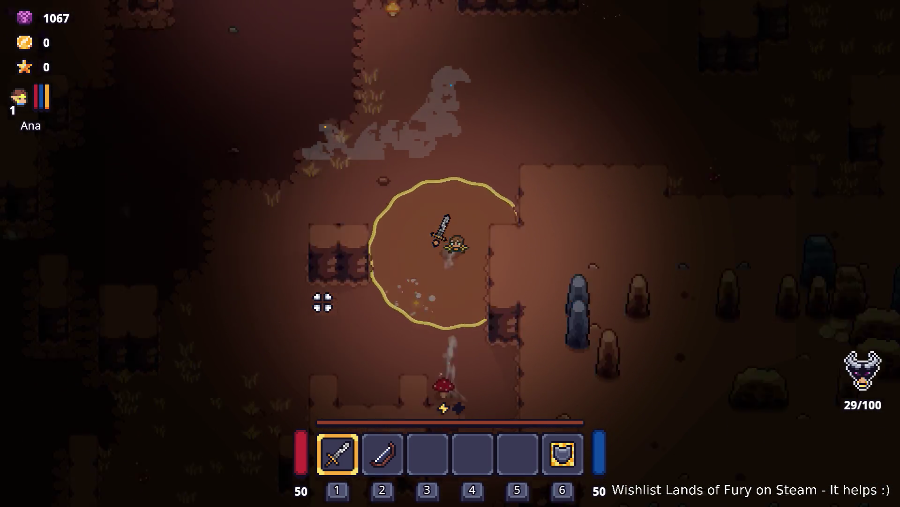
{"action": "key", "text": "d"}
{"action": "key", "text": "d"}
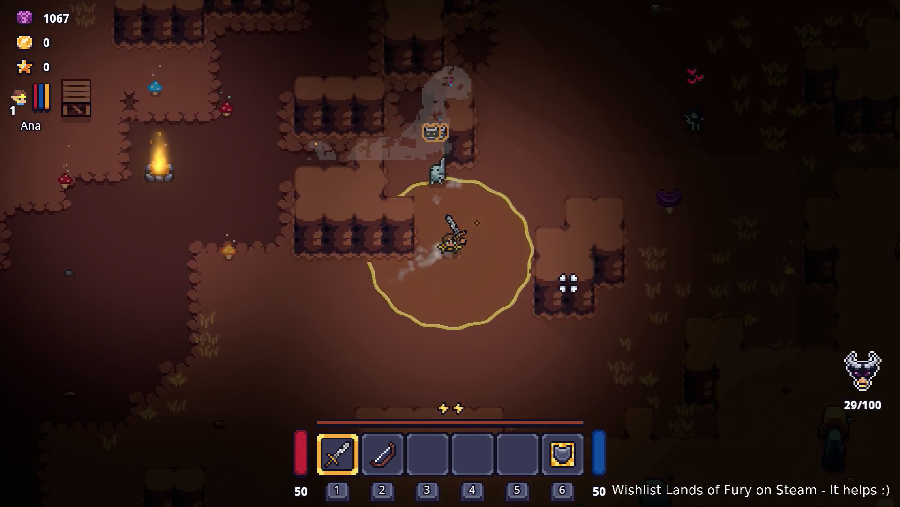
{"action": "key", "text": "w"}
{"action": "key", "text": "space"}
{"action": "key", "text": "w"}
{"action": "left_click", "coordinate": [555, 238]}
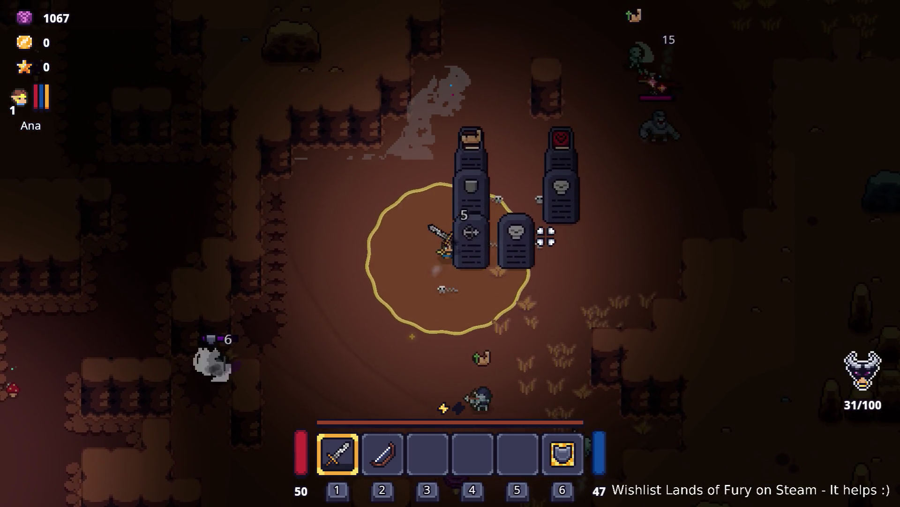
Hack at the gravestones with the sword until one breaks, then hit the ghosts
{"action": "left_click", "coordinate": [544, 287]}
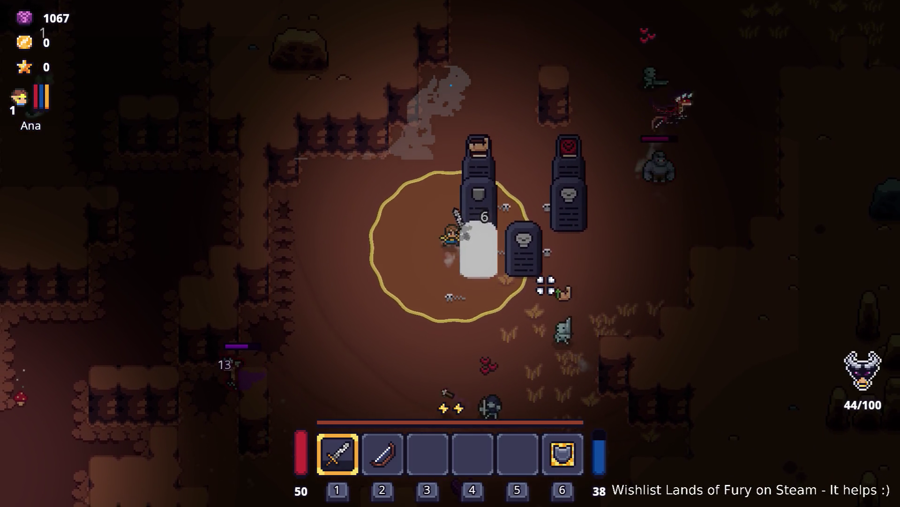
{"action": "left_click", "coordinate": [546, 285]}
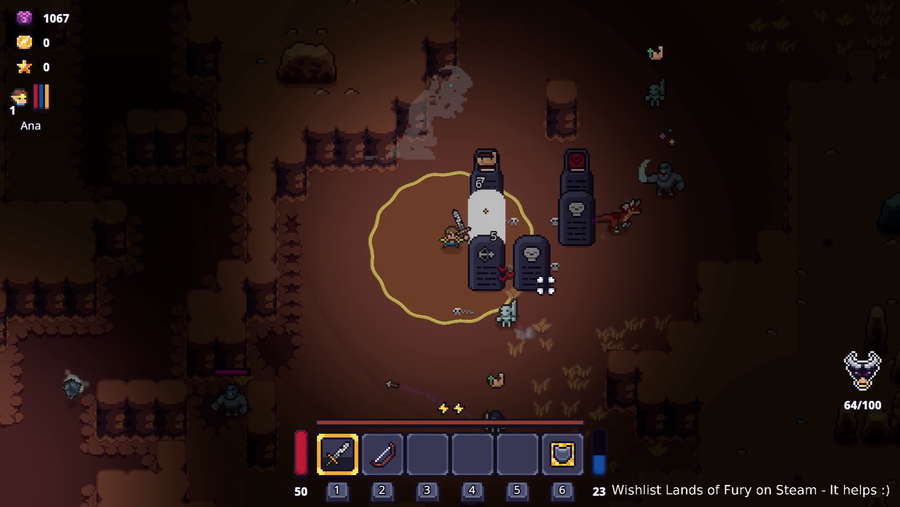
{"action": "left_click", "coordinate": [546, 284]}
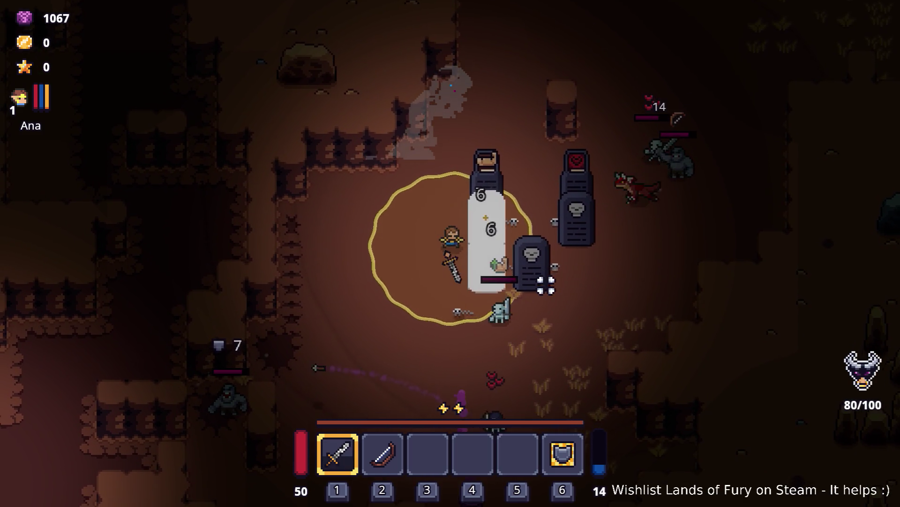
{"action": "left_click", "coordinate": [546, 285]}
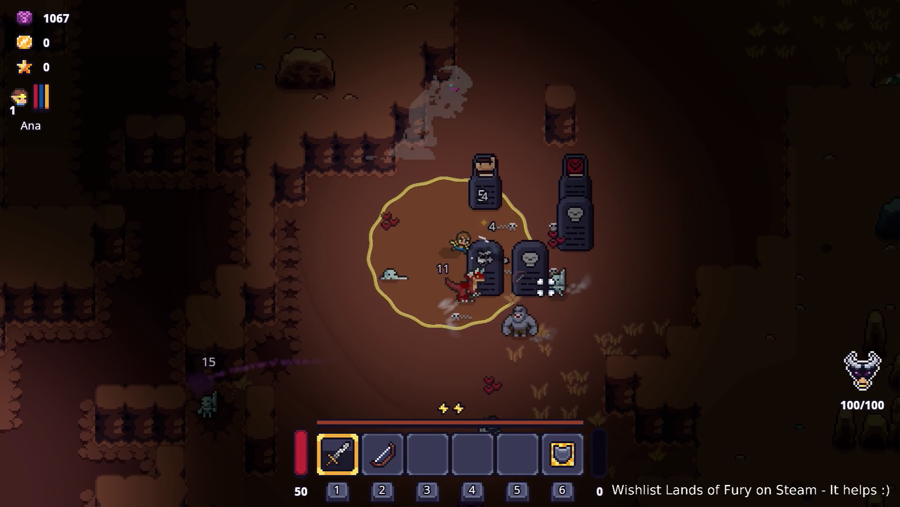
{"action": "left_click", "coordinate": [530, 313]}
{"action": "left_click", "coordinate": [529, 313]}
Retreat left and weave up and down, fighting off the surrounding enemies
{"action": "key", "text": "a"}
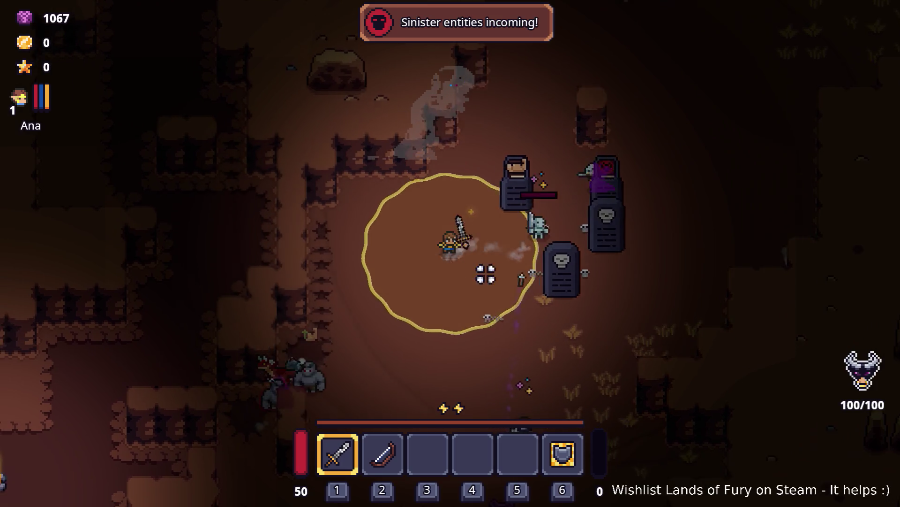
{"action": "key", "text": "s"}
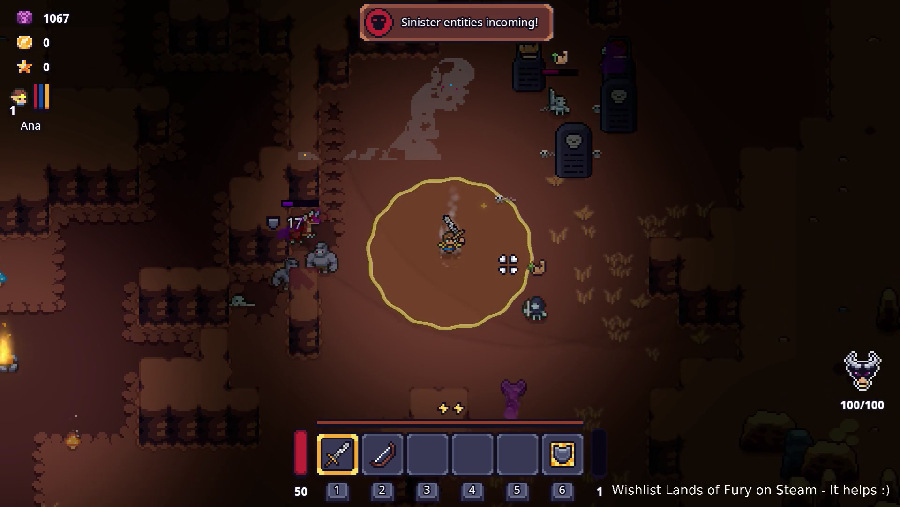
{"action": "key", "text": "w"}
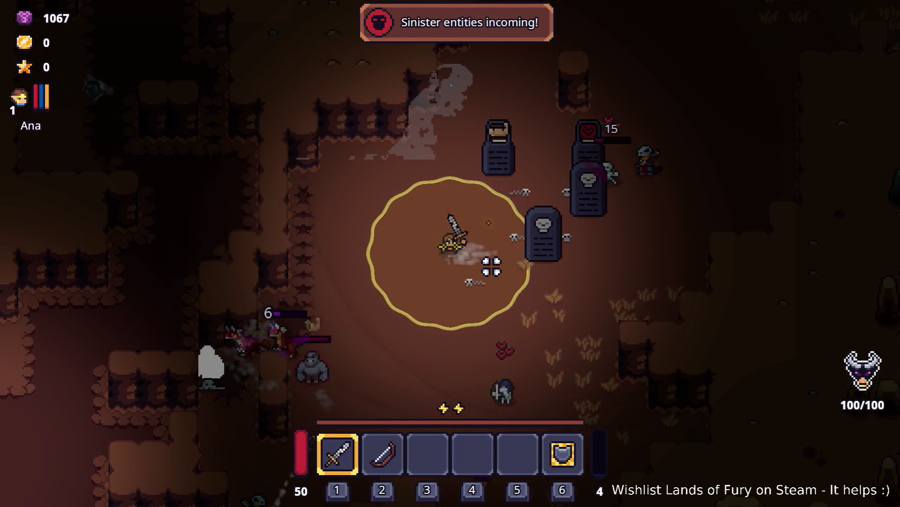
{"action": "key", "text": "s"}
{"action": "key", "text": "w"}
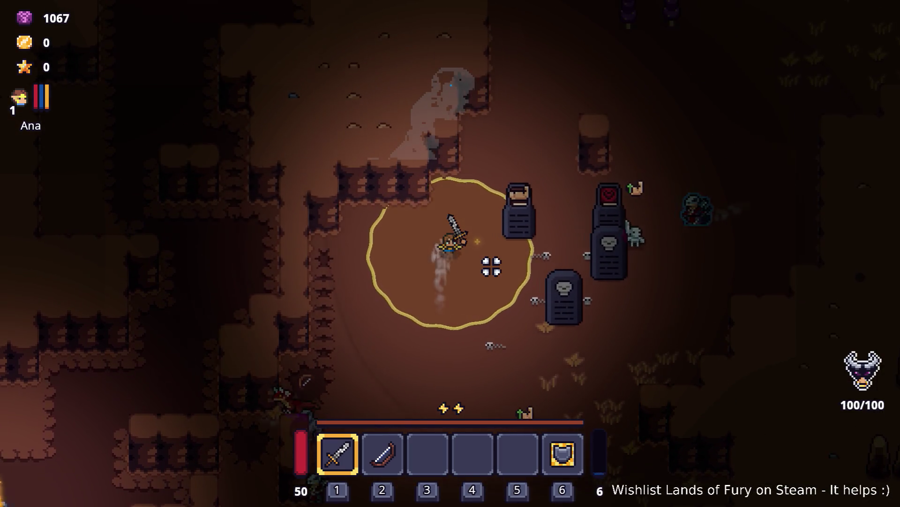
{"action": "key", "text": "a"}
{"action": "key", "text": "s"}
{"action": "key", "text": "a"}
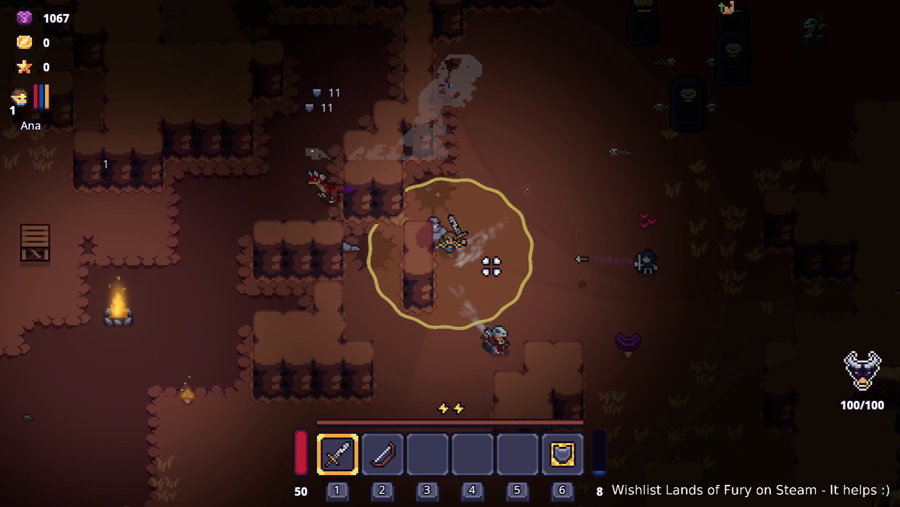
{"action": "key", "text": "s"}
{"action": "key", "text": "a"}
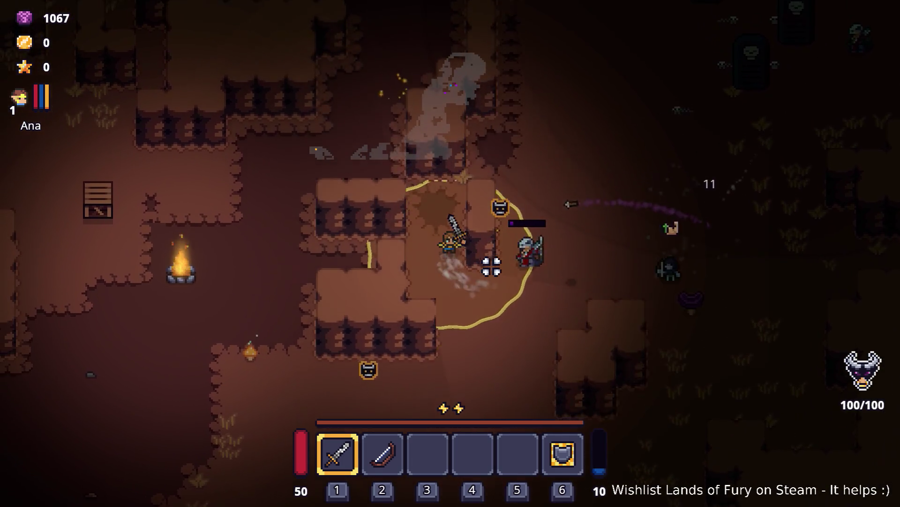
{"action": "key", "text": "w"}
{"action": "key", "text": "s"}
{"action": "key", "text": "d"}
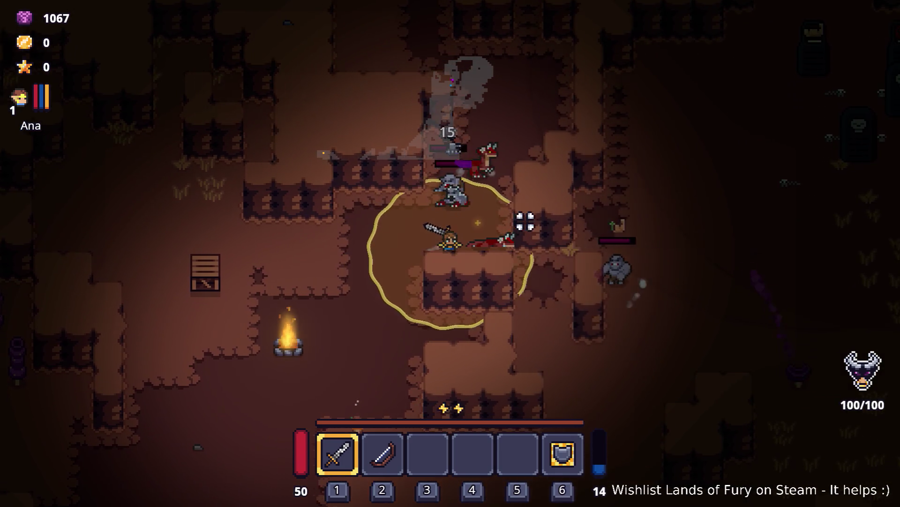
Circle the graves, fighting enemies and collecting the dropped coins
{"action": "key", "text": "d"}
{"action": "key", "text": "w"}
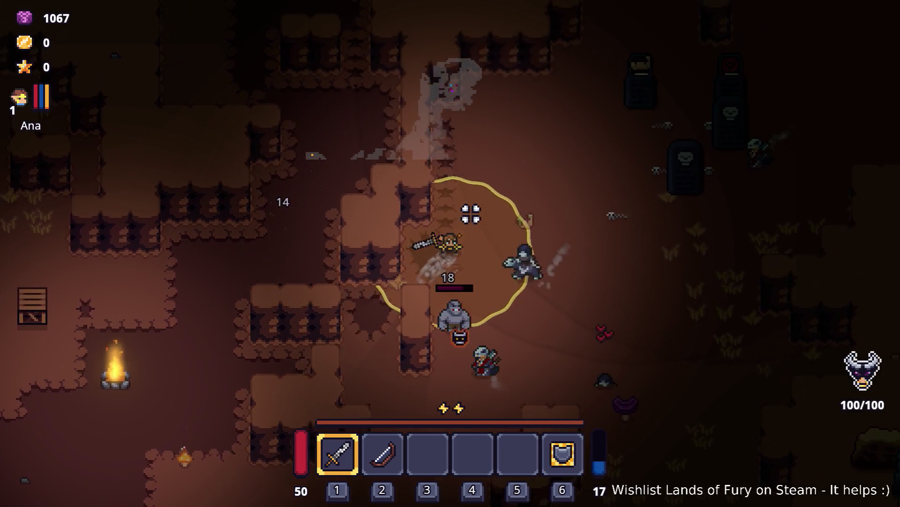
{"action": "key", "text": "d"}
{"action": "key", "text": "s"}
{"action": "key", "text": "w"}
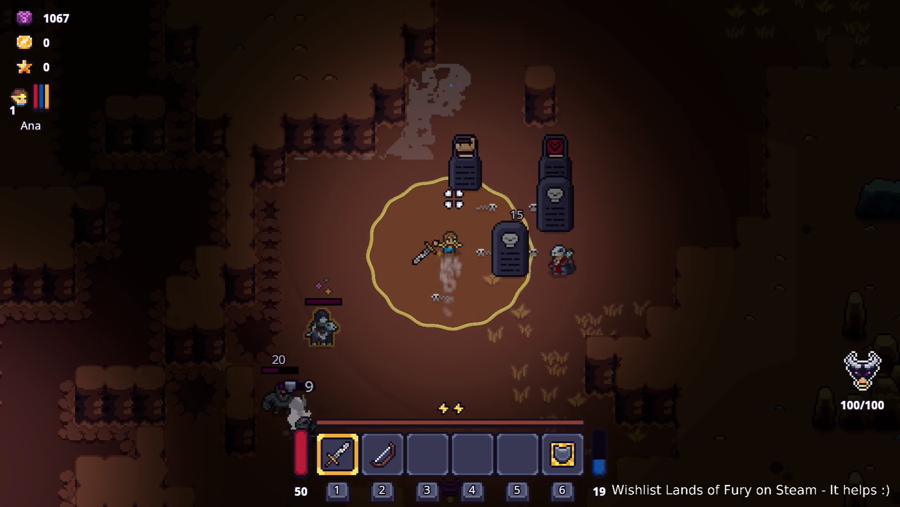
{"action": "key", "text": "a"}
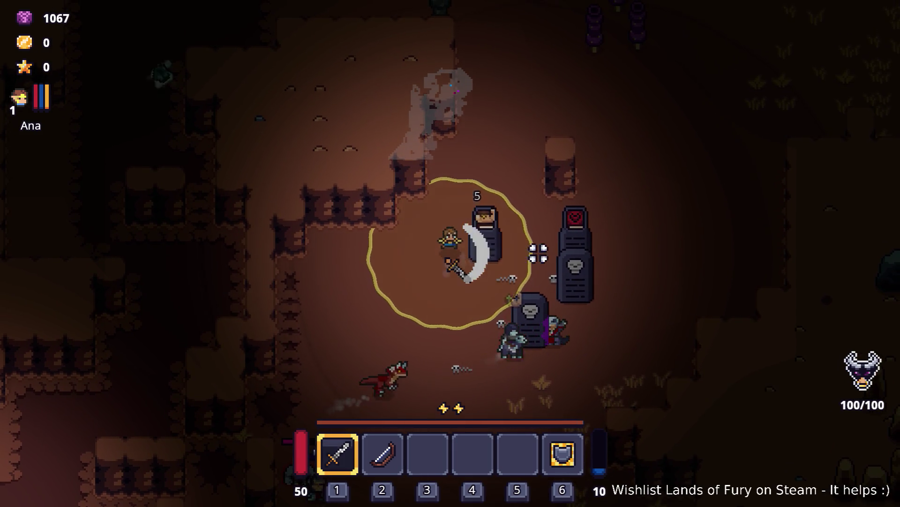
{"action": "key", "text": "d"}
{"action": "key", "text": "s"}
{"action": "key", "text": "s"}
{"action": "key", "text": "a"}
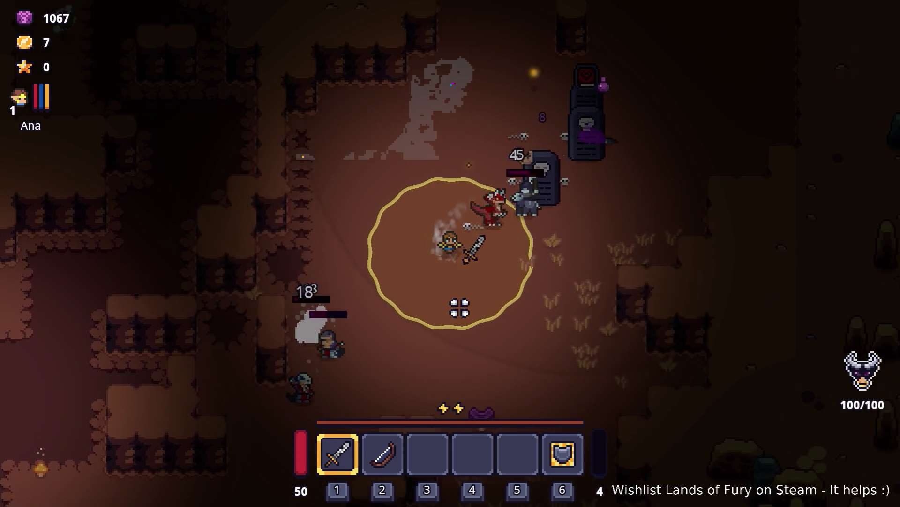
{"action": "key", "text": "d"}
{"action": "key", "text": "a"}
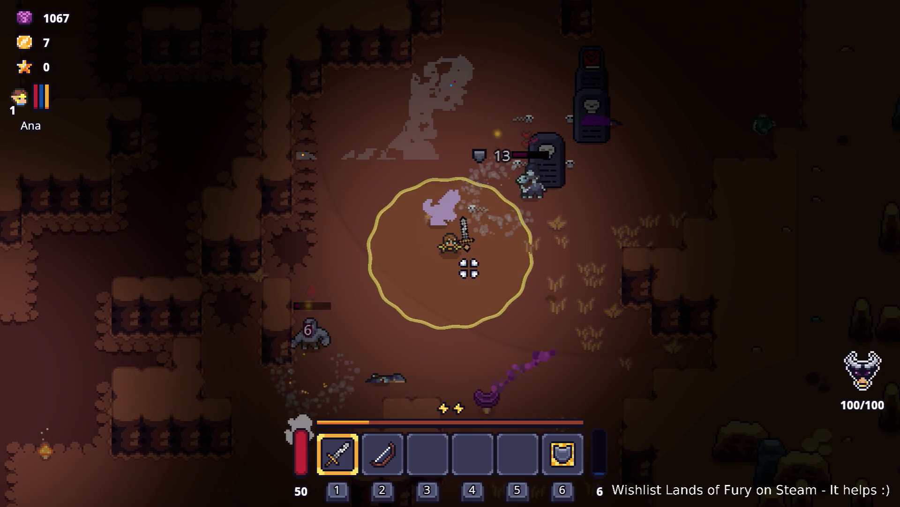
{"action": "key", "text": "d"}
{"action": "key", "text": "w"}
{"action": "key", "text": "w"}
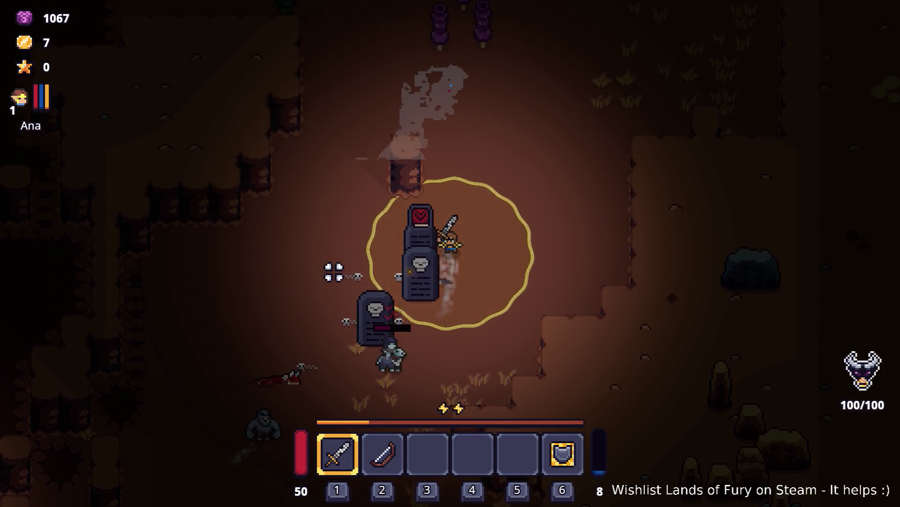
{"action": "key", "text": "a"}
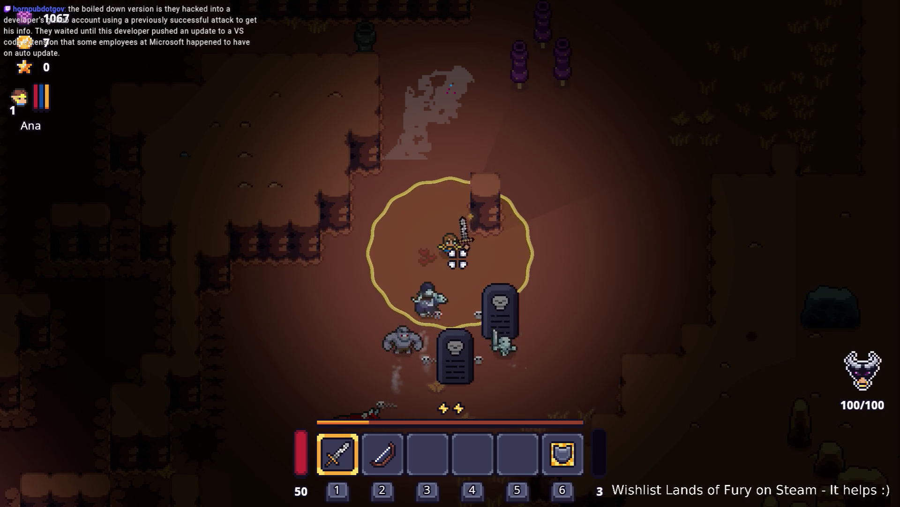
{"action": "key", "text": "d"}
{"action": "key", "text": "s"}
{"action": "key", "text": "s"}
{"action": "key", "text": "a"}
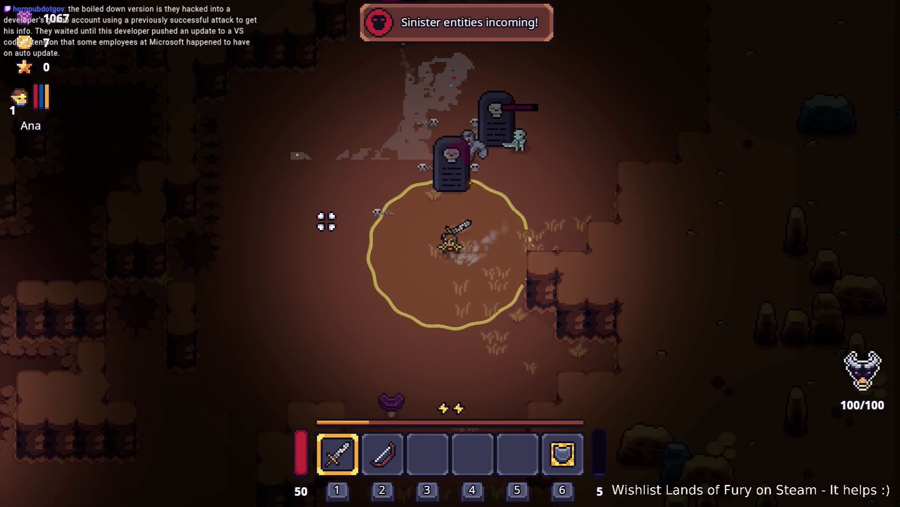
{"action": "key", "text": "d"}
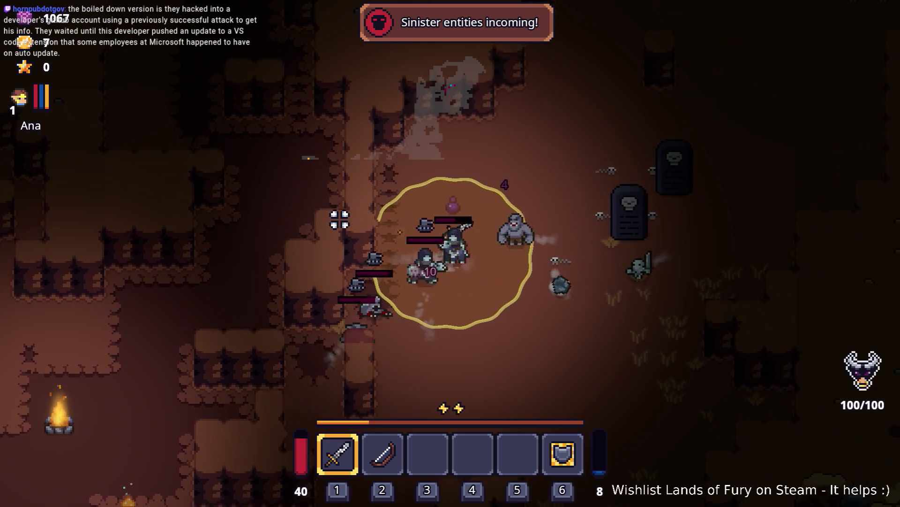
{"action": "key", "text": "d"}
{"action": "key", "text": "w"}
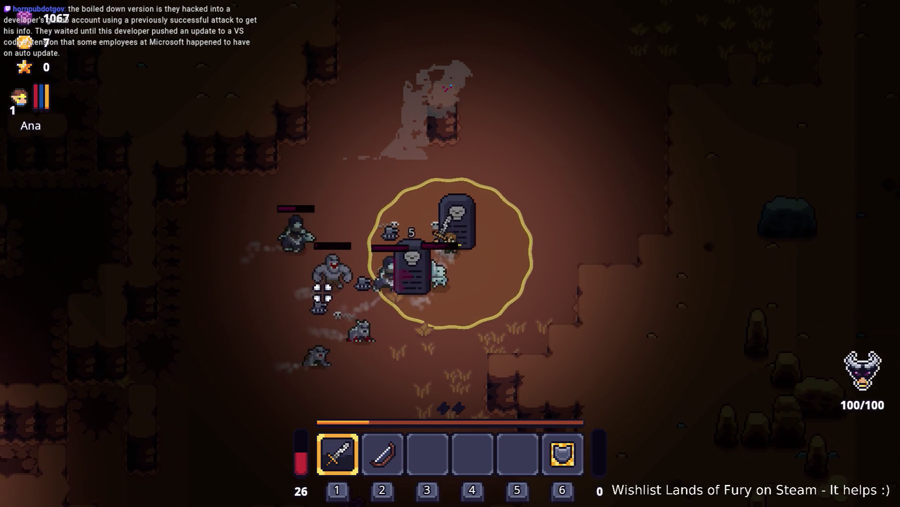
{"action": "key", "text": "a"}
{"action": "key", "text": "w"}
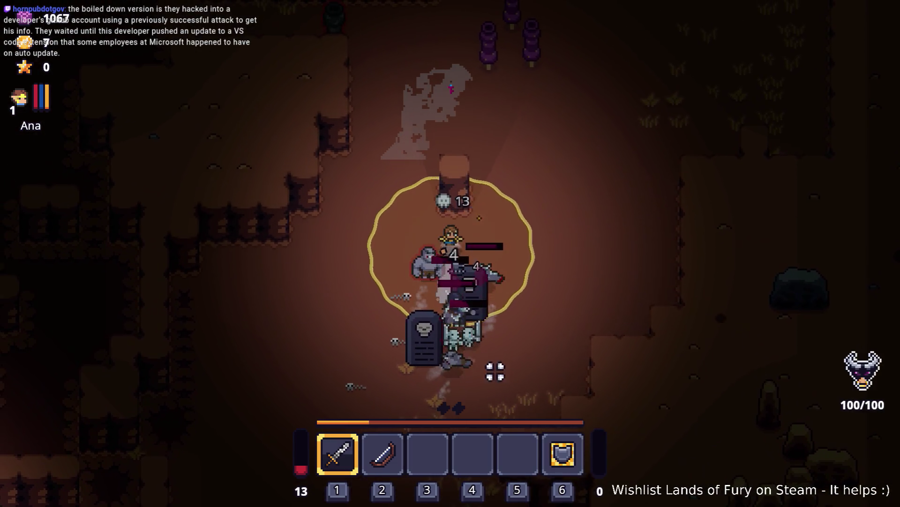
Switch to the bow (slot 2), then back to the sword (slot 1), fighting until Game over
{"action": "key", "text": "s"}
{"action": "key", "text": "2"}
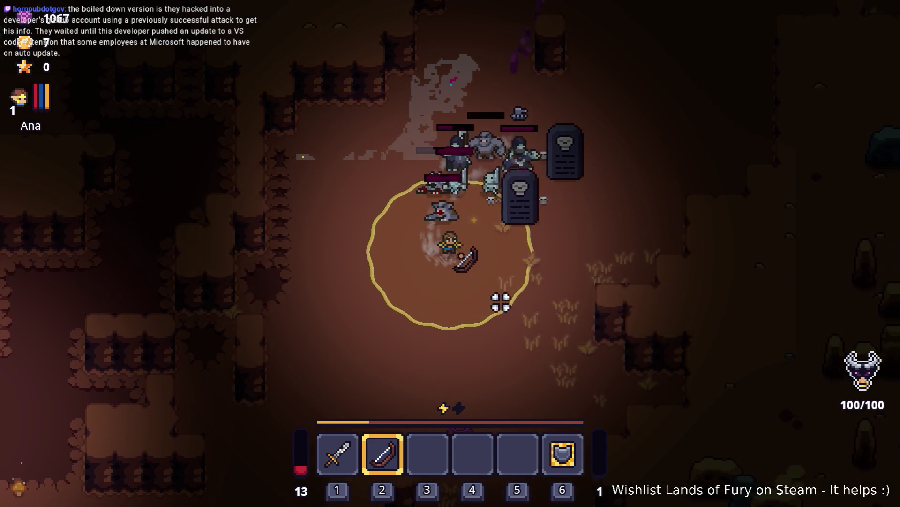
{"action": "key", "text": "d"}
{"action": "key", "text": "d"}
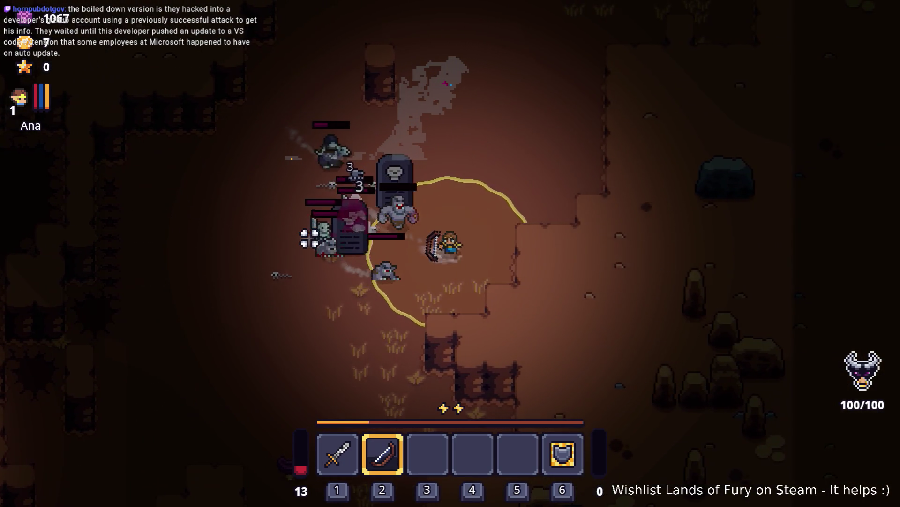
{"action": "key", "text": "w"}
{"action": "key", "text": "w"}
{"action": "key", "text": "1"}
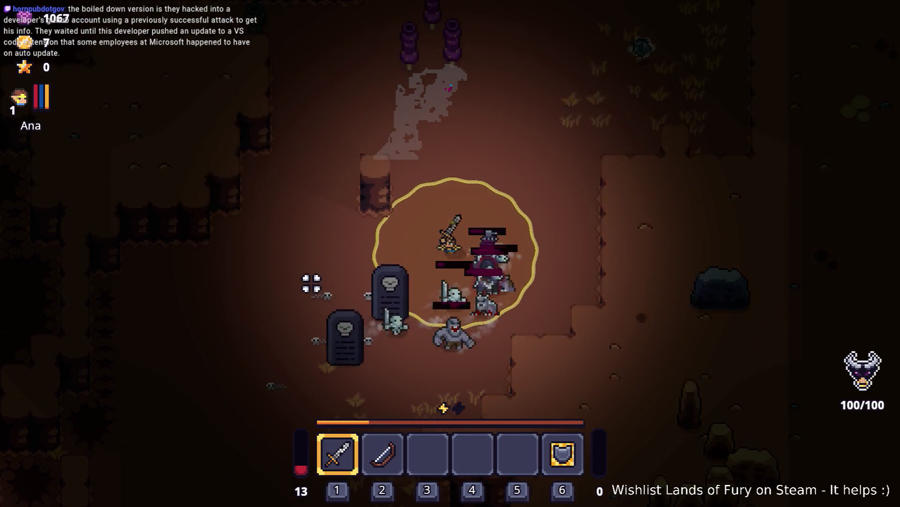
{"action": "key", "text": "a"}
{"action": "key", "text": "s"}
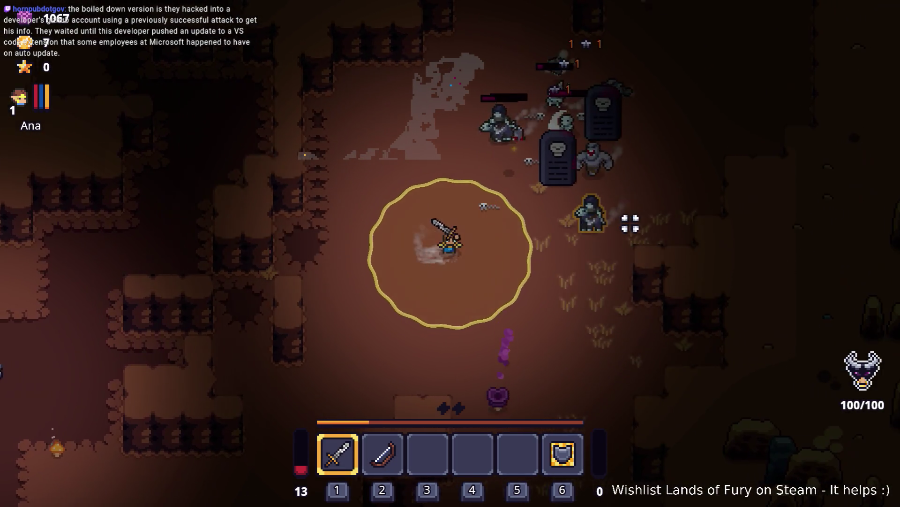
{"action": "key", "text": "w"}
{"action": "key", "text": "a"}
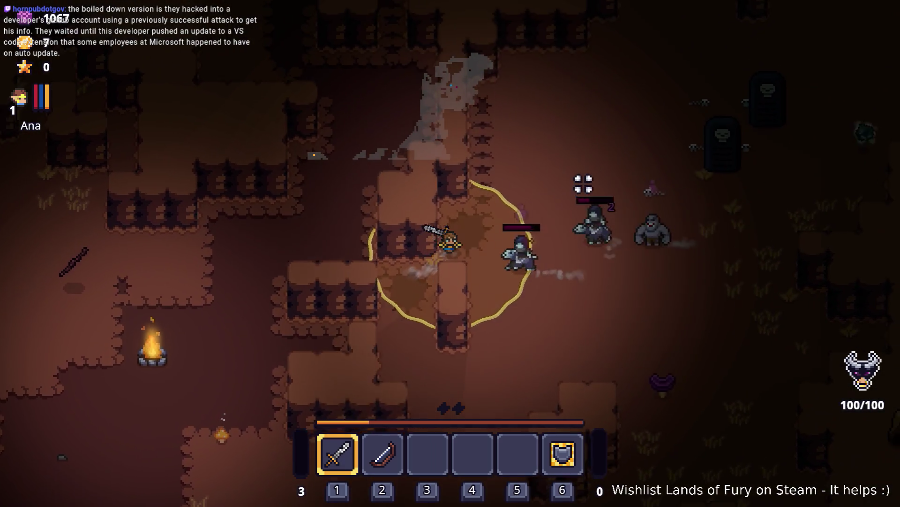
{"action": "key", "text": "w"}
{"action": "key", "text": "d"}
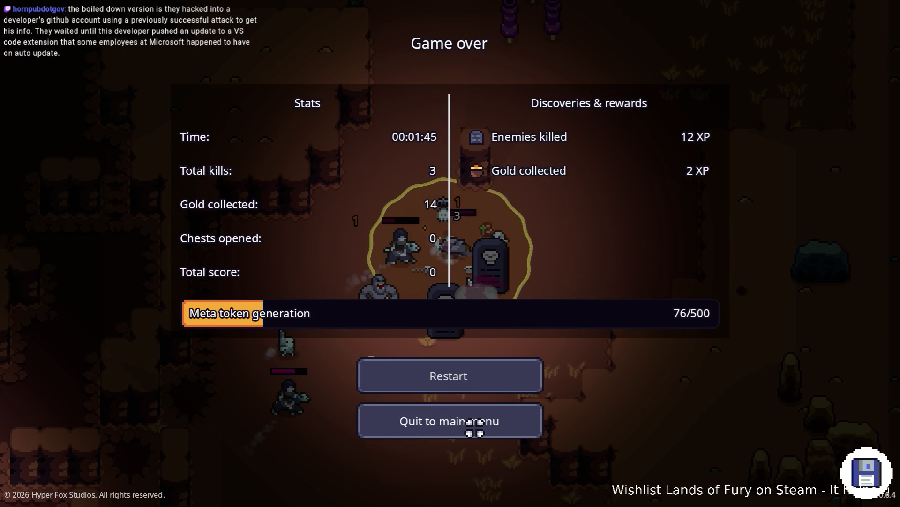
Leave the finished Lands of Fury run, back out of Profiles to the main menu, and quit
{"action": "left_click", "coordinate": [475, 427]}
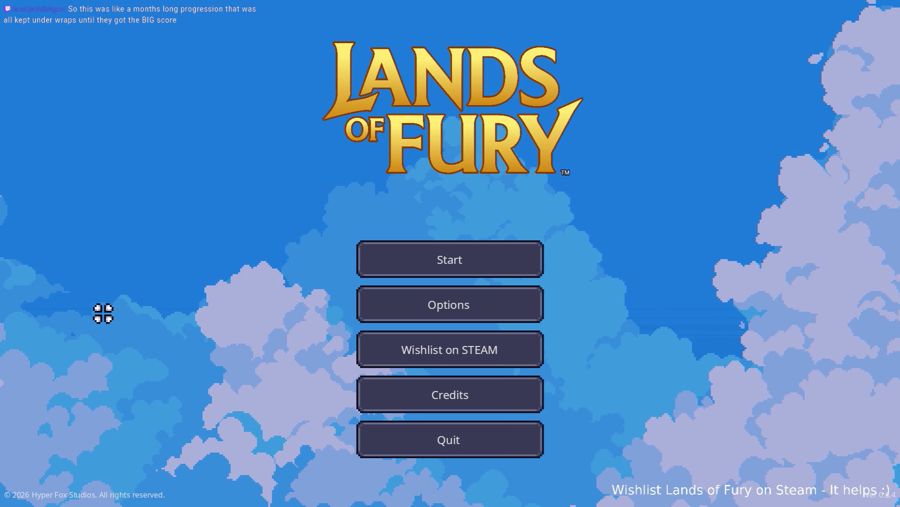
{"action": "left_click", "coordinate": [458, 257]}
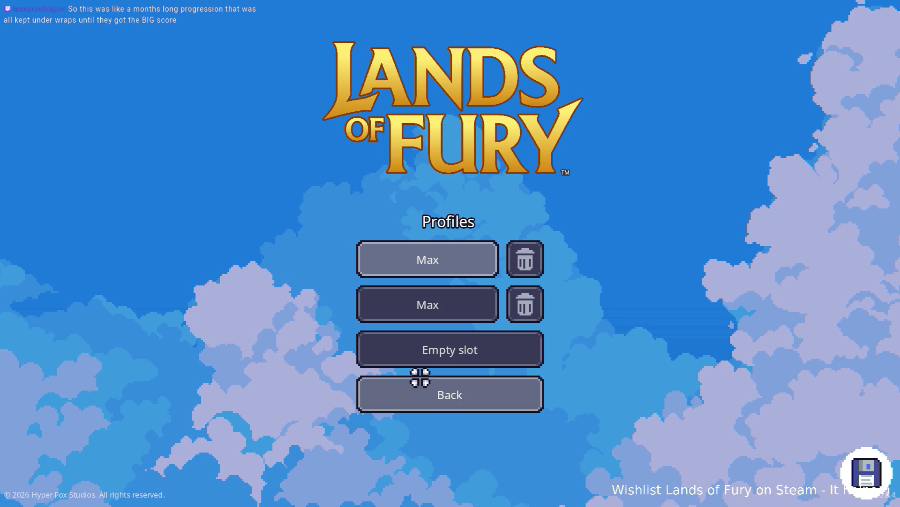
{"action": "left_click", "coordinate": [420, 391]}
{"action": "left_click", "coordinate": [426, 448]}
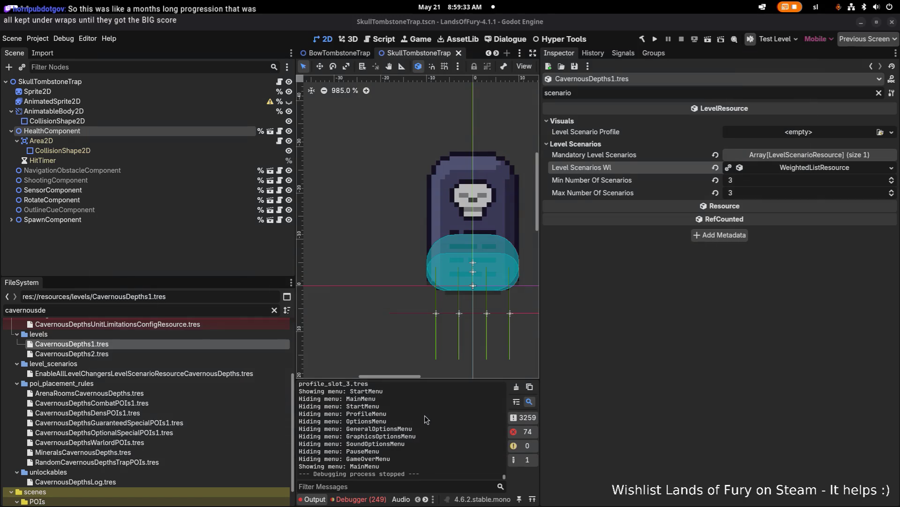
Show the Debugger's error list in the bottom panel and scroll through its entries
{"action": "left_click", "coordinate": [359, 499]}
{"action": "scroll", "coordinate": [393, 459], "scroll_direction": "down", "scroll_amount": 5}
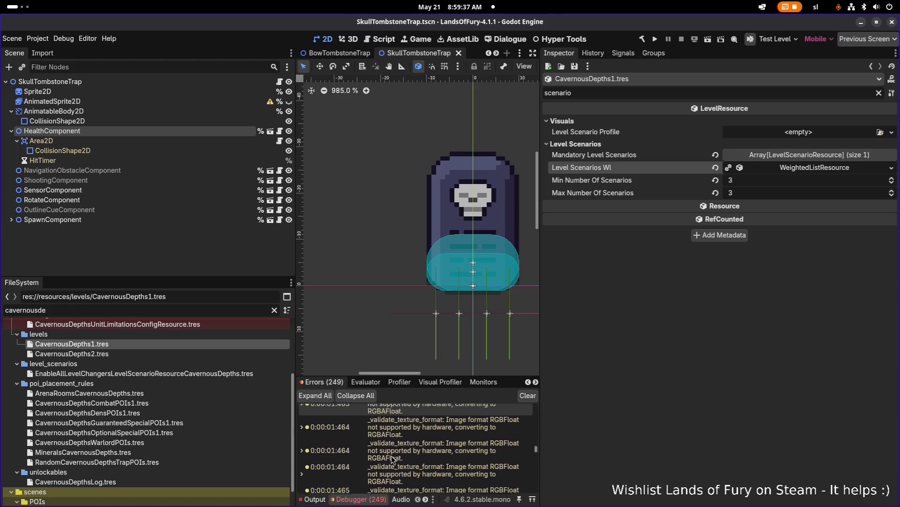
{"action": "scroll", "coordinate": [393, 459], "scroll_direction": "down", "scroll_amount": 10}
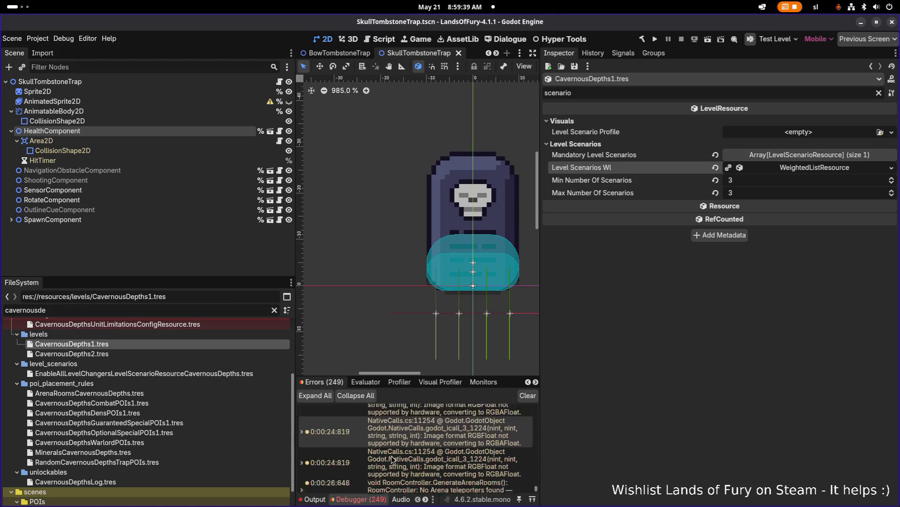
{"action": "scroll", "coordinate": [393, 458], "scroll_direction": "down", "scroll_amount": 10}
{"action": "scroll", "coordinate": [141, 398], "scroll_direction": "down", "scroll_amount": 2}
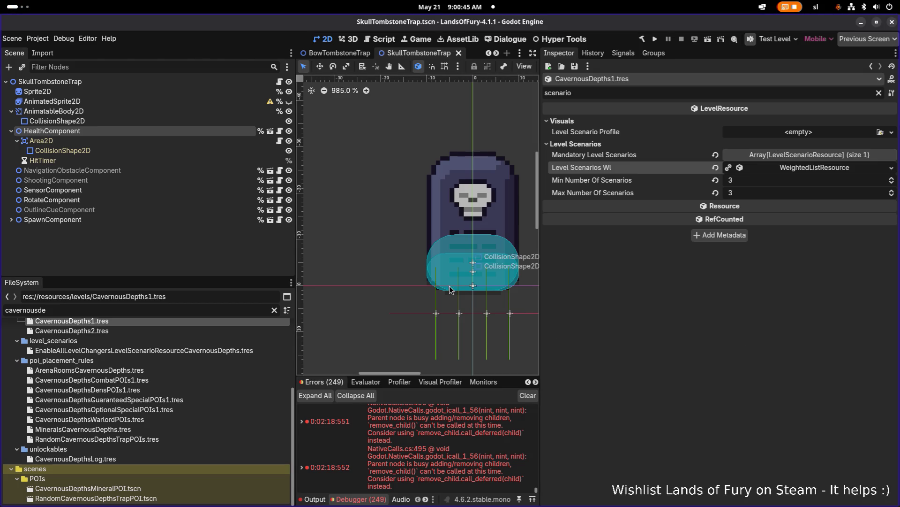
Zoom out the 2D view, narrow the Inspector and left docks, and select the filter text
{"action": "scroll", "coordinate": [450, 284], "scroll_direction": "down", "scroll_amount": 3}
{"action": "scroll", "coordinate": [451, 284], "scroll_direction": "right", "scroll_amount": 2}
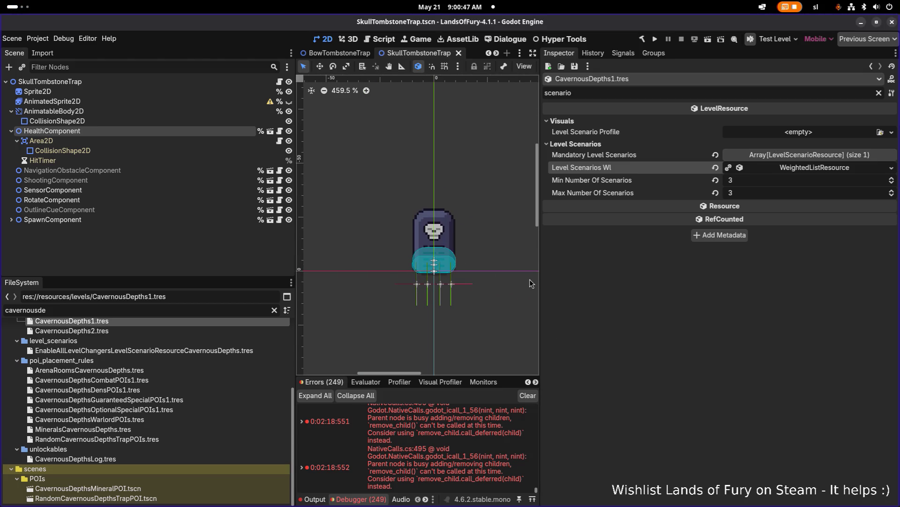
{"action": "left_click_drag", "start_coordinate": [541, 277], "coordinate": [692, 274]}
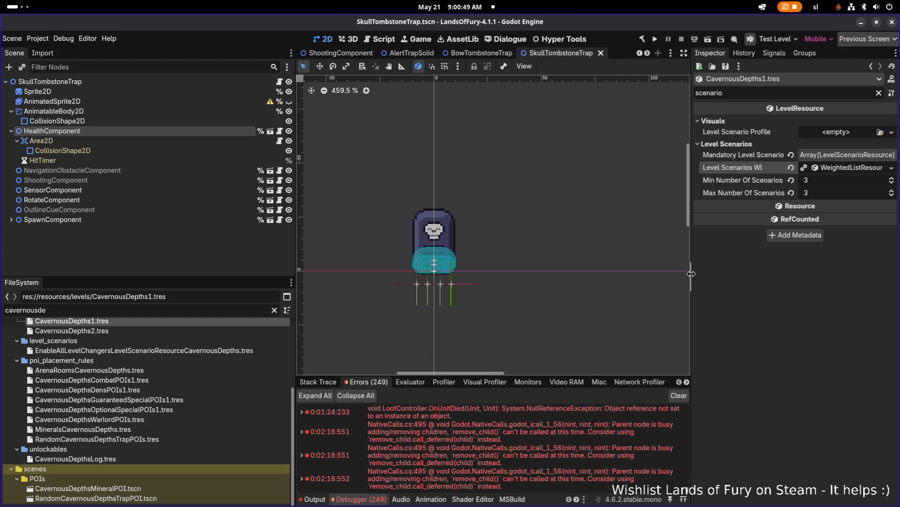
{"action": "left_click_drag", "start_coordinate": [296, 268], "coordinate": [241, 269]}
{"action": "scroll", "coordinate": [380, 295], "scroll_direction": "down", "scroll_amount": 2}
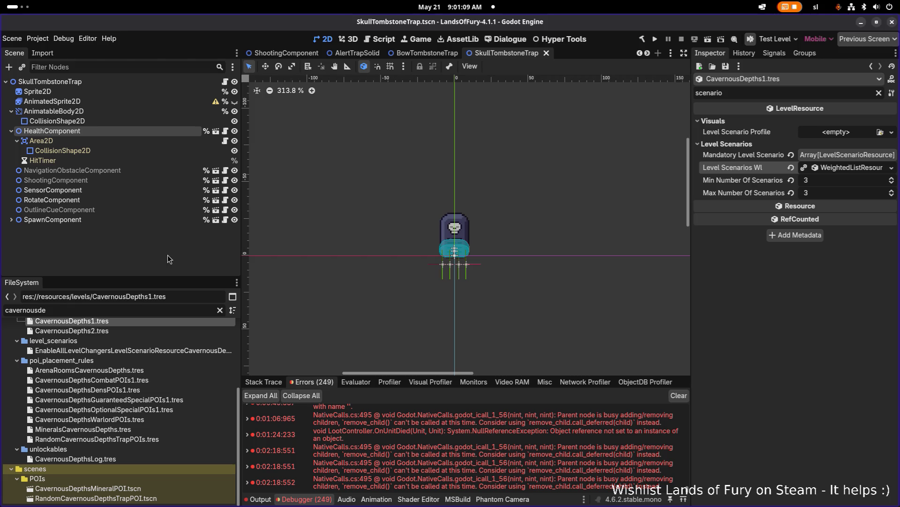
{"action": "double_click", "coordinate": [121, 309]}
Delete the 'cavernousde' filter text so the full project file tree is listed
{"action": "key", "text": "BackSpace"}
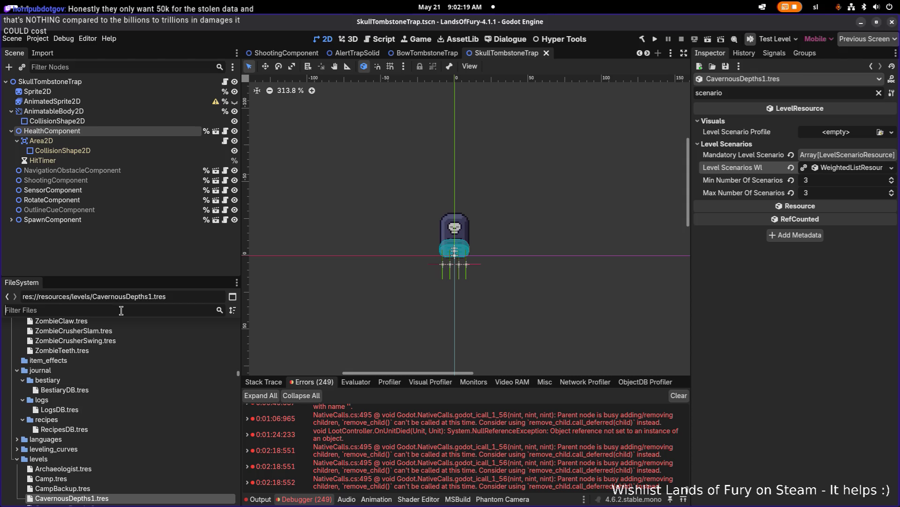
{"action": "scroll", "coordinate": [114, 371], "scroll_direction": "down", "scroll_amount": 5}
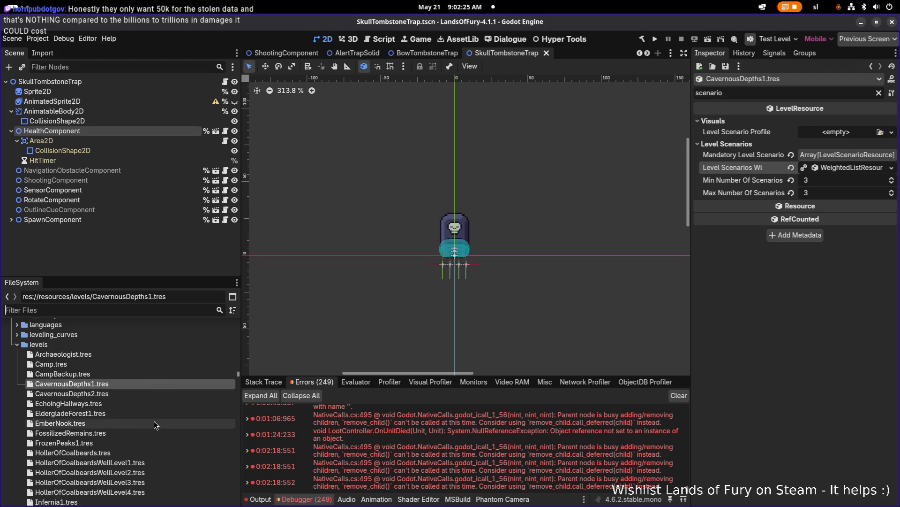
{"action": "scroll", "coordinate": [139, 420], "scroll_direction": "down", "scroll_amount": 3}
{"action": "scroll", "coordinate": [138, 419], "scroll_direction": "down", "scroll_amount": 3}
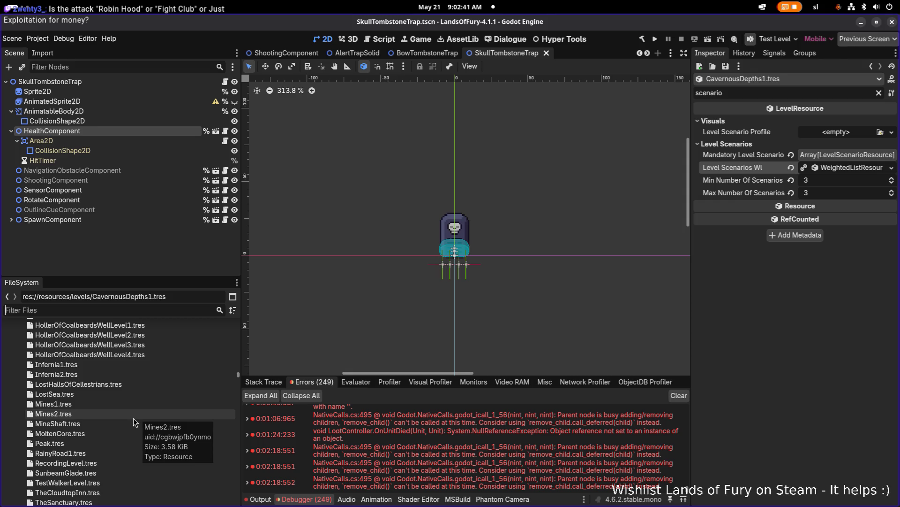
{"action": "scroll", "coordinate": [134, 422], "scroll_direction": "down", "scroll_amount": 3}
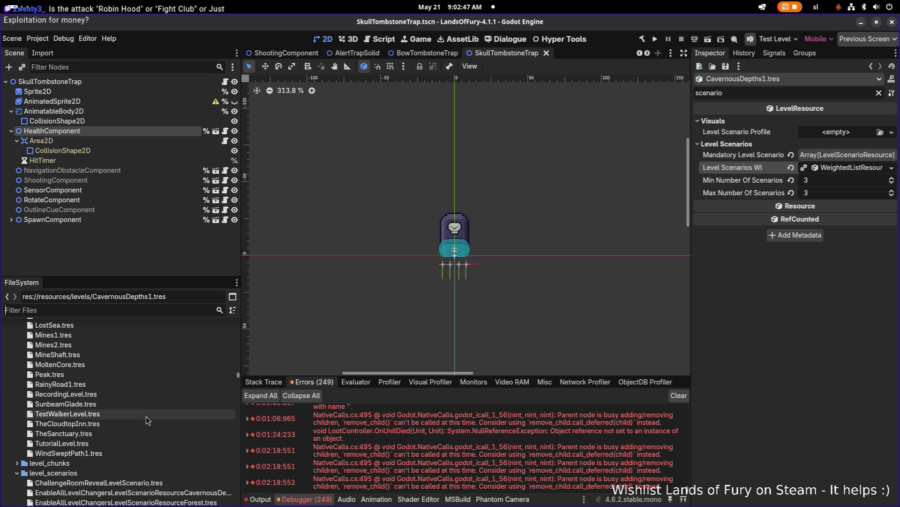
Focus the Godot editor and its Filter Files field, then bring up the Alt+Tab app switcher
{"action": "scroll", "coordinate": [145, 415], "scroll_direction": "down", "scroll_amount": 7}
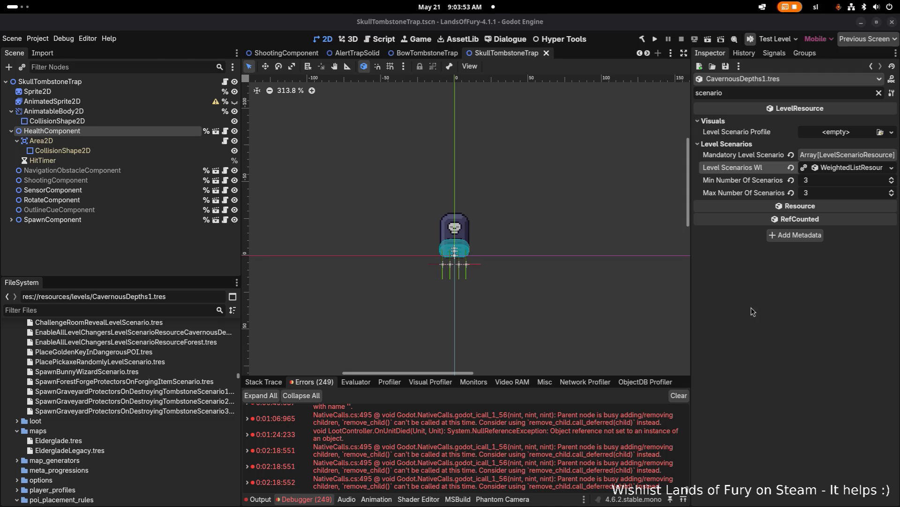
{"action": "left_click", "coordinate": [811, 321]}
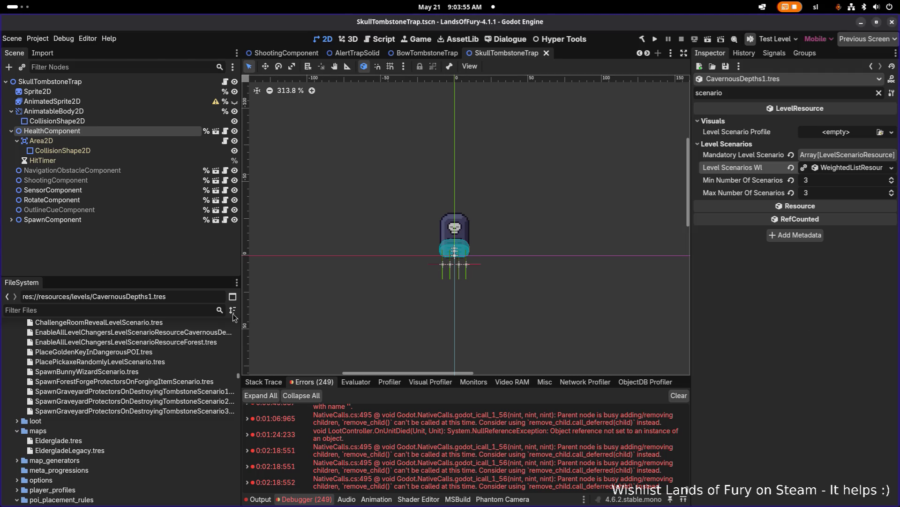
{"action": "left_click", "coordinate": [156, 310]}
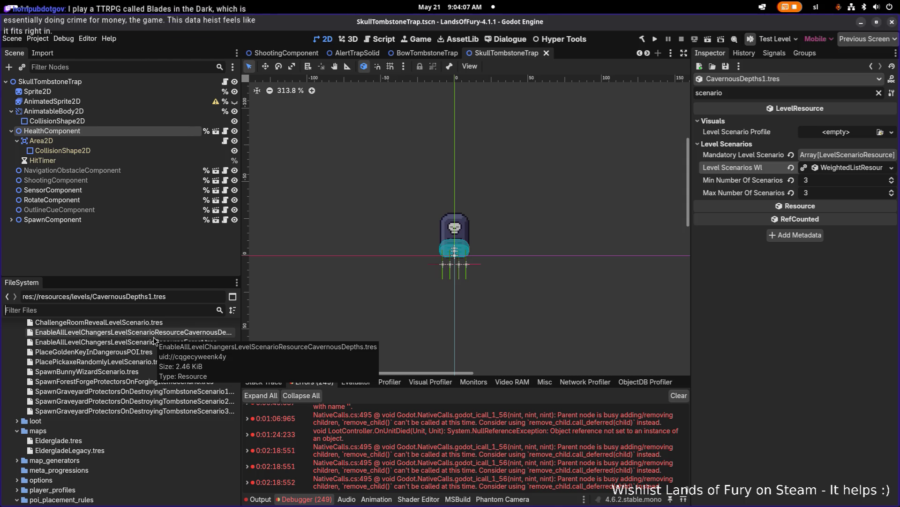
{"action": "key", "text": "alt+Tab"}
{"action": "key", "text": "alt+Tab"}
{"action": "key", "text": "alt+Tab"}
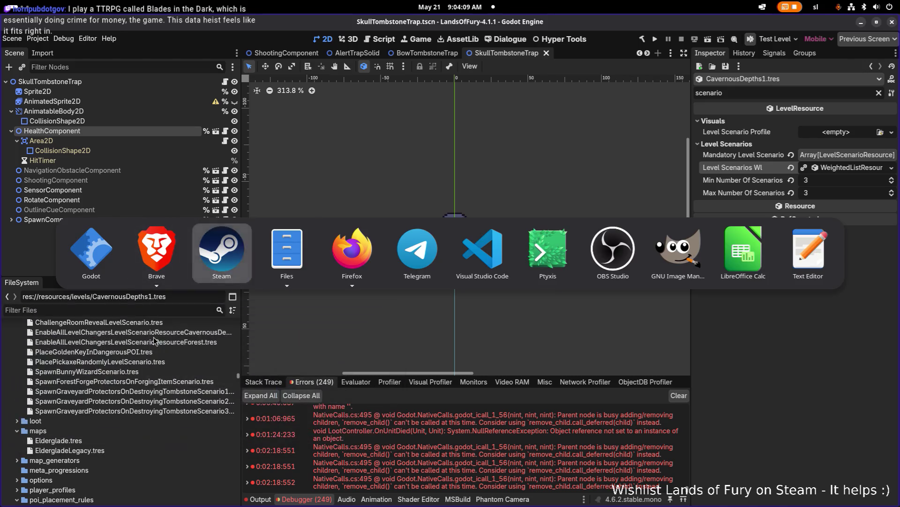
Flip to Telegram and back to the Godot editor, then open the Activities overview
{"action": "key", "text": "shift+alt+Tab"}
{"action": "key", "text": "shift+alt+Tab"}
{"action": "key", "text": "shift+alt+Tab"}
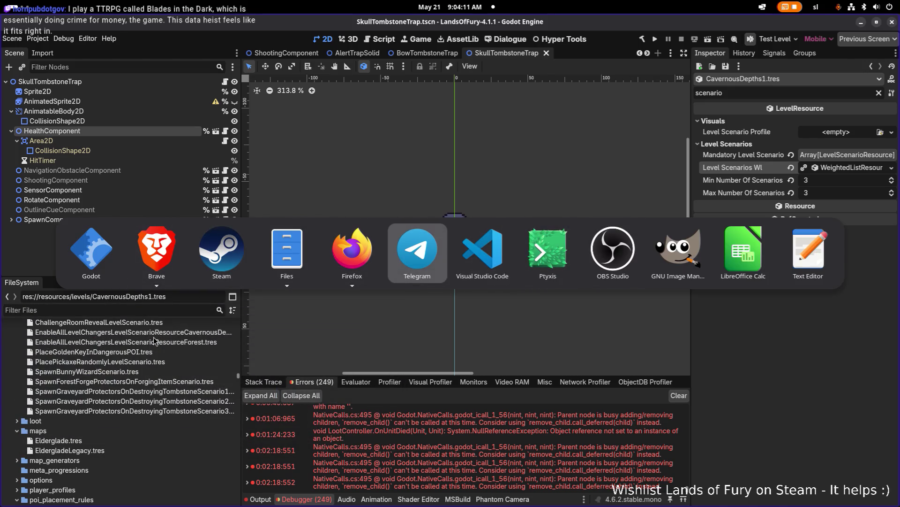
{"action": "key", "text": "alt+Tab"}
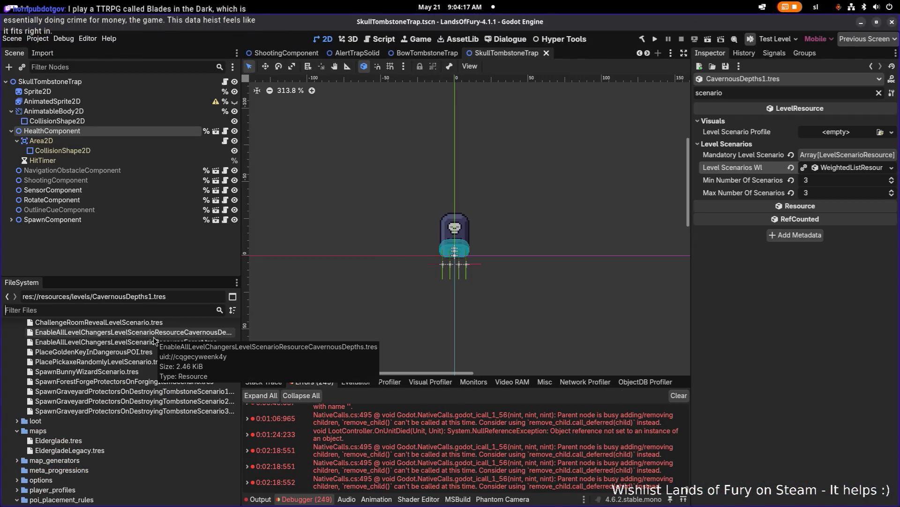
{"action": "key", "text": "super"}
{"action": "key", "text": "super"}
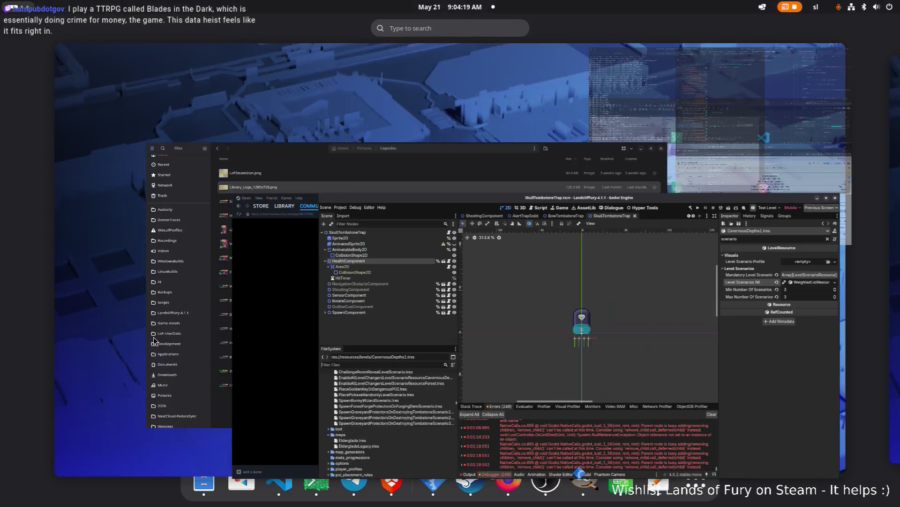
{"action": "key", "text": "super"}
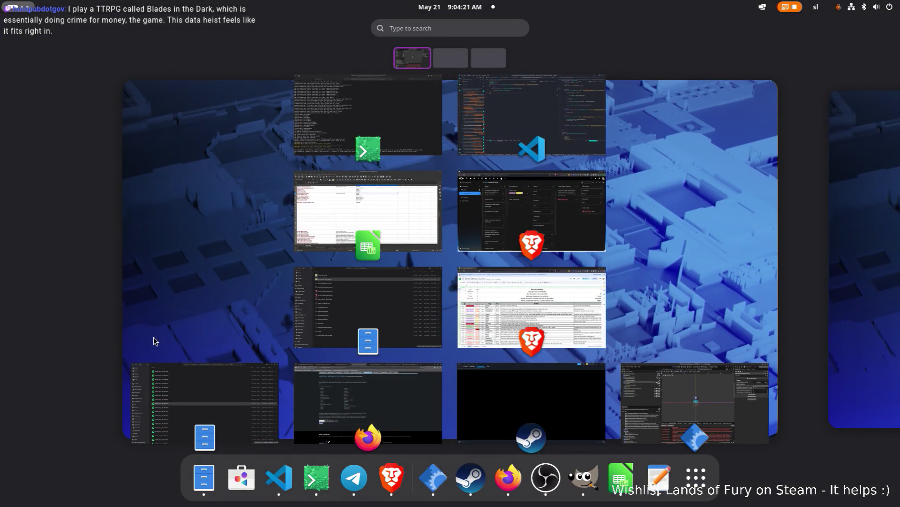
Search for 'a' in the overview and launch Aseprite from the results
{"action": "type", "text": "a"}
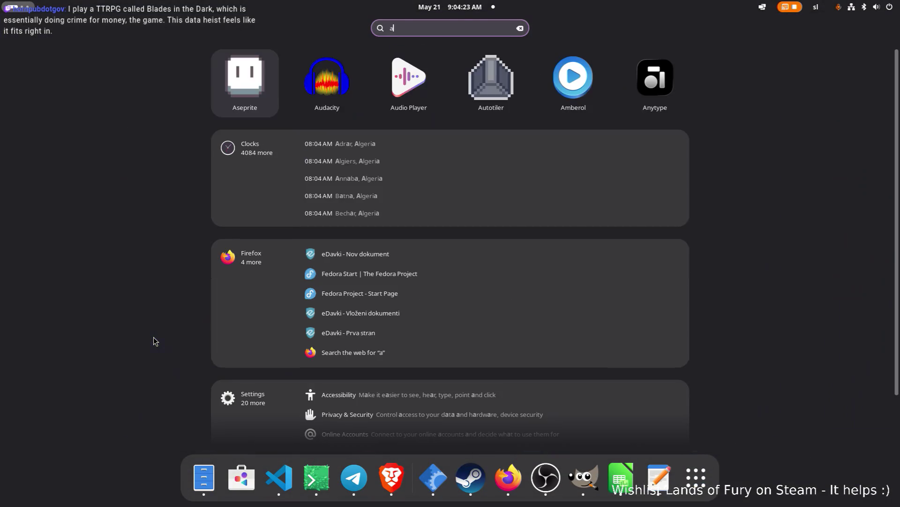
{"action": "key", "text": "Tab"}
{"action": "key", "text": "Left"}
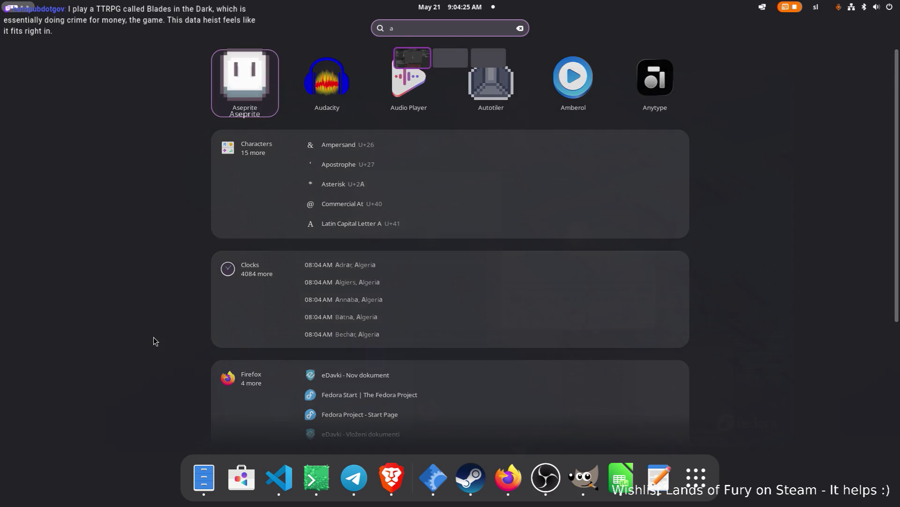
{"action": "key", "text": "Return"}
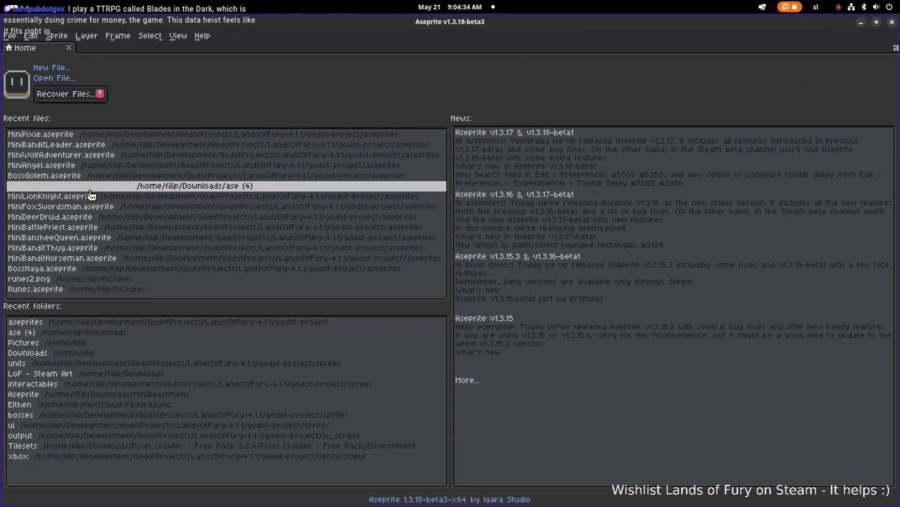
Open the file browser from the Home tab and go into the items folder
{"action": "left_click", "coordinate": [63, 83]}
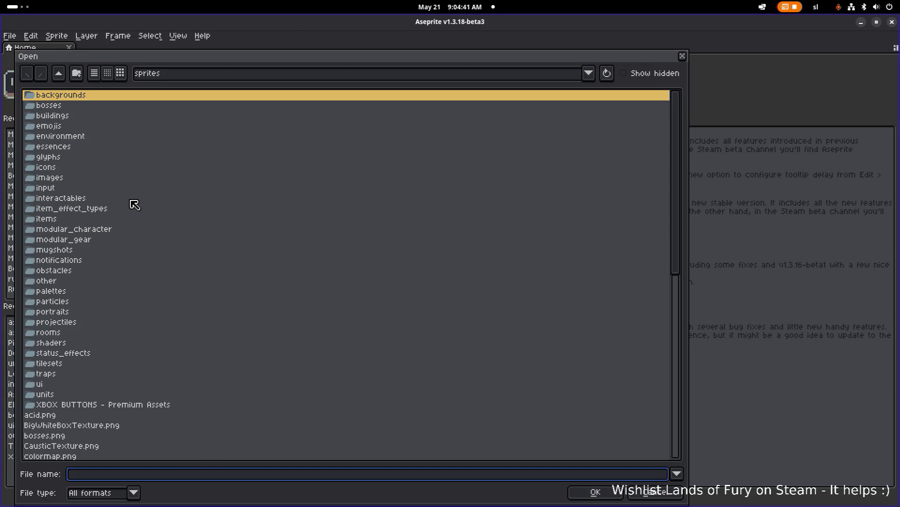
{"action": "scroll", "coordinate": [131, 207], "scroll_direction": "down", "scroll_amount": 5}
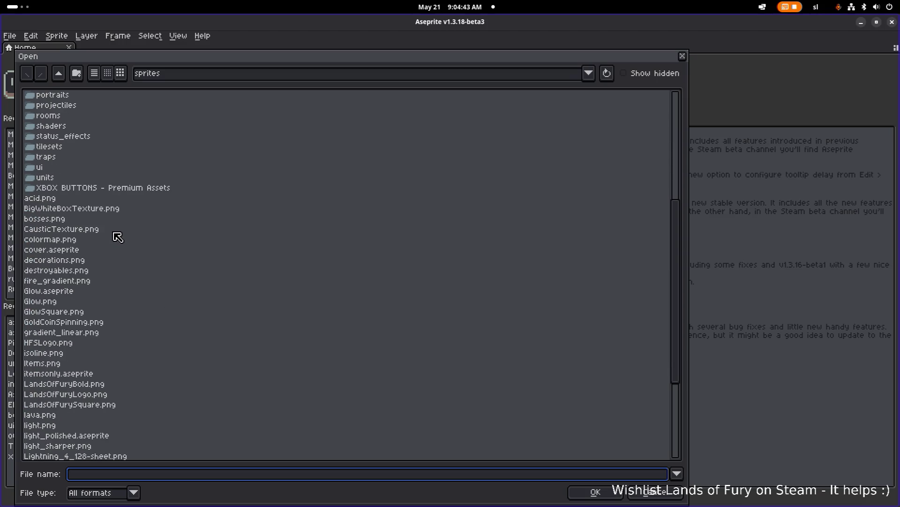
{"action": "scroll", "coordinate": [107, 198], "scroll_direction": "up", "scroll_amount": 5}
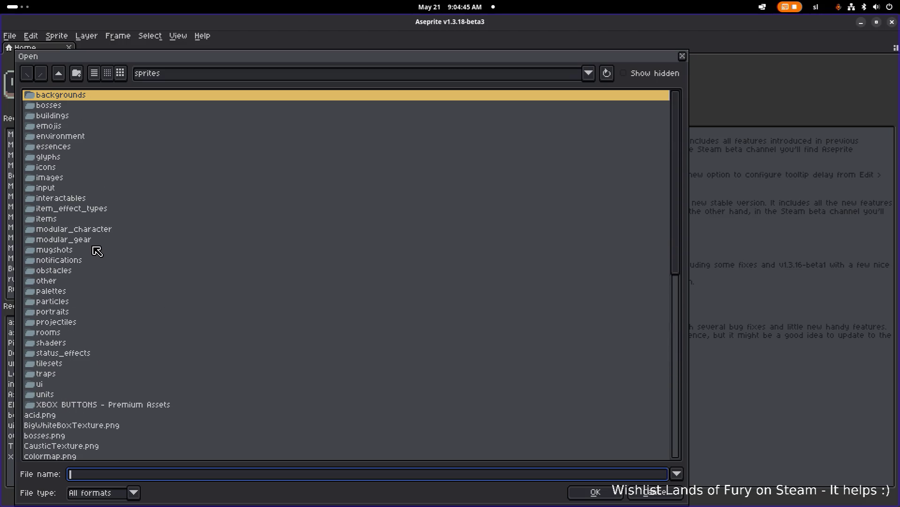
{"action": "left_click", "coordinate": [103, 219]}
{"action": "scroll", "coordinate": [107, 225], "scroll_direction": "down", "scroll_amount": 10}
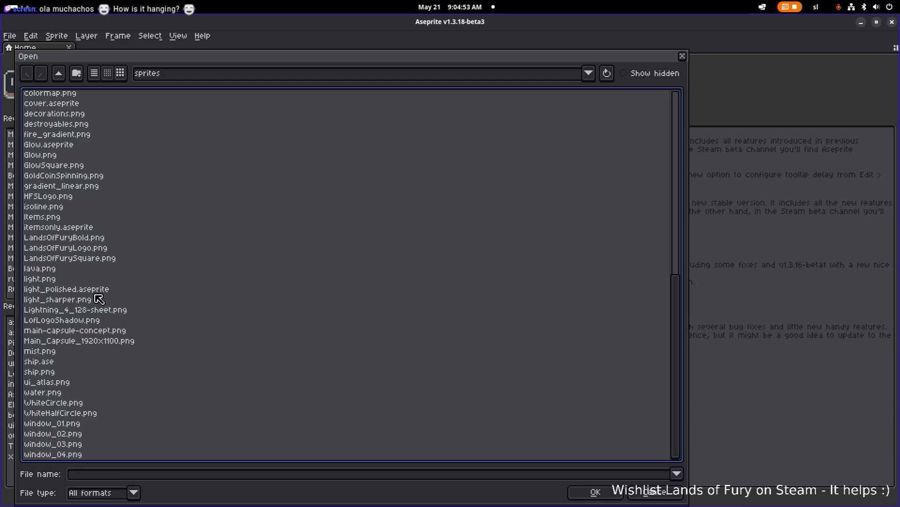
Preview lava.png, light.png, LofLogoShadow.png, the Lightning sheet, LandsOfFuryLogo.png and GoldCoinSpinning.png
{"action": "left_click", "coordinate": [95, 270]}
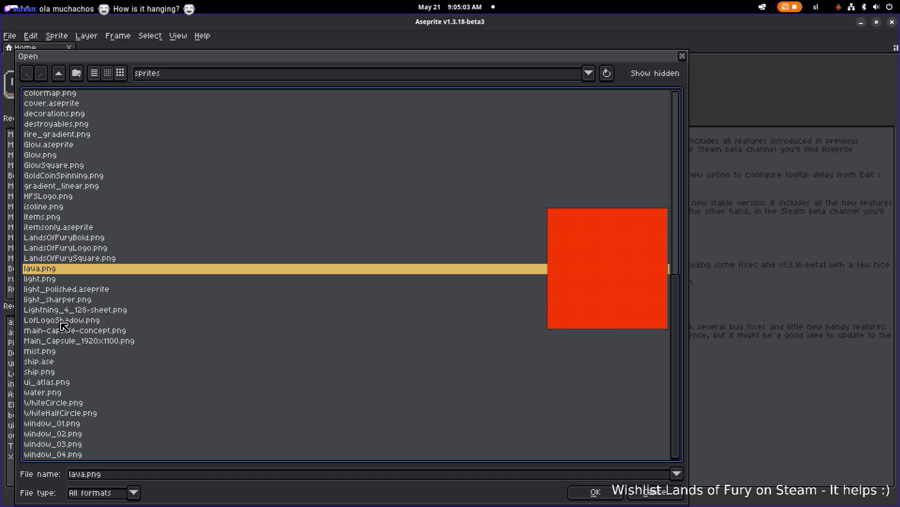
{"action": "left_click", "coordinate": [89, 299]}
{"action": "left_click", "coordinate": [92, 279]}
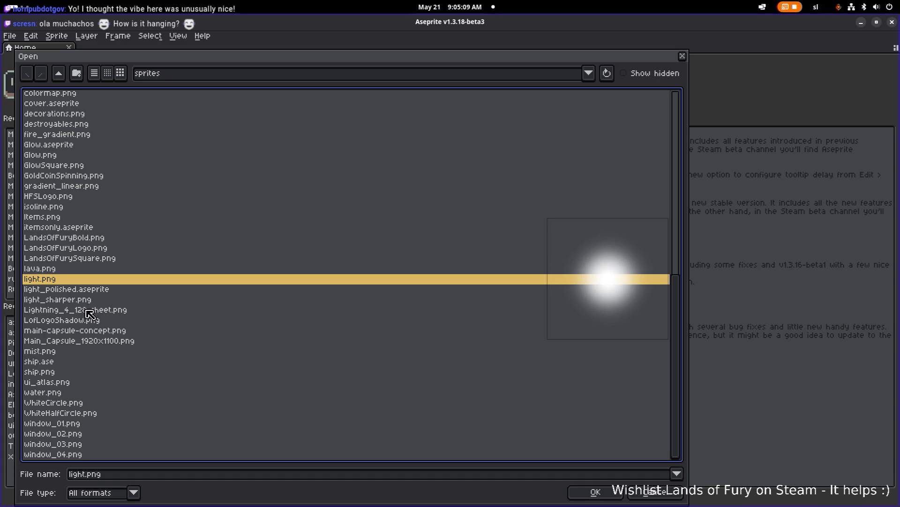
{"action": "left_click", "coordinate": [87, 320]}
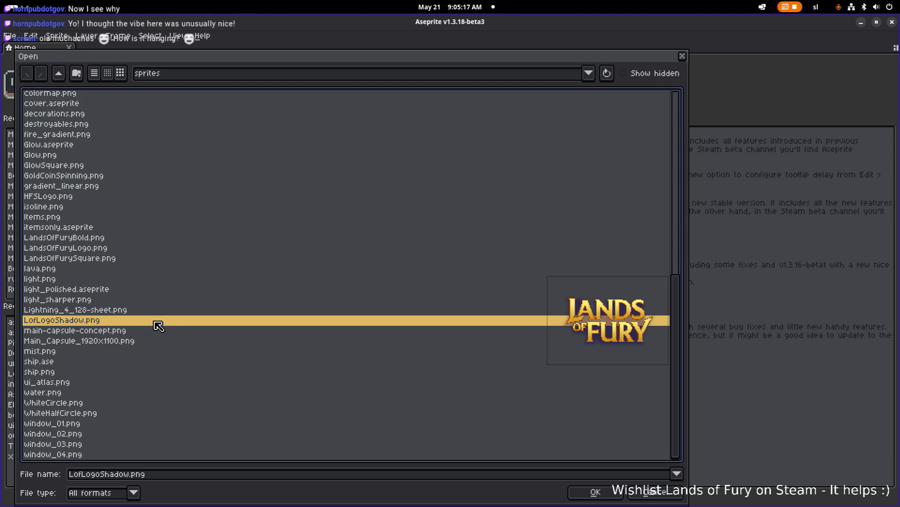
{"action": "left_click", "coordinate": [165, 310]}
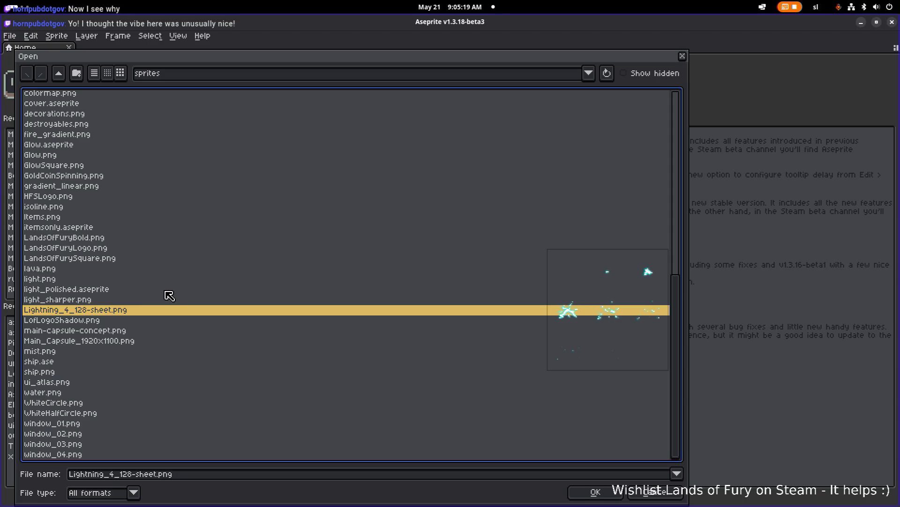
{"action": "left_click", "coordinate": [148, 280]}
{"action": "left_click", "coordinate": [146, 248]}
{"action": "left_click", "coordinate": [128, 216]}
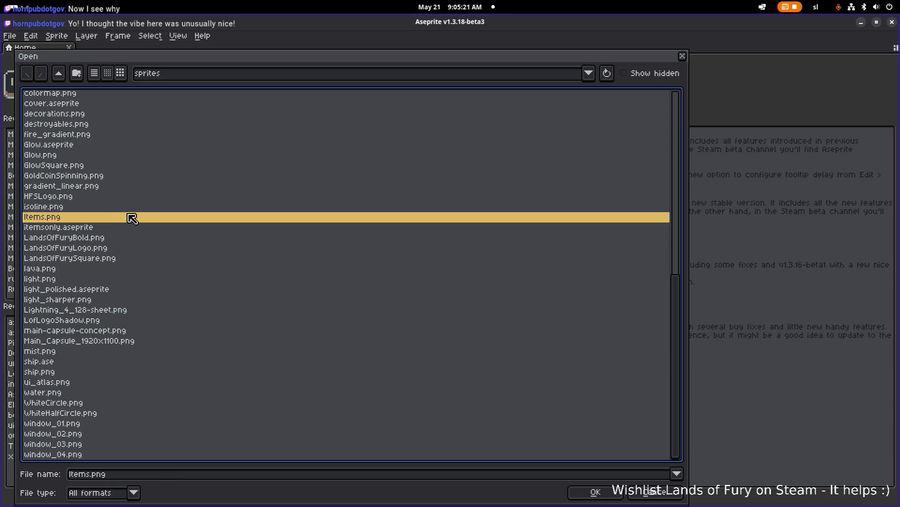
{"action": "left_click", "coordinate": [124, 248]}
{"action": "left_click", "coordinate": [130, 177]}
{"action": "scroll", "coordinate": [128, 191], "scroll_direction": "up", "scroll_amount": 11}
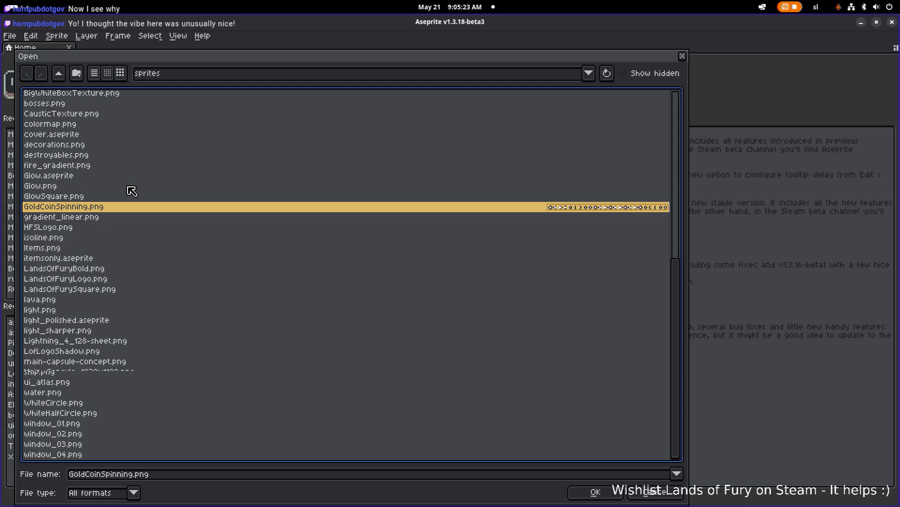
{"action": "scroll", "coordinate": [123, 216], "scroll_direction": "down", "scroll_amount": 5}
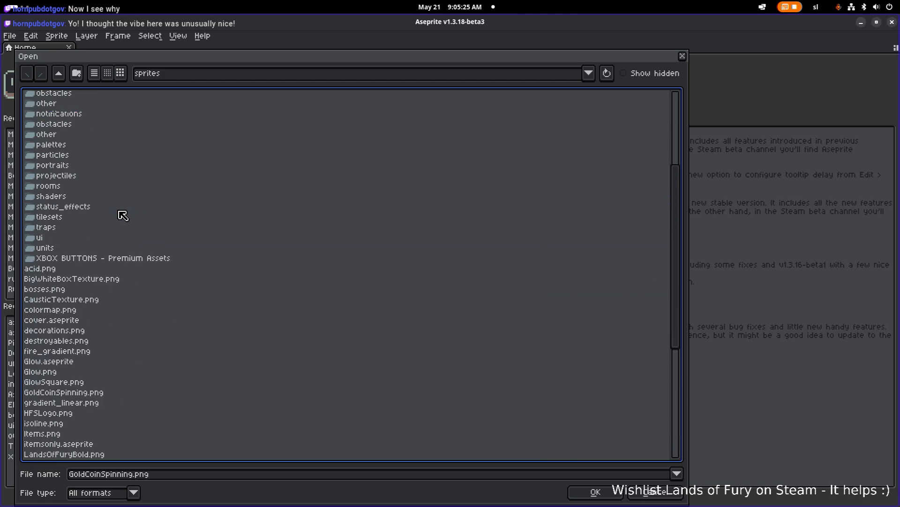
Preview colormap.png, decorations.png, LandsOfFuryBold.png and main-capsule-concept.png
{"action": "left_click", "coordinate": [86, 278]}
{"action": "left_click", "coordinate": [88, 299]}
{"action": "scroll", "coordinate": [89, 292], "scroll_direction": "down", "scroll_amount": 4}
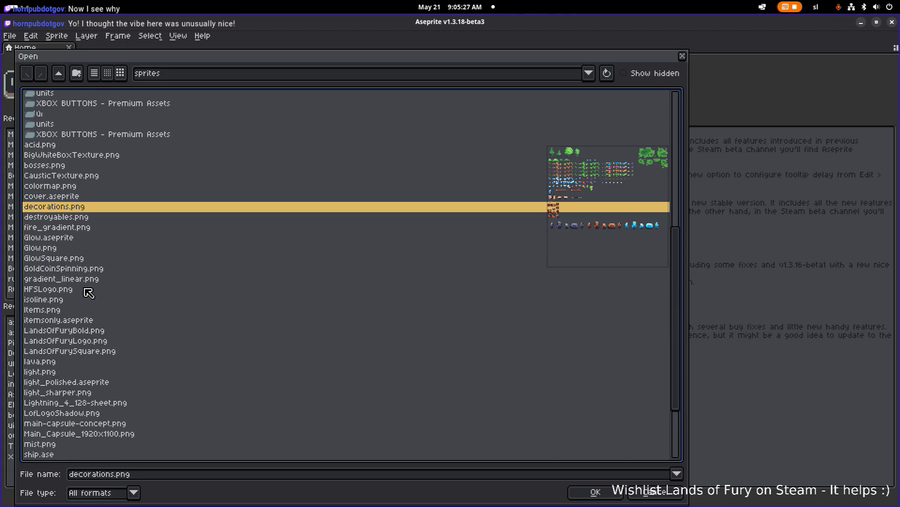
{"action": "left_click", "coordinate": [91, 280]}
{"action": "left_click", "coordinate": [92, 300]}
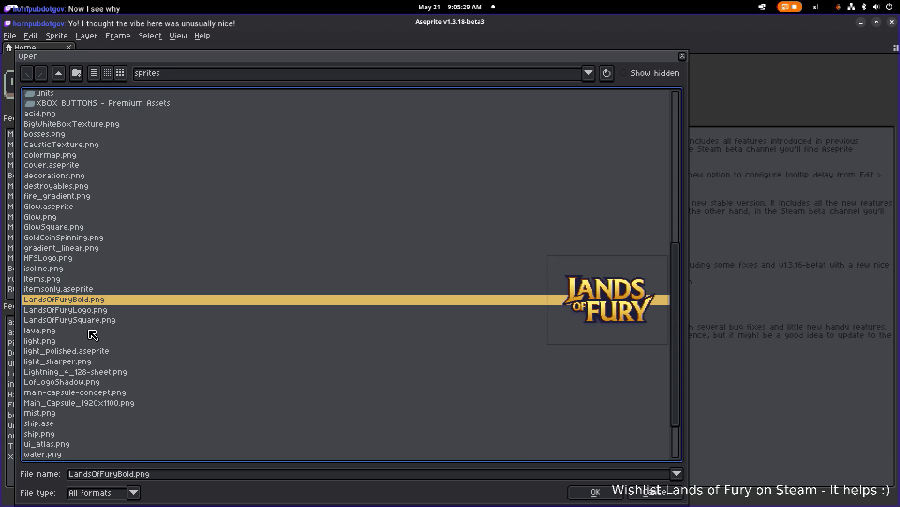
{"action": "left_click", "coordinate": [89, 331]}
{"action": "left_click", "coordinate": [101, 373]}
{"action": "scroll", "coordinate": [100, 373], "scroll_direction": "down", "scroll_amount": 1}
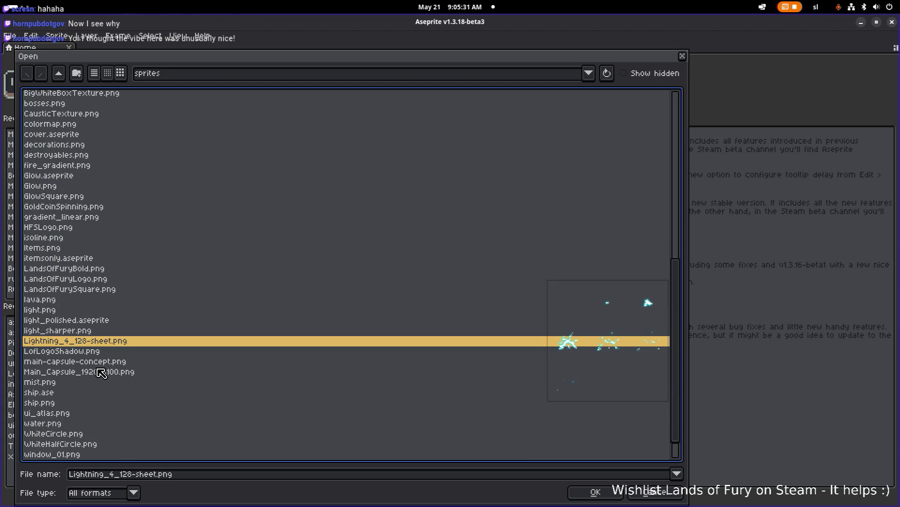
{"action": "left_click", "coordinate": [100, 361]}
Preview Main_Capsule_1920x1100.png and light_sharper.png, then open Items.png for editing
{"action": "scroll", "coordinate": [100, 361], "scroll_direction": "down", "scroll_amount": 1}
{"action": "left_click", "coordinate": [106, 343]}
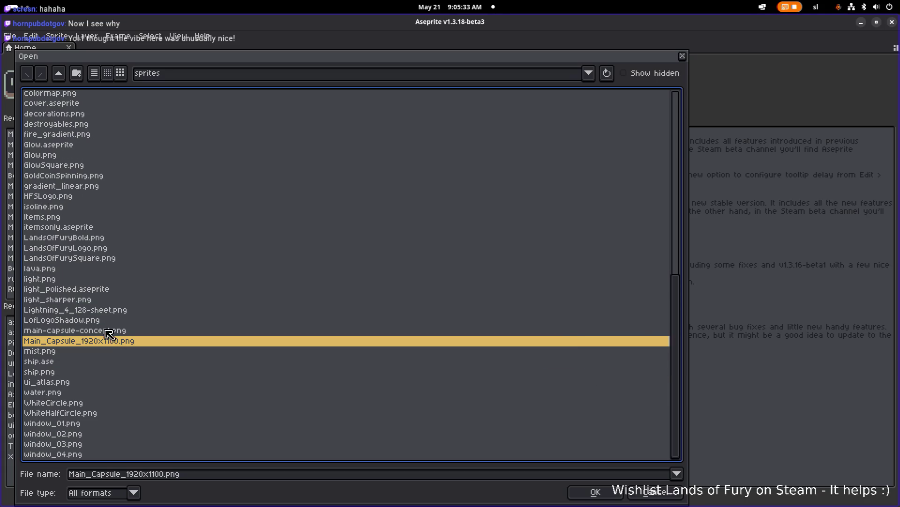
{"action": "left_click", "coordinate": [103, 300]}
{"action": "left_click", "coordinate": [102, 311]}
{"action": "scroll", "coordinate": [102, 301], "scroll_direction": "up", "scroll_amount": 5}
{"action": "scroll", "coordinate": [102, 300], "scroll_direction": "down", "scroll_amount": 1}
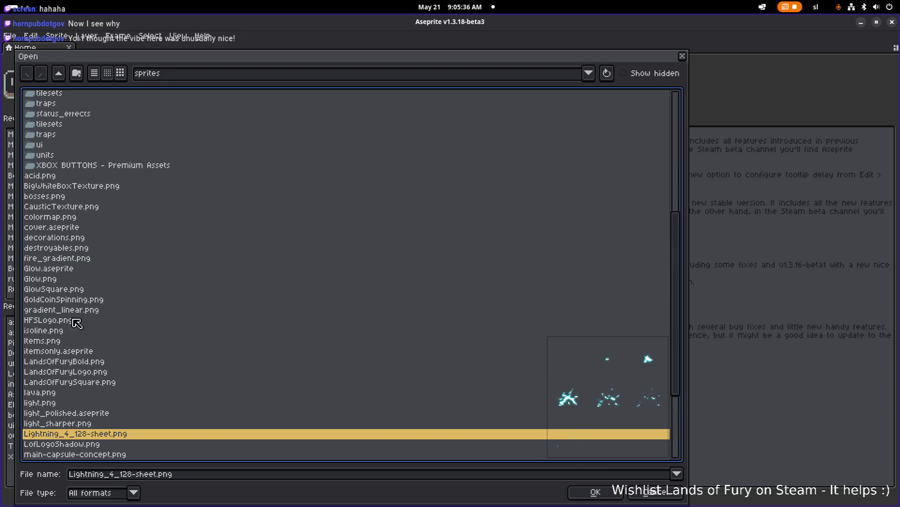
{"action": "scroll", "coordinate": [63, 325], "scroll_direction": "down", "scroll_amount": 1}
{"action": "double_click", "coordinate": [70, 312]}
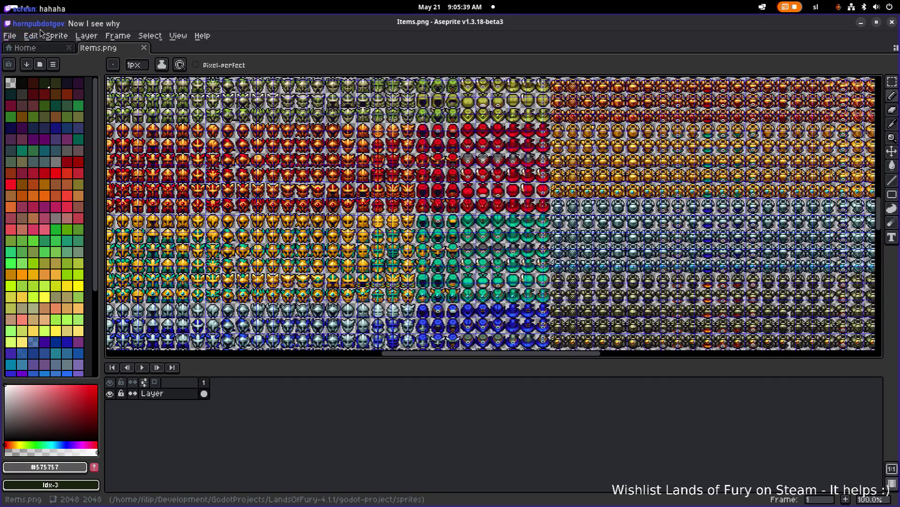
Open the file browser via the recent files menu and shift it aside to reveal the palette
{"action": "left_click", "coordinate": [9, 35]}
{"action": "left_click", "coordinate": [28, 60]}
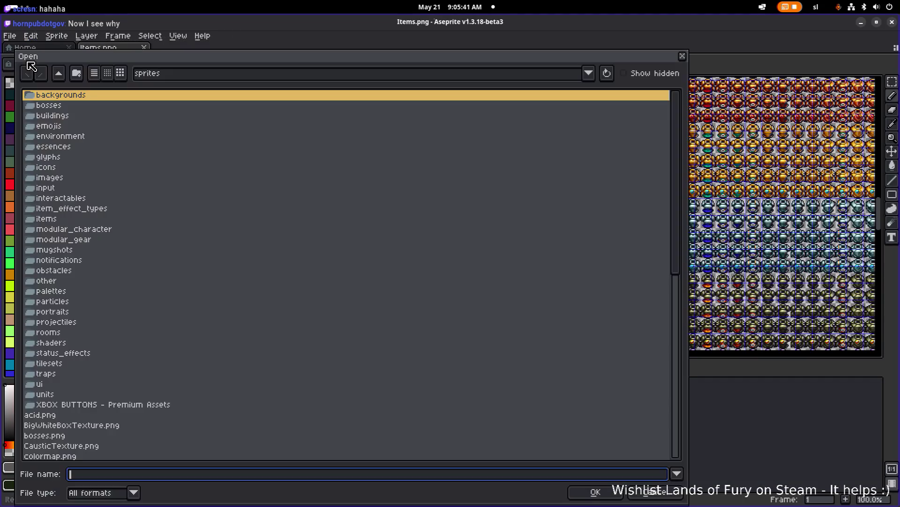
{"action": "scroll", "coordinate": [112, 168], "scroll_direction": "down", "scroll_amount": 10}
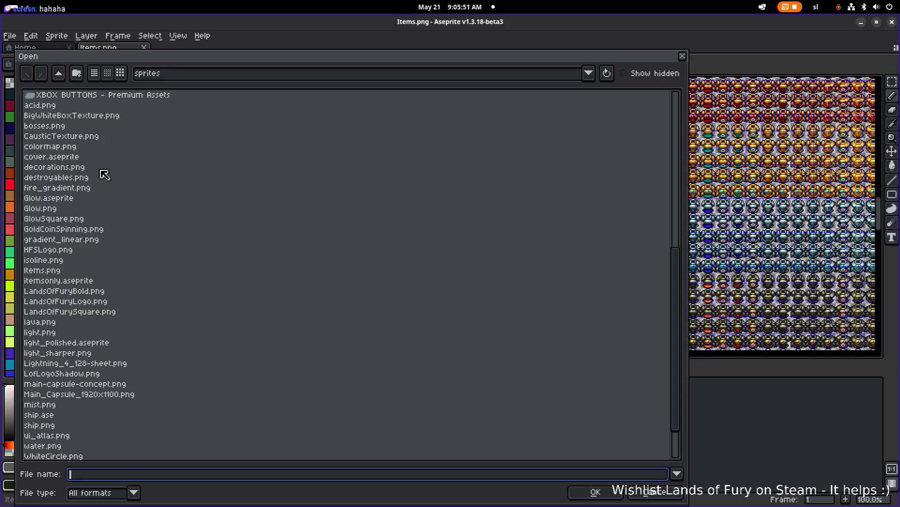
{"action": "scroll", "coordinate": [104, 175], "scroll_direction": "down", "scroll_amount": 2}
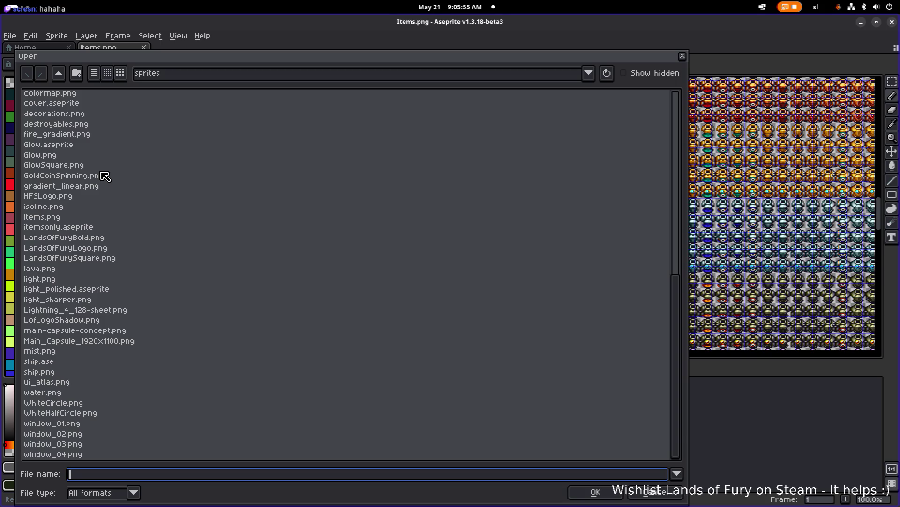
{"action": "scroll", "coordinate": [103, 175], "scroll_direction": "up", "scroll_amount": 10}
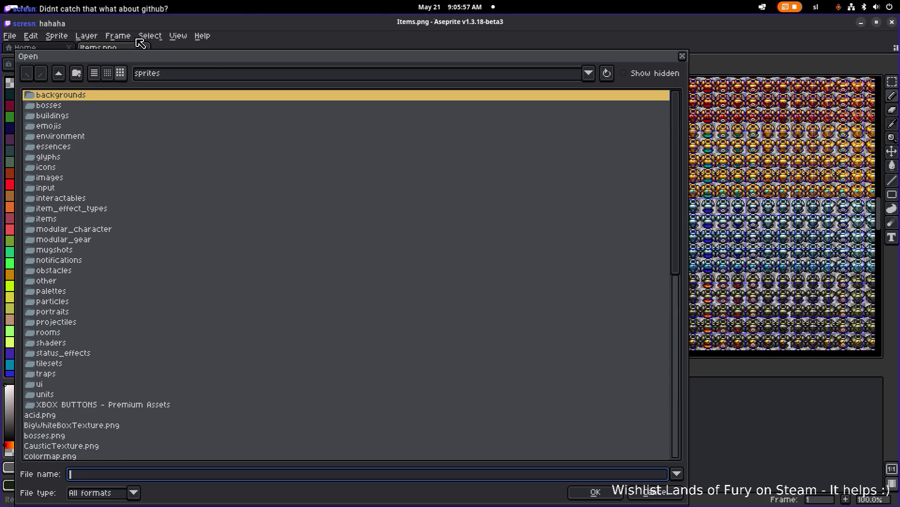
{"action": "left_click_drag", "start_coordinate": [164, 58], "coordinate": [286, 40]}
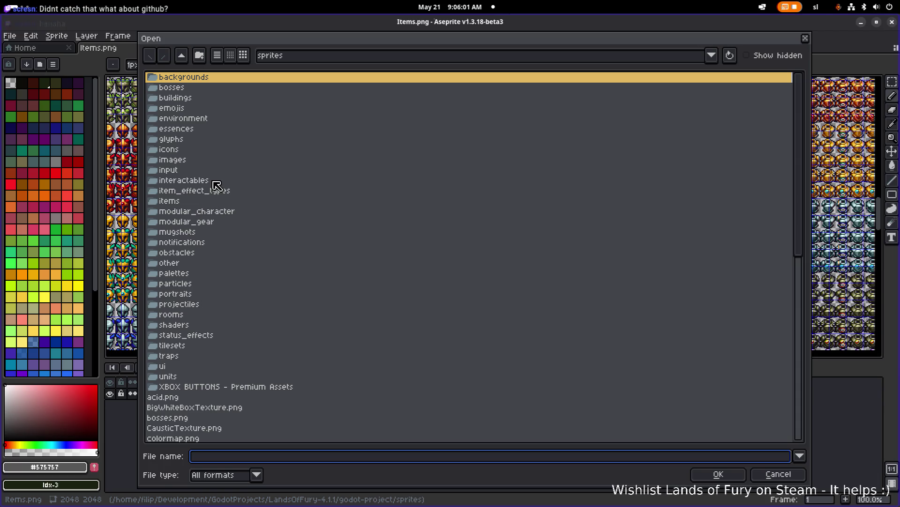
Enter the interactables folder and open Interactables.png in a new tab
{"action": "double_click", "coordinate": [214, 183]}
{"action": "scroll", "coordinate": [214, 190], "scroll_direction": "down", "scroll_amount": 20}
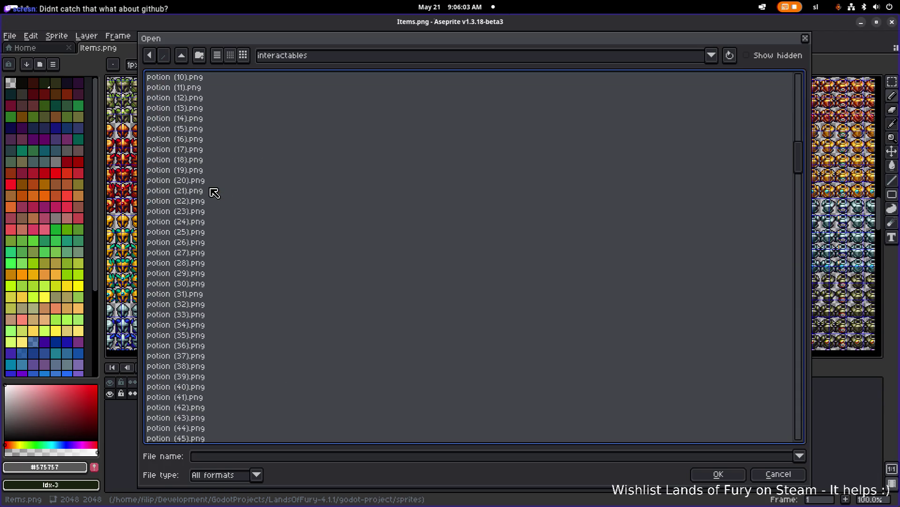
{"action": "scroll", "coordinate": [215, 194], "scroll_direction": "down", "scroll_amount": 20}
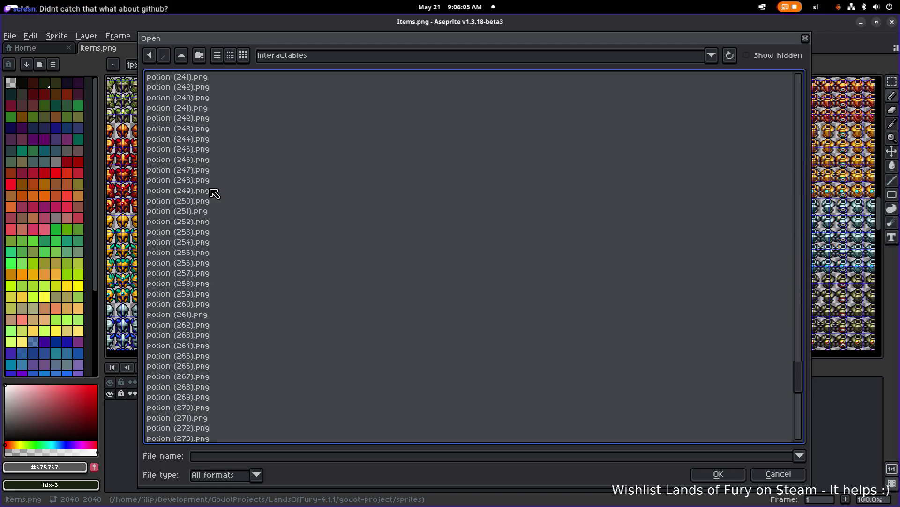
{"action": "scroll", "coordinate": [214, 200], "scroll_direction": "up", "scroll_amount": 20}
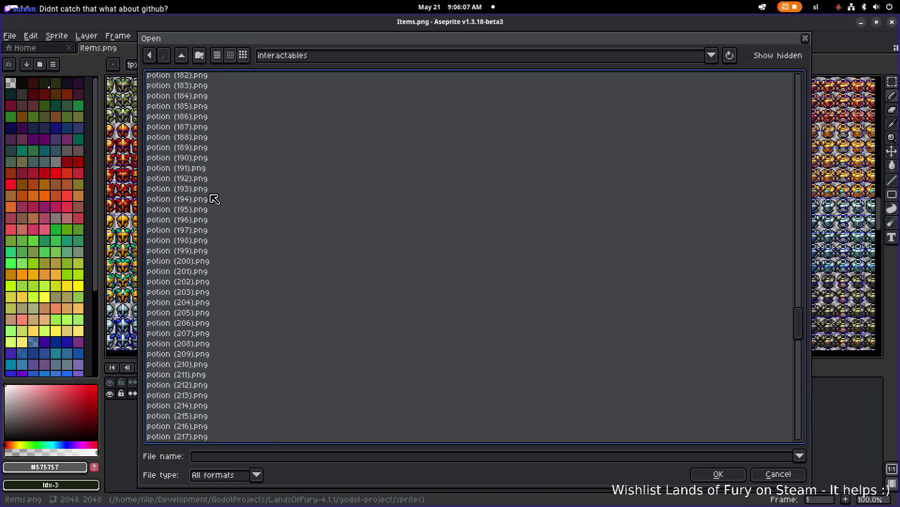
{"action": "scroll", "coordinate": [215, 199], "scroll_direction": "up", "scroll_amount": 20}
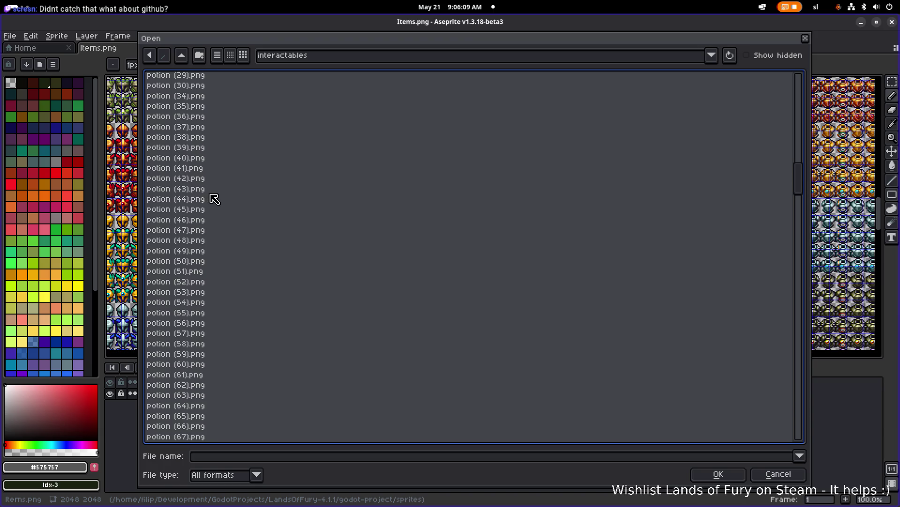
{"action": "double_click", "coordinate": [179, 323]}
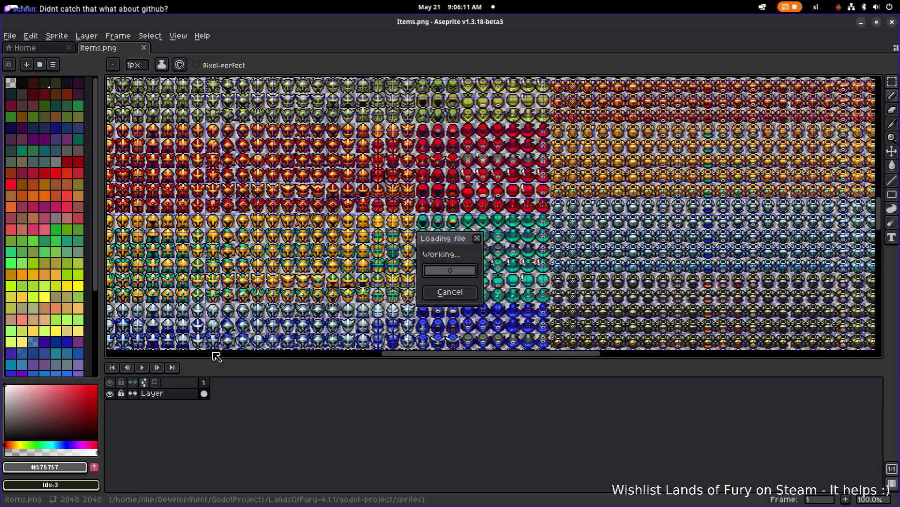
{"action": "scroll", "coordinate": [342, 192], "scroll_direction": "down", "scroll_amount": 1}
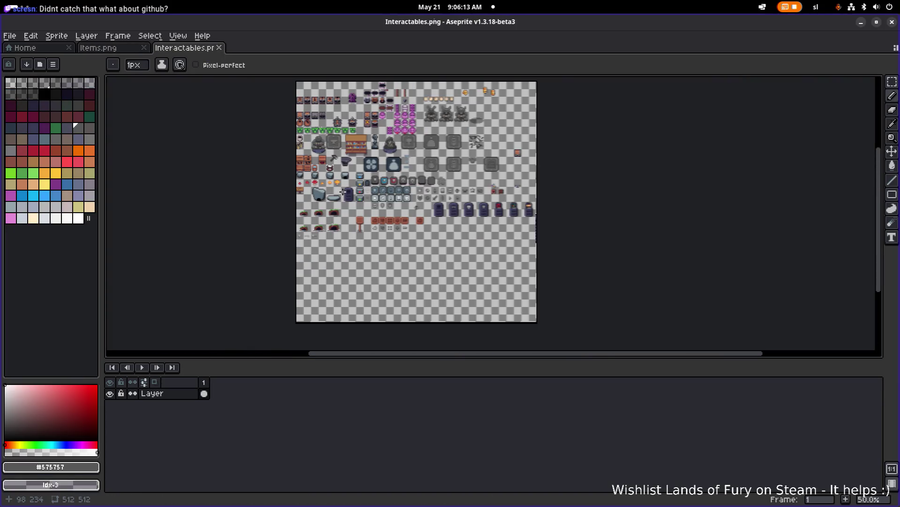
Refocus Aseprite and pan and zoom around Interactables.png to review the new tombstones
{"action": "scroll", "coordinate": [343, 192], "scroll_direction": "up", "scroll_amount": 2}
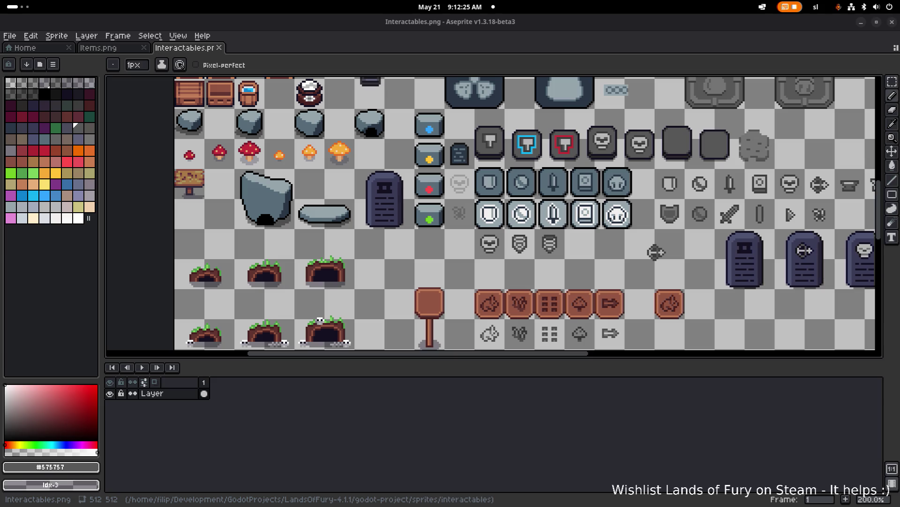
{"action": "key", "text": "XF86AudioRaiseVolume"}
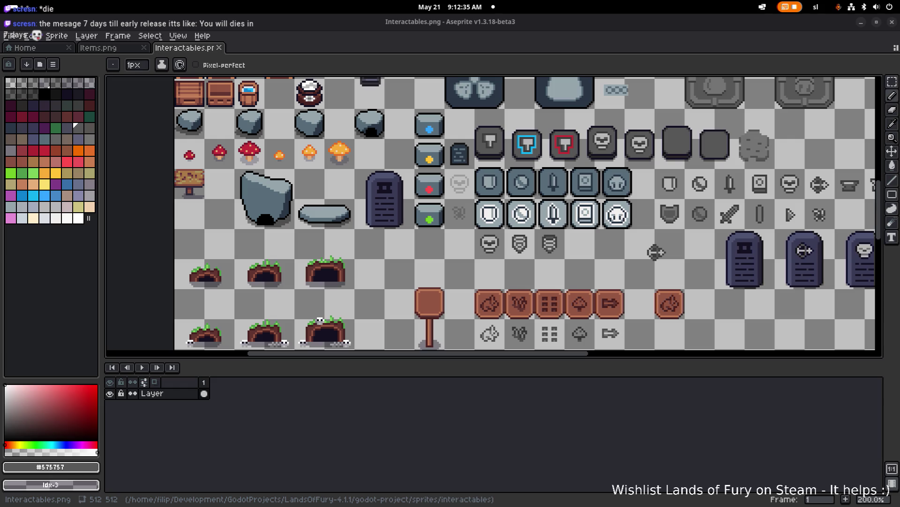
{"action": "left_click", "coordinate": [468, 438]}
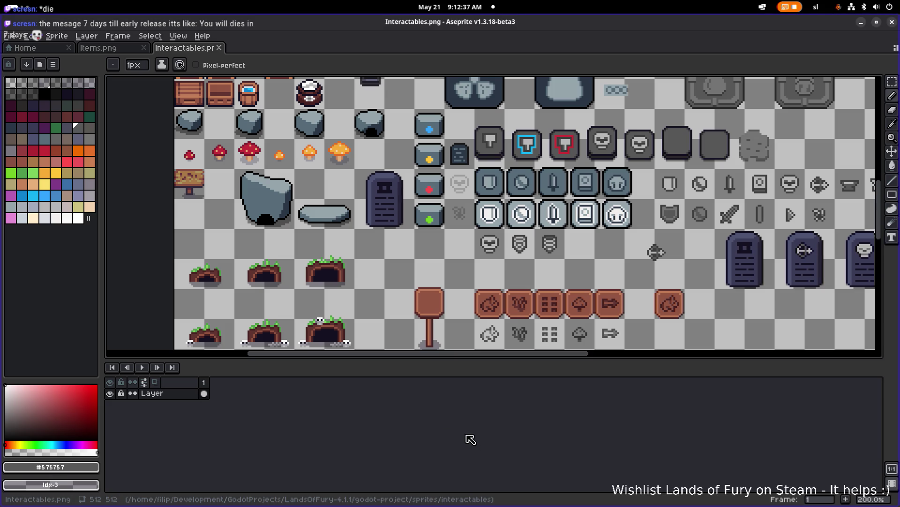
{"action": "scroll", "coordinate": [474, 275], "scroll_direction": "right", "scroll_amount": 5}
{"action": "scroll", "coordinate": [475, 275], "scroll_direction": "down", "scroll_amount": 3}
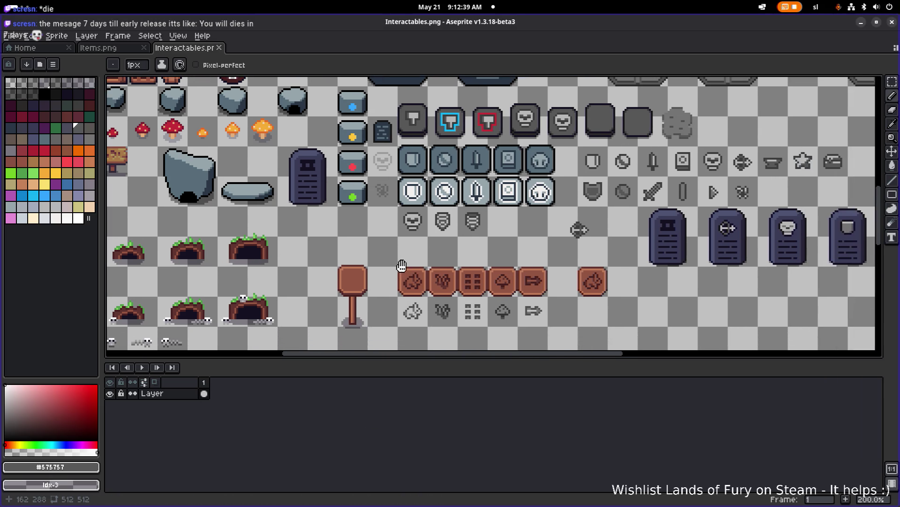
{"action": "scroll", "coordinate": [374, 243], "scroll_direction": "down", "scroll_amount": 2}
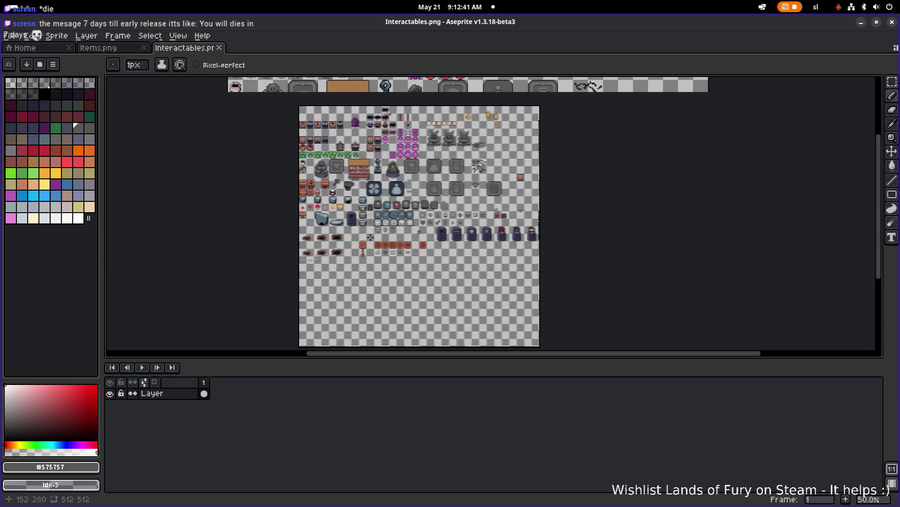
{"action": "scroll", "coordinate": [371, 237], "scroll_direction": "up", "scroll_amount": 2}
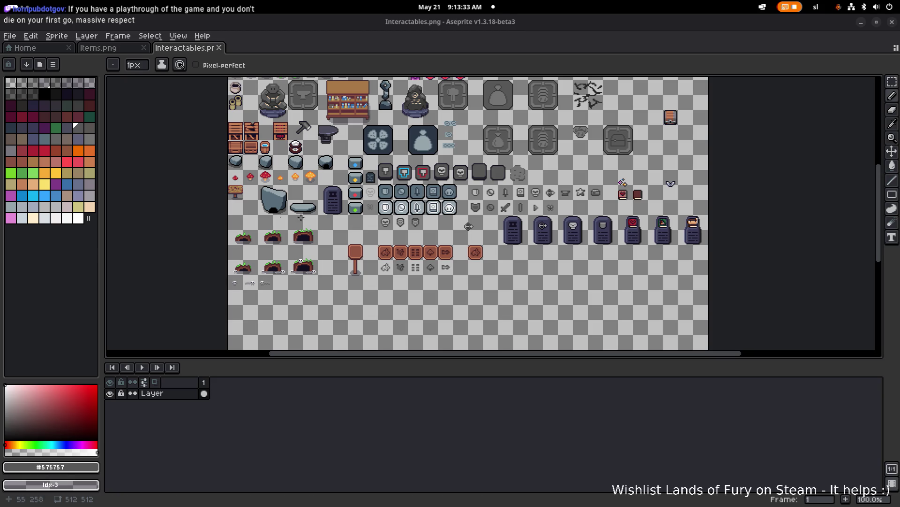
{"action": "left_click_drag", "start_coordinate": [469, 224], "coordinate": [527, 216]}
Marquee-select the three tombstone portrait tops in Interactables.png, then switch to the Items.png tab
{"action": "scroll", "coordinate": [528, 215], "scroll_direction": "up", "scroll_amount": 5}
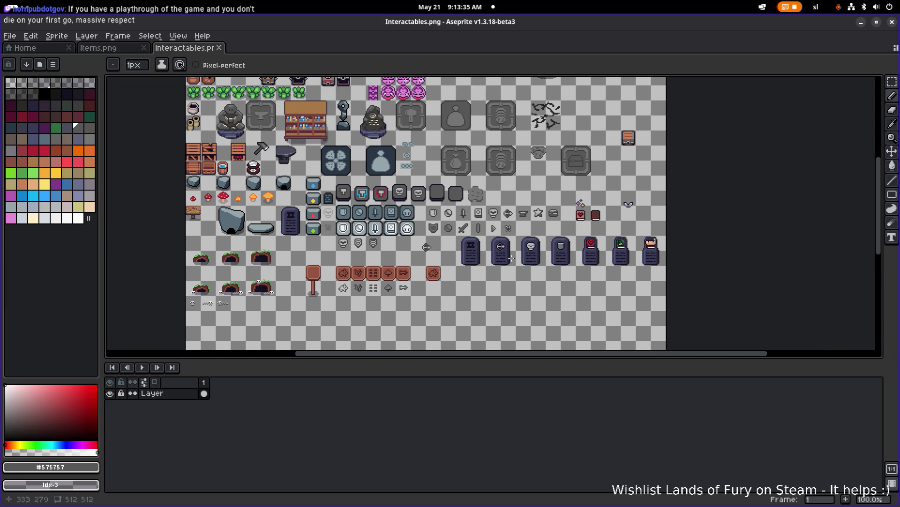
{"action": "scroll", "coordinate": [520, 235], "scroll_direction": "right", "scroll_amount": 3}
{"action": "scroll", "coordinate": [519, 235], "scroll_direction": "left", "scroll_amount": 4}
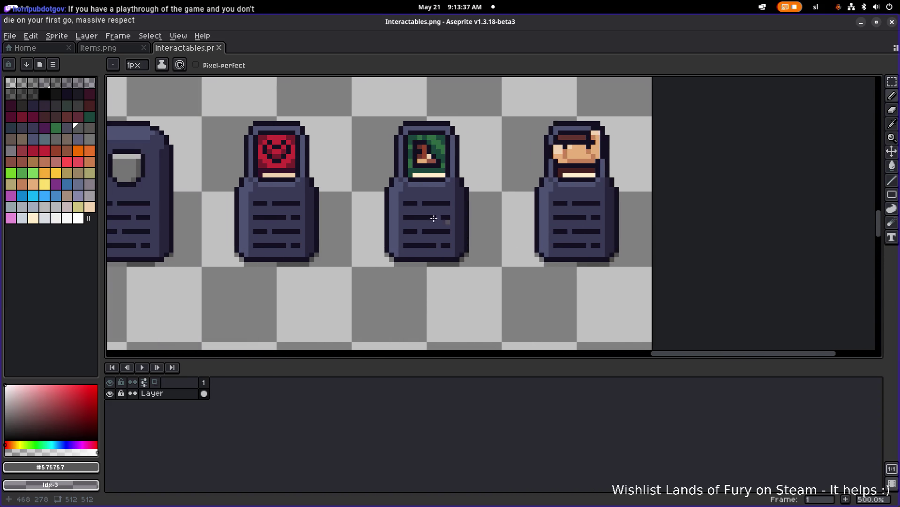
{"action": "key", "text": "m"}
{"action": "mouse_move", "coordinate": [251, 131]}
{"action": "left_mouse_down"}
{"action": "mouse_move", "coordinate": [604, 177]}
{"action": "mouse_move", "coordinate": [605, 185]}
{"action": "left_mouse_up"}
{"action": "key", "text": "ctrl+d"}
{"action": "mouse_move", "coordinate": [236, 108]}
{"action": "left_mouse_down"}
{"action": "mouse_move", "coordinate": [639, 182]}
{"action": "mouse_move", "coordinate": [639, 193]}
{"action": "left_mouse_up"}
{"action": "scroll", "coordinate": [192, 141], "scroll_direction": "up", "scroll_amount": 2}
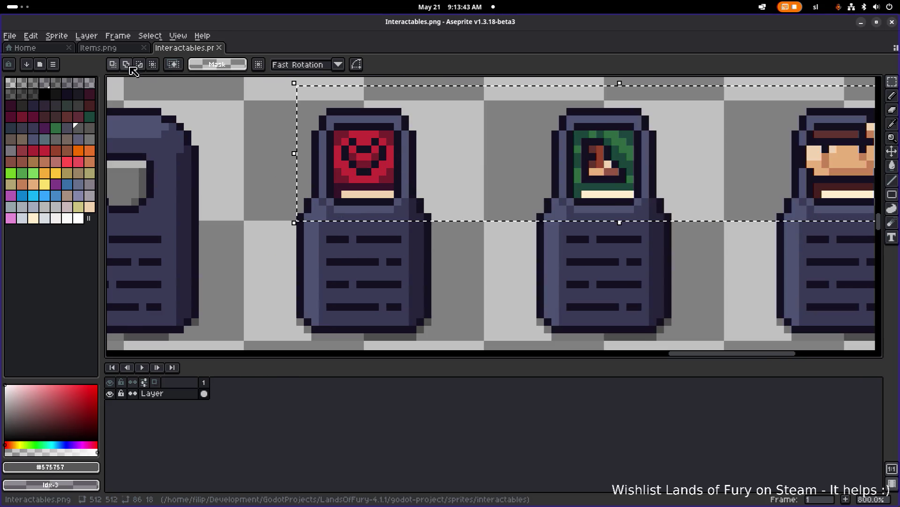
{"action": "left_click", "coordinate": [118, 51]}
Paste the three tombstone portraits into Items.png and drag them toward the item rows
{"action": "scroll", "coordinate": [348, 183], "scroll_direction": "down", "scroll_amount": 4}
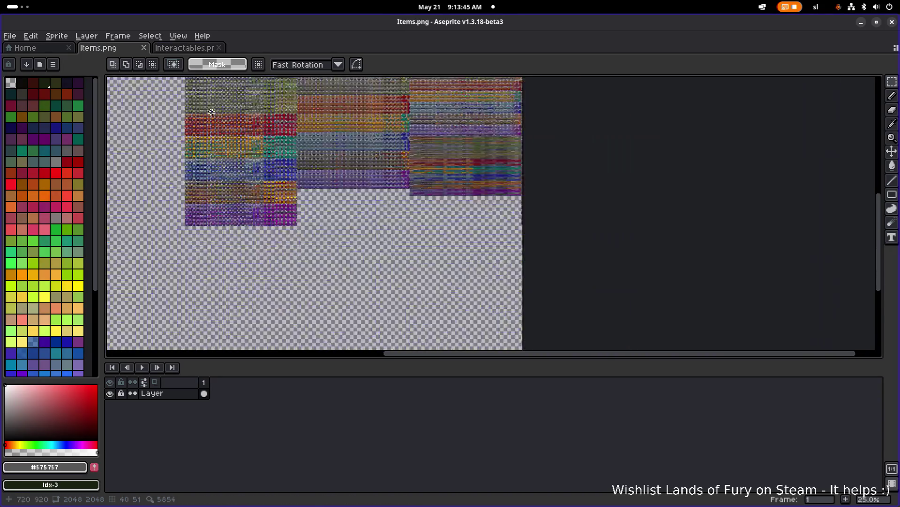
{"action": "scroll", "coordinate": [412, 205], "scroll_direction": "up", "scroll_amount": 6}
{"action": "scroll", "coordinate": [413, 205], "scroll_direction": "down", "scroll_amount": 4}
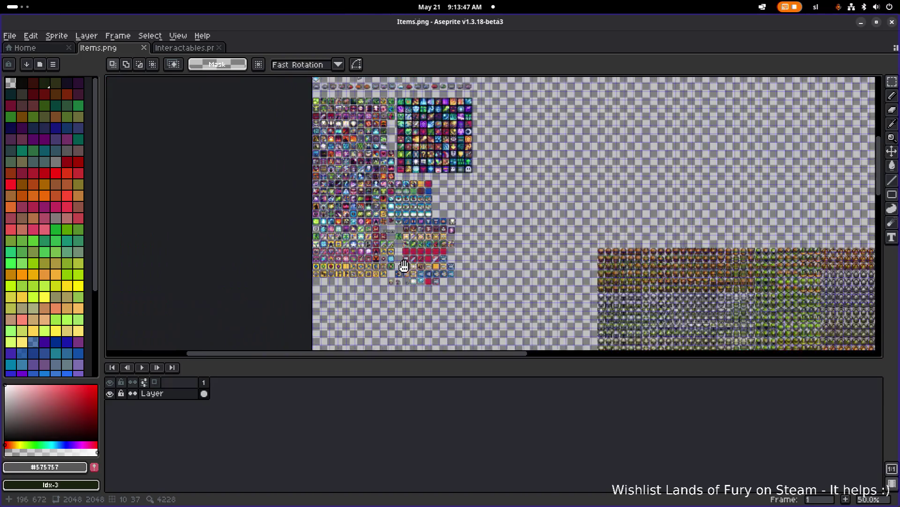
{"action": "scroll", "coordinate": [404, 171], "scroll_direction": "up", "scroll_amount": 5}
{"action": "scroll", "coordinate": [405, 172], "scroll_direction": "down", "scroll_amount": 4}
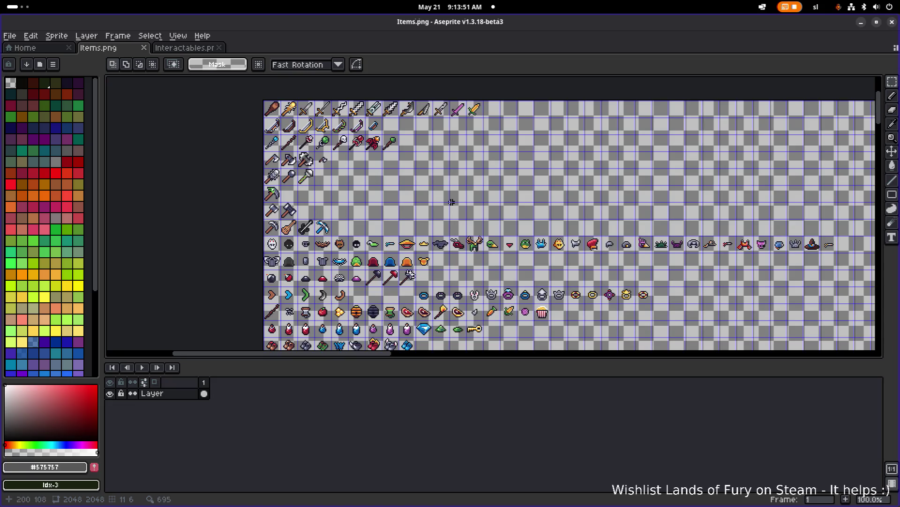
{"action": "scroll", "coordinate": [452, 201], "scroll_direction": "down", "scroll_amount": 2}
{"action": "scroll", "coordinate": [463, 281], "scroll_direction": "up", "scroll_amount": 3}
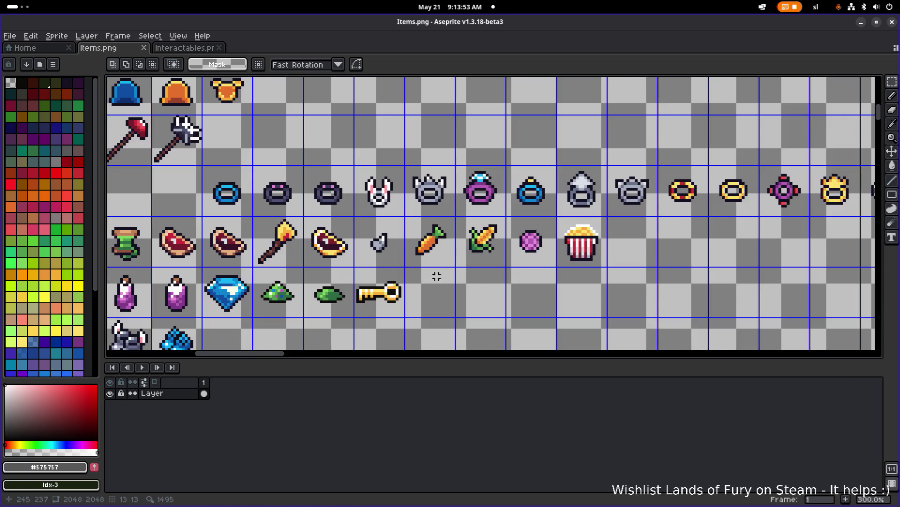
{"action": "scroll", "coordinate": [517, 243], "scroll_direction": "down", "scroll_amount": 2}
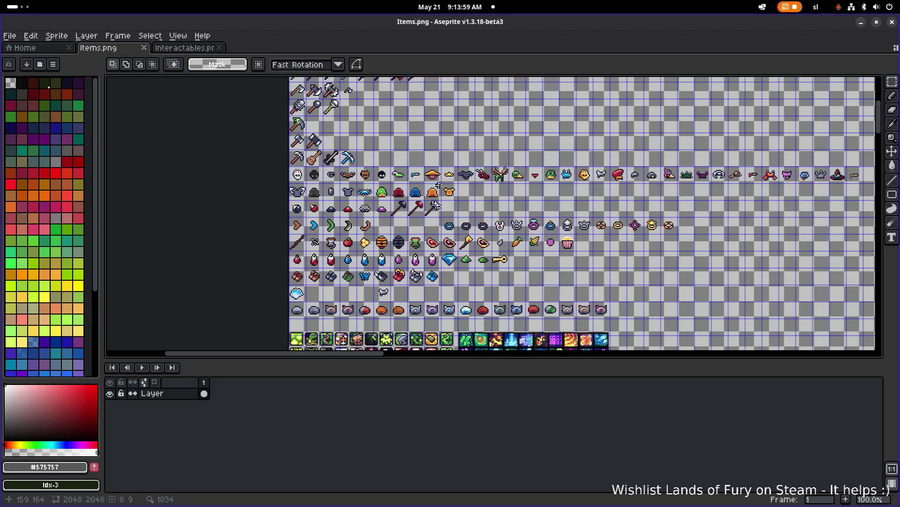
{"action": "key", "text": "ctrl+v"}
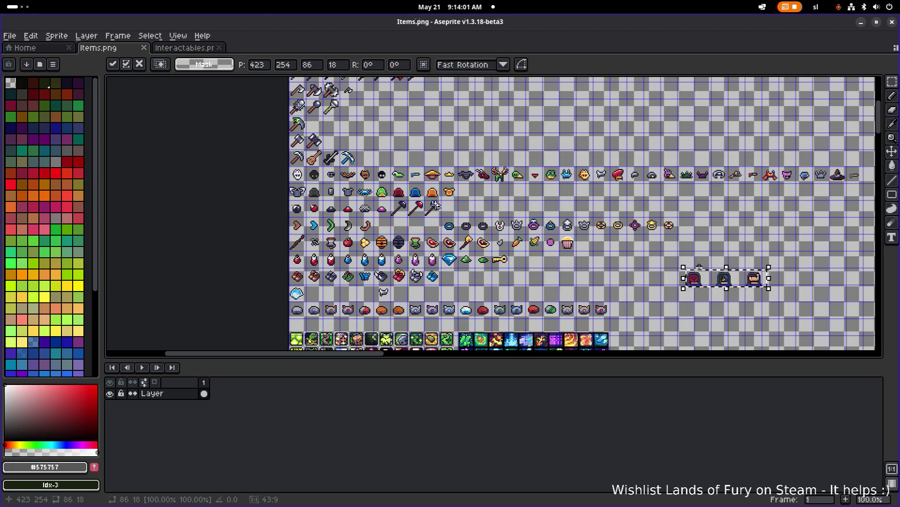
{"action": "mouse_move", "coordinate": [665, 274]}
{"action": "left_mouse_down"}
{"action": "mouse_move", "coordinate": [483, 147]}
{"action": "mouse_move", "coordinate": [444, 149]}
{"action": "mouse_move", "coordinate": [586, 282]}
{"action": "left_mouse_up"}
Line the portraits up in the row right after the golden key and drop them there
{"action": "scroll", "coordinate": [586, 281], "scroll_direction": "up", "scroll_amount": 1}
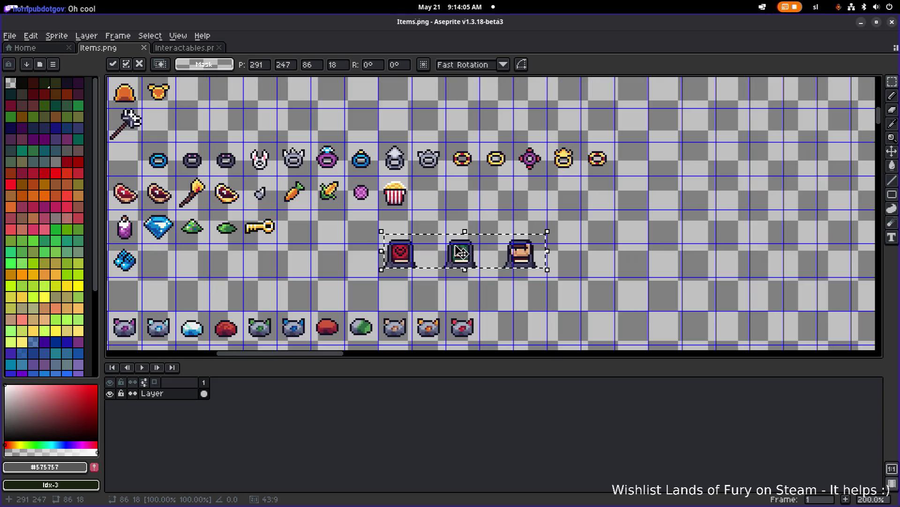
{"action": "scroll", "coordinate": [351, 228], "scroll_direction": "up", "scroll_amount": 1}
{"action": "left_click_drag", "start_coordinate": [325, 222], "coordinate": [247, 189]}
{"action": "scroll", "coordinate": [247, 189], "scroll_direction": "left", "scroll_amount": 5}
{"action": "scroll", "coordinate": [368, 188], "scroll_direction": "right", "scroll_amount": 4}
{"action": "left_click_drag", "start_coordinate": [452, 196], "coordinate": [369, 196]}
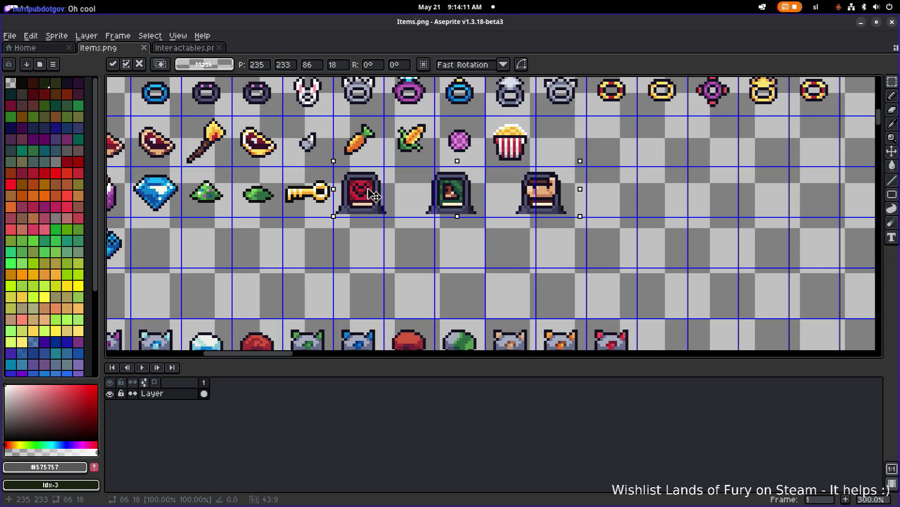
{"action": "left_click", "coordinate": [527, 245]}
{"action": "scroll", "coordinate": [331, 212], "scroll_direction": "up", "scroll_amount": 1}
Erase the red portrait's lower-left base pixels
{"action": "scroll", "coordinate": [332, 212], "scroll_direction": "up", "scroll_amount": 5}
{"action": "key", "text": "b"}
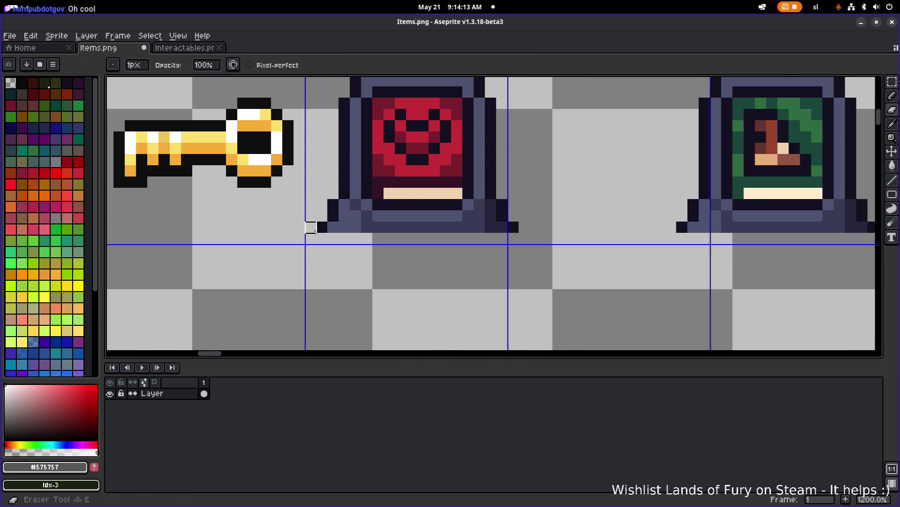
{"action": "left_click_drag", "start_coordinate": [345, 227], "coordinate": [344, 180]}
{"action": "scroll", "coordinate": [329, 218], "scroll_direction": "up", "scroll_amount": 3}
{"action": "scroll", "coordinate": [328, 218], "scroll_direction": "right", "scroll_amount": 2}
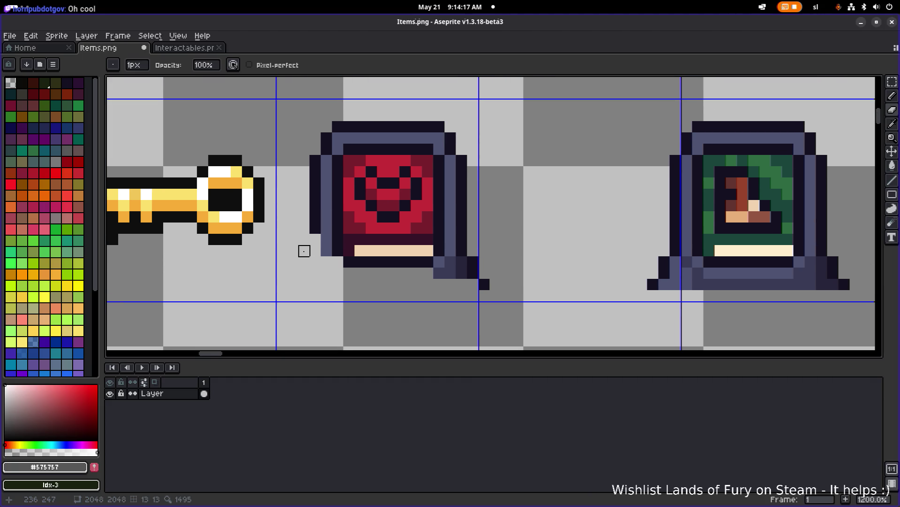
Clear the red portrait's left base edge and right spine columns with marquee and Delete
{"action": "key", "text": "m"}
{"action": "mouse_move", "coordinate": [281, 262]}
{"action": "left_mouse_down"}
{"action": "mouse_move", "coordinate": [326, 114]}
{"action": "mouse_move", "coordinate": [444, 141]}
{"action": "left_mouse_up"}
{"action": "key", "text": "Delete"}
{"action": "key", "text": "Delete"}
{"action": "scroll", "coordinate": [470, 262], "scroll_direction": "up", "scroll_amount": 1}
{"action": "left_click_drag", "start_coordinate": [439, 105], "coordinate": [481, 297]}
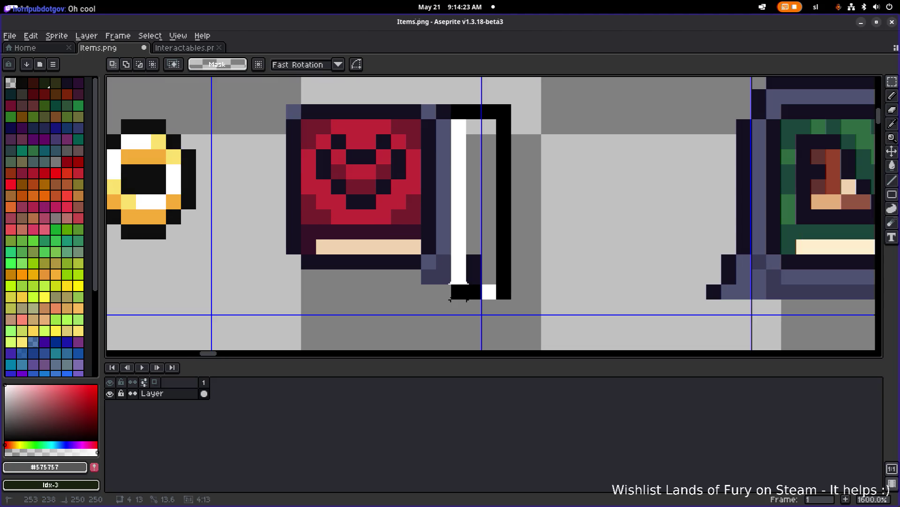
{"action": "key", "text": "Delete"}
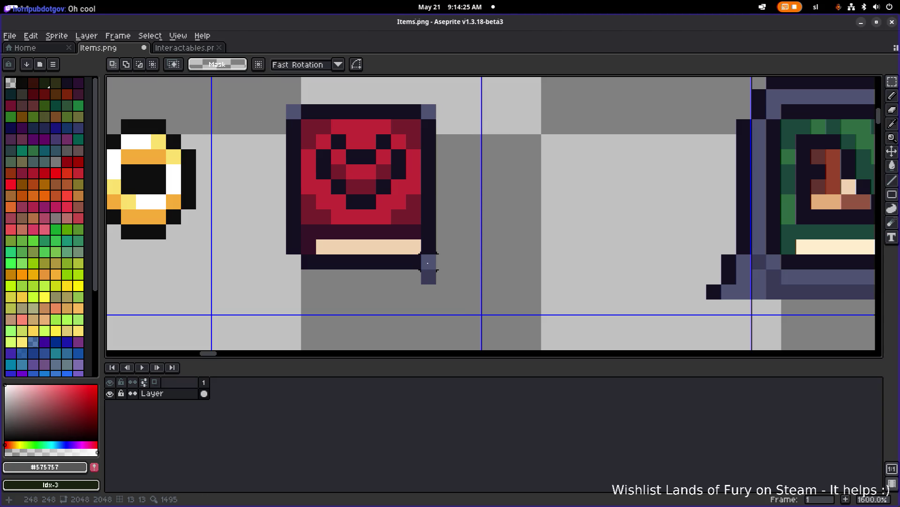
{"action": "key", "text": "Escape"}
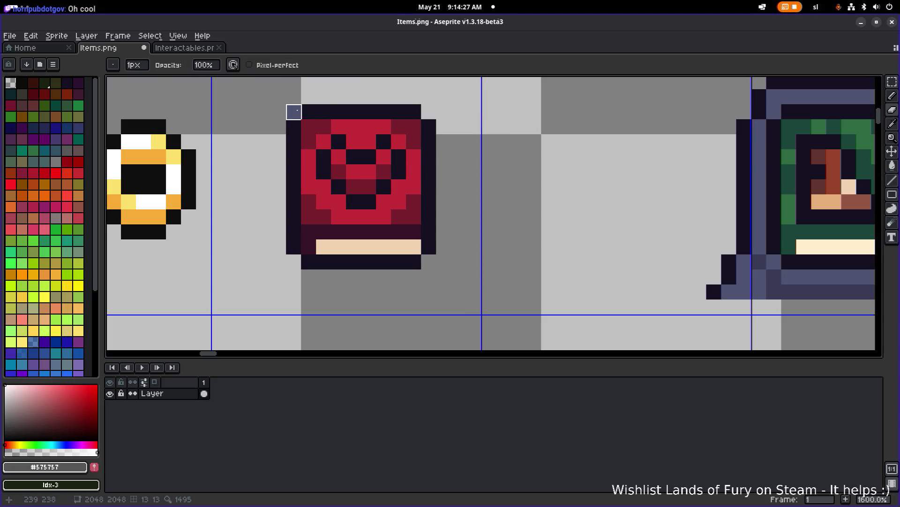
{"action": "scroll", "coordinate": [294, 111], "scroll_direction": "down", "scroll_amount": 3}
Shift the trimmed red portrait one pixel left and clear the green portrait's tombstone base
{"action": "key", "text": "m"}
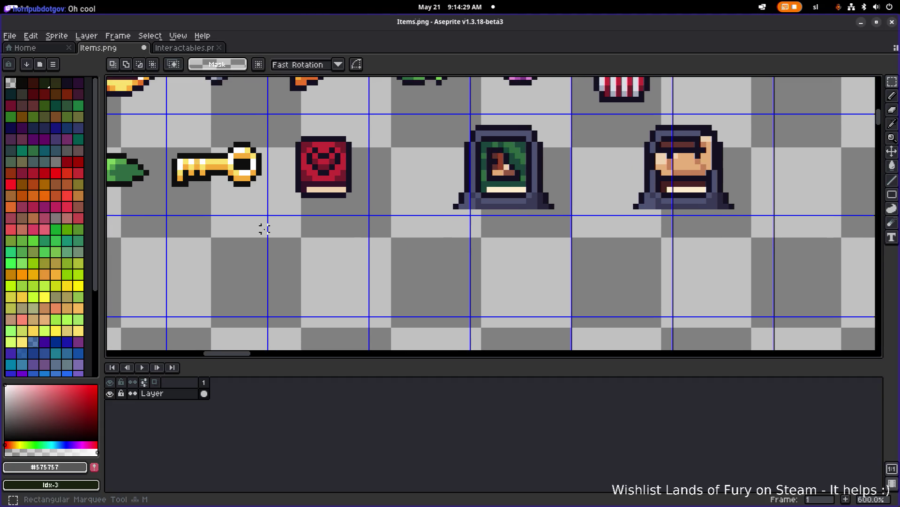
{"action": "left_click_drag", "start_coordinate": [281, 228], "coordinate": [376, 106]}
{"action": "left_click_drag", "start_coordinate": [342, 153], "coordinate": [340, 151]}
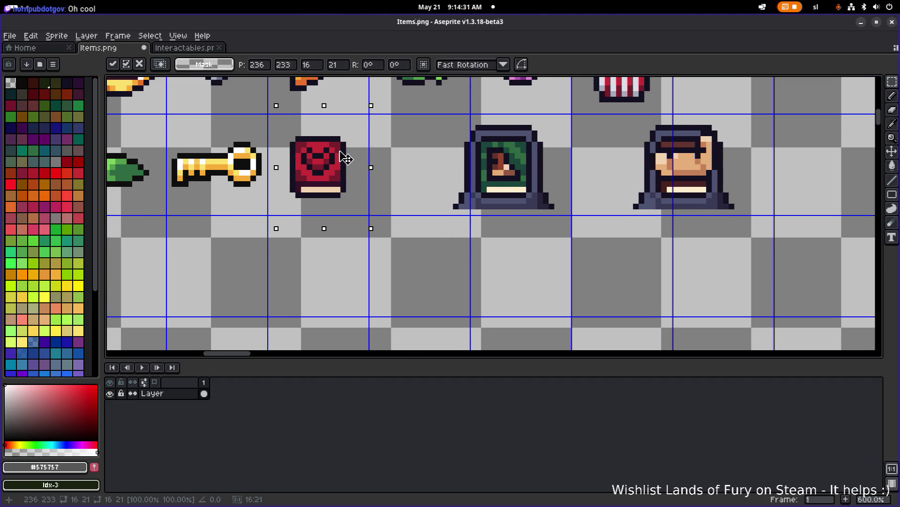
{"action": "mouse_move", "coordinate": [438, 219]}
{"action": "left_mouse_down"}
{"action": "mouse_move", "coordinate": [564, 196]}
{"action": "mouse_move", "coordinate": [535, 126]}
{"action": "mouse_move", "coordinate": [549, 117]}
{"action": "mouse_move", "coordinate": [445, 139]}
{"action": "mouse_move", "coordinate": [472, 201]}
{"action": "left_mouse_up"}
{"action": "key", "text": "Delete"}
{"action": "key", "text": "Delete"}
{"action": "key", "text": "Delete"}
{"action": "key", "text": "Delete"}
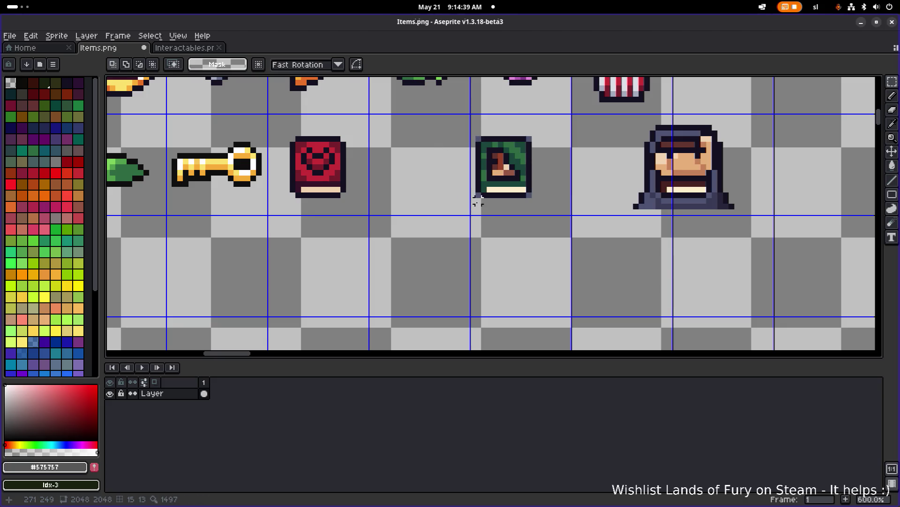
Move the green portrait beside the red one and the face portrait next to the green
{"action": "scroll", "coordinate": [476, 200], "scroll_direction": "up", "scroll_amount": 3}
{"action": "key", "text": "b"}
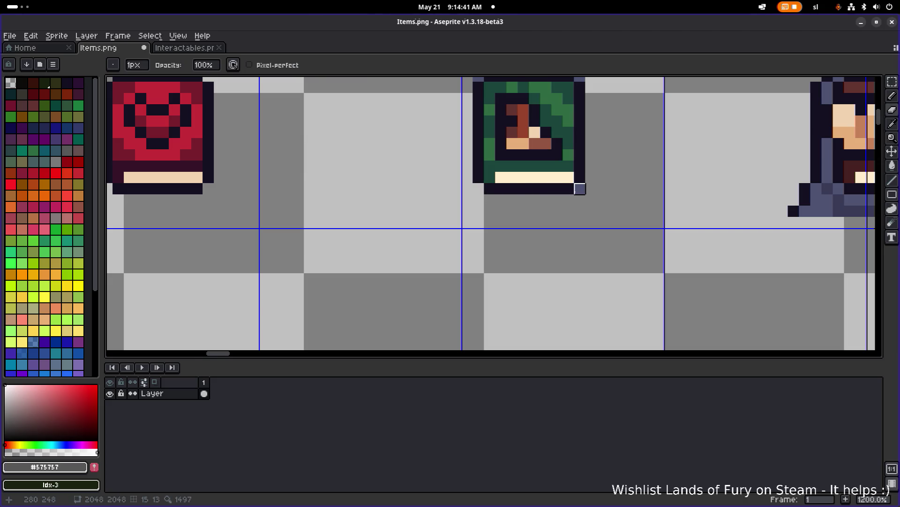
{"action": "scroll", "coordinate": [563, 193], "scroll_direction": "down", "scroll_amount": 6}
{"action": "scroll", "coordinate": [542, 200], "scroll_direction": "up", "scroll_amount": 1}
{"action": "scroll", "coordinate": [541, 199], "scroll_direction": "up", "scroll_amount": 2}
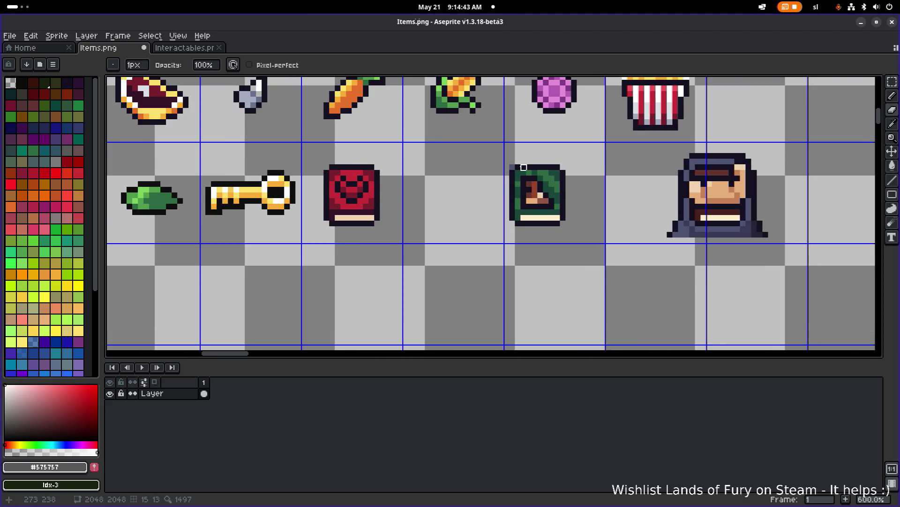
{"action": "key", "text": "m"}
{"action": "mouse_move", "coordinate": [507, 163]}
{"action": "left_mouse_down"}
{"action": "mouse_move", "coordinate": [566, 226]}
{"action": "mouse_move", "coordinate": [462, 199]}
{"action": "left_mouse_up"}
{"action": "left_click_drag", "start_coordinate": [612, 271], "coordinate": [806, 138]}
{"action": "left_click_drag", "start_coordinate": [744, 186], "coordinate": [582, 186]}
{"action": "key", "text": "ctrl+d"}
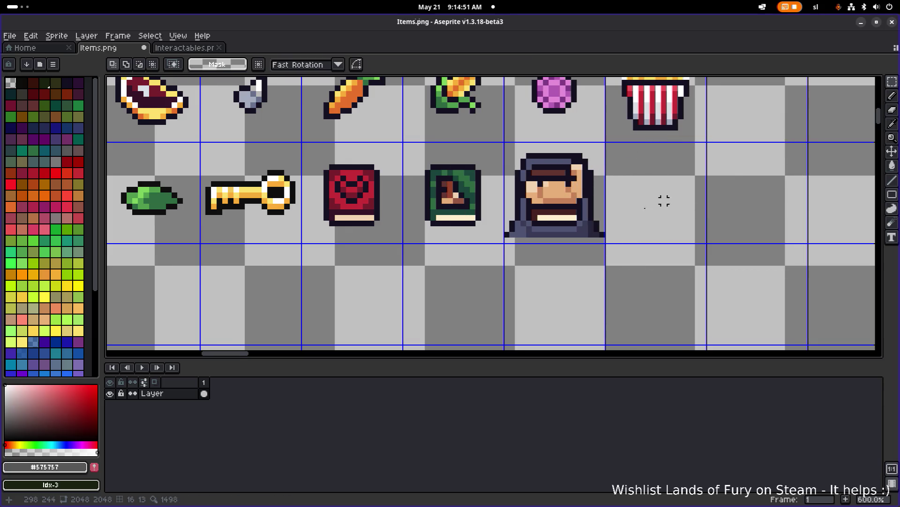
Clear the hooded character's bottom two pixel rows and the hood's left column
{"action": "scroll", "coordinate": [519, 236], "scroll_direction": "up", "scroll_amount": 3}
{"action": "left_click_drag", "start_coordinate": [460, 277], "coordinate": [695, 224]}
{"action": "key", "text": "Delete"}
{"action": "key", "text": "ctrl+d"}
{"action": "mouse_move", "coordinate": [526, 242]}
{"action": "left_mouse_down"}
{"action": "mouse_move", "coordinate": [483, 185]}
{"action": "mouse_move", "coordinate": [483, 162]}
{"action": "left_mouse_up"}
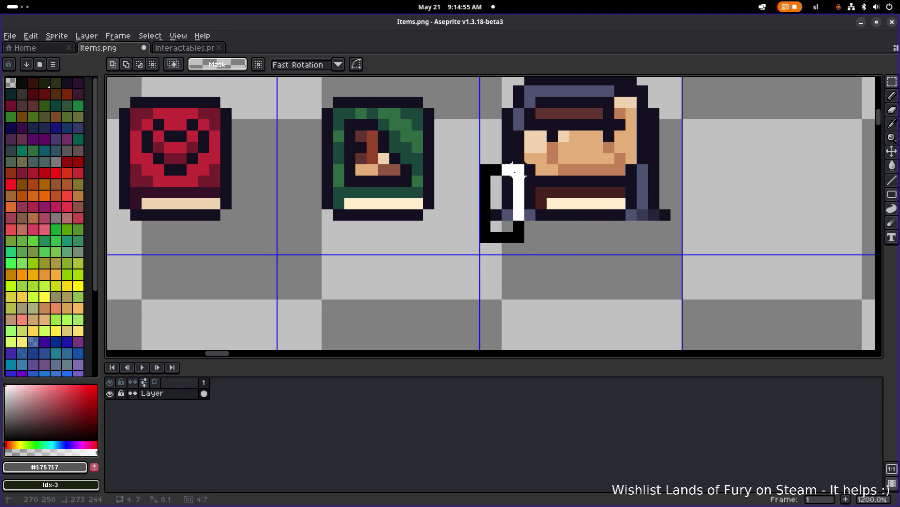
{"action": "key", "text": "Delete"}
{"action": "key", "text": "ctrl+d"}
Clear the hood's right column and its top rows
{"action": "left_click_drag", "start_coordinate": [704, 220], "coordinate": [643, 169]}
{"action": "key", "text": "Delete"}
{"action": "key", "text": "ctrl+d"}
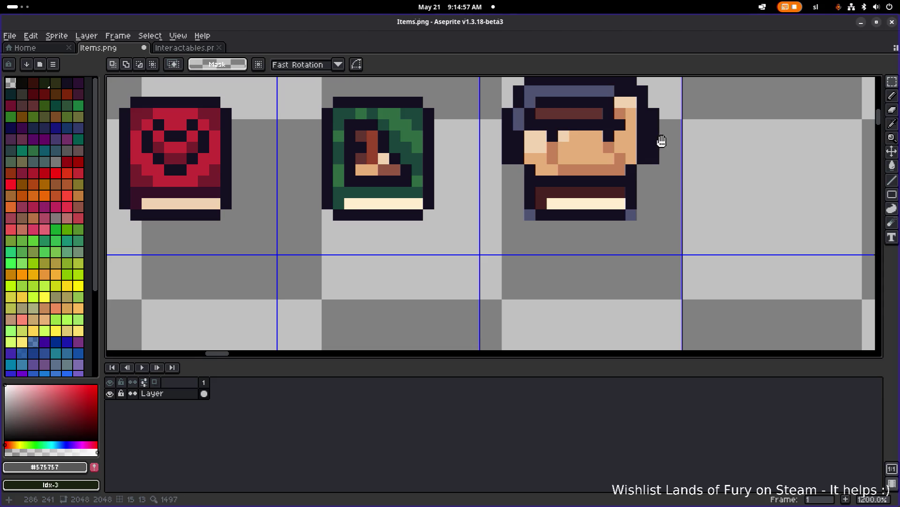
{"action": "left_click_drag", "start_coordinate": [659, 141], "coordinate": [635, 210]}
{"action": "left_click_drag", "start_coordinate": [483, 127], "coordinate": [589, 165]}
{"action": "key", "text": "Delete"}
{"action": "key", "text": "ctrl+d"}
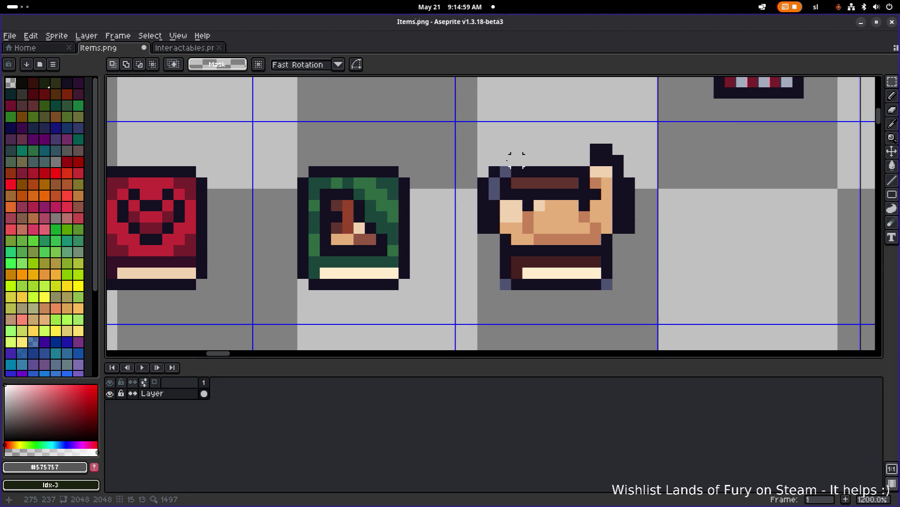
Touch up the head, erasing leftover hood edge pixels and painting over dark pixels beside the face
{"action": "key", "text": "b"}
{"action": "left_click_drag", "start_coordinate": [483, 180], "coordinate": [494, 194]}
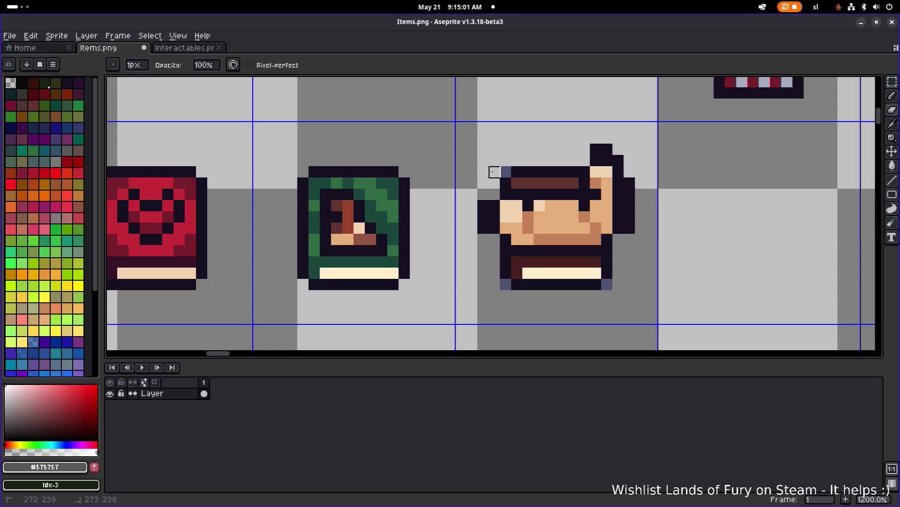
{"action": "left_click_drag", "start_coordinate": [618, 149], "coordinate": [584, 149]}
{"action": "scroll", "coordinate": [629, 262], "scroll_direction": "left", "scroll_amount": 2}
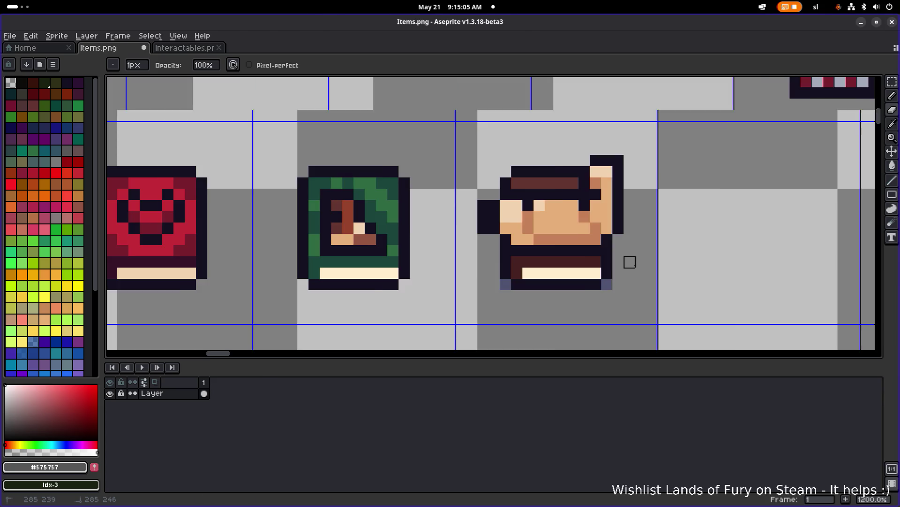
{"action": "left_click_drag", "start_coordinate": [632, 261], "coordinate": [683, 261]}
{"action": "key", "text": "ctrl+z"}
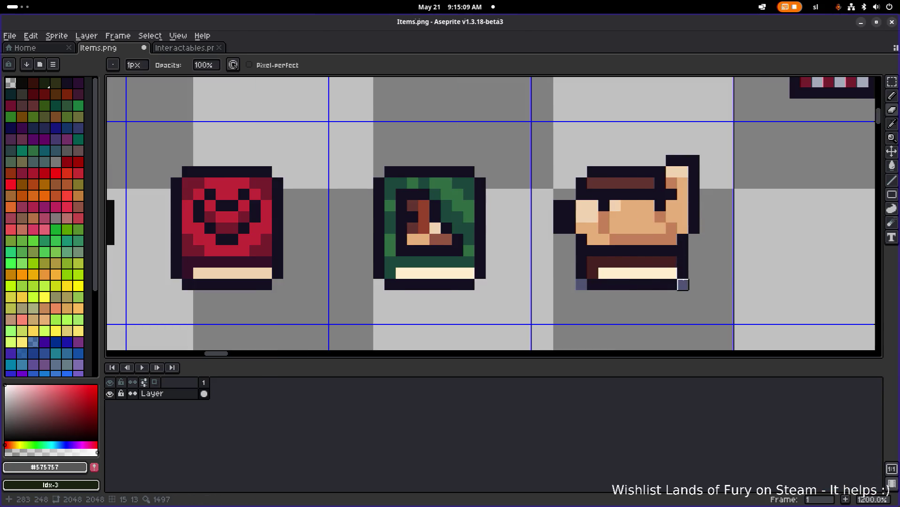
{"action": "scroll", "coordinate": [582, 273], "scroll_direction": "down", "scroll_amount": 6}
{"action": "scroll", "coordinate": [553, 215], "scroll_direction": "up", "scroll_amount": 7}
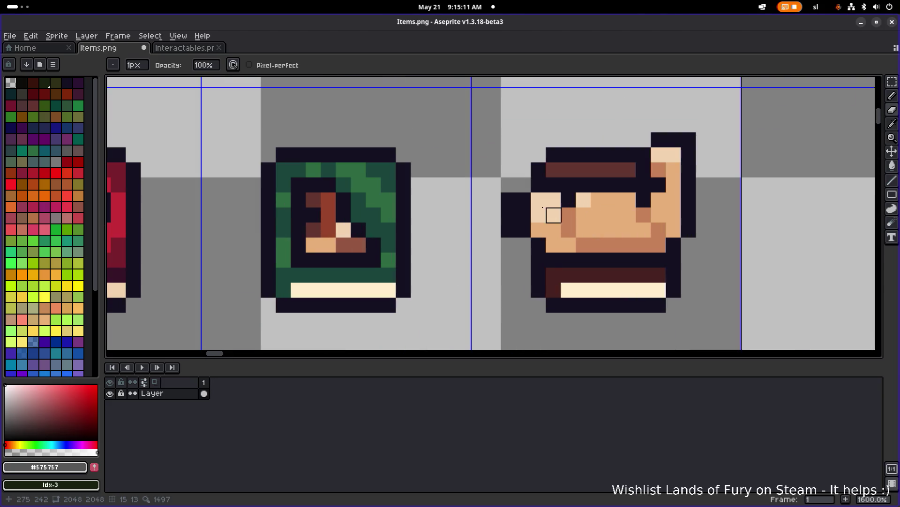
{"action": "left_click_drag", "start_coordinate": [523, 200], "coordinate": [509, 232]}
{"action": "scroll", "coordinate": [509, 232], "scroll_direction": "down", "scroll_amount": 4}
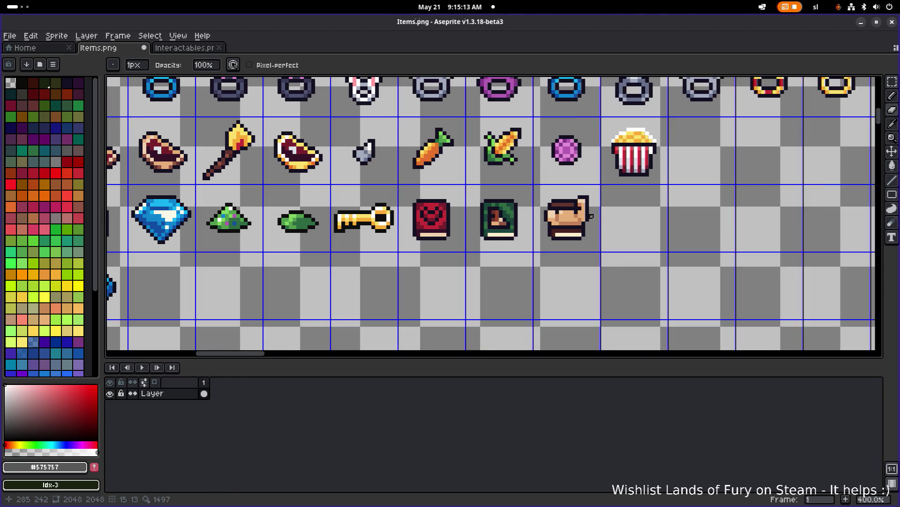
{"action": "scroll", "coordinate": [586, 215], "scroll_direction": "up", "scroll_amount": 1}
Marquee-select the finished face sprite
{"action": "key", "text": "m"}
{"action": "left_click_drag", "start_coordinate": [620, 255], "coordinate": [519, 186]}
{"action": "key", "text": "Escape"}
{"action": "left_click_drag", "start_coordinate": [585, 187], "coordinate": [520, 253]}
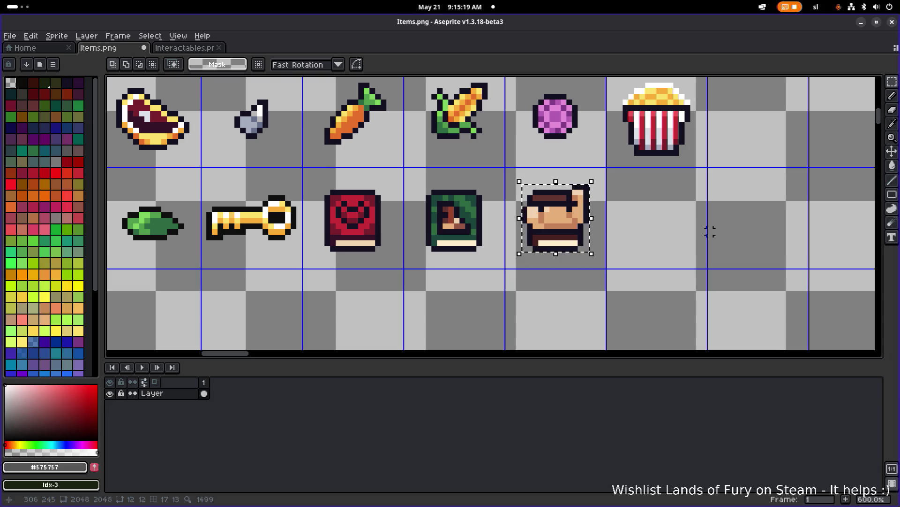
{"action": "left_click_drag", "start_coordinate": [654, 220], "coordinate": [654, 221]}
{"action": "scroll", "coordinate": [617, 221], "scroll_direction": "down", "scroll_amount": 1}
{"action": "scroll", "coordinate": [529, 227], "scroll_direction": "up", "scroll_amount": 1}
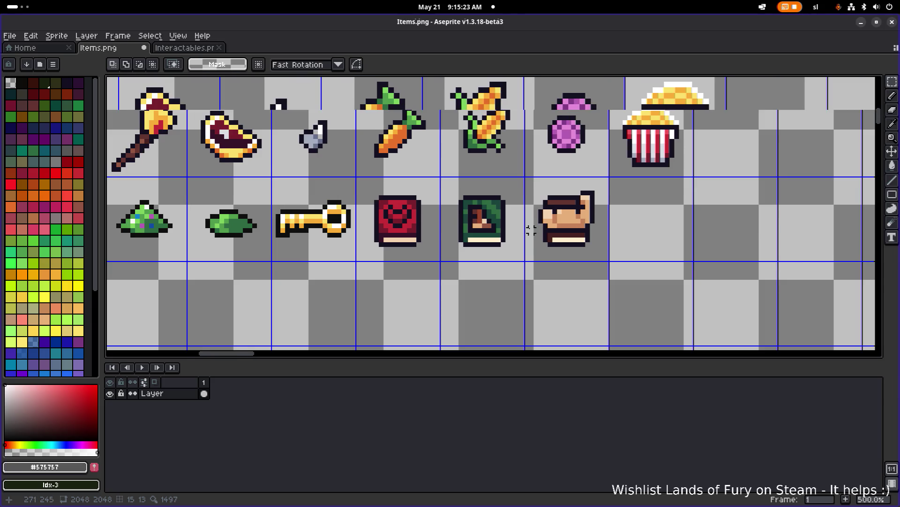
{"action": "scroll", "coordinate": [529, 226], "scroll_direction": "down", "scroll_amount": 1}
{"action": "scroll", "coordinate": [431, 245], "scroll_direction": "up", "scroll_amount": 1}
Copy the green book into the empty cell right of the face, shifted one pixel right
{"action": "left_click_drag", "start_coordinate": [436, 268], "coordinate": [352, 182]}
{"action": "mouse_move", "coordinate": [394, 225]}
{"action": "left_mouse_down"}
{"action": "mouse_move", "coordinate": [588, 203]}
{"action": "mouse_move", "coordinate": [584, 217]}
{"action": "left_mouse_up"}
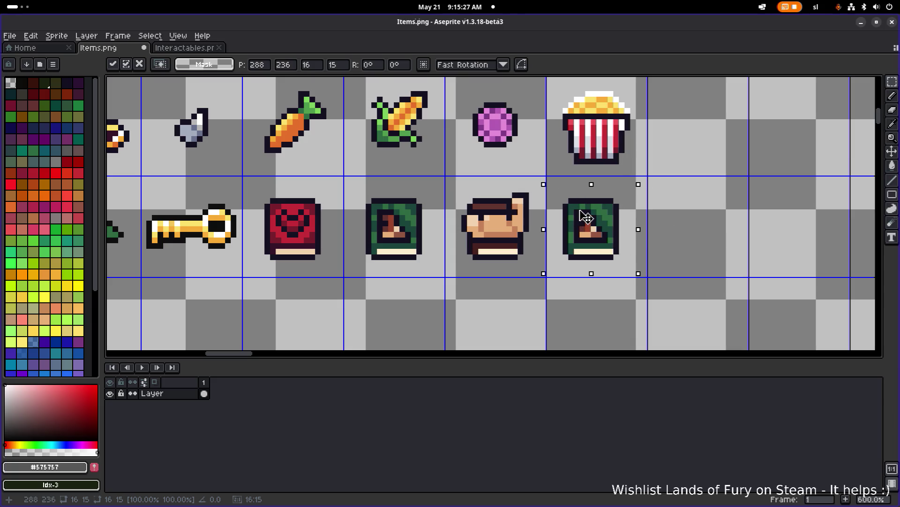
{"action": "key", "text": "Right"}
{"action": "key", "text": "ctrl+d"}
Save Items.png
{"action": "scroll", "coordinate": [667, 196], "scroll_direction": "down", "scroll_amount": 2}
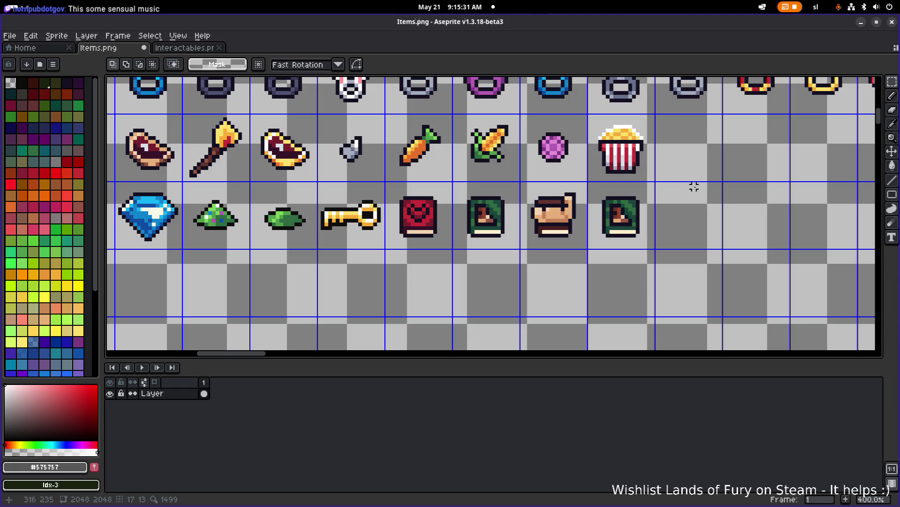
{"action": "scroll", "coordinate": [531, 164], "scroll_direction": "down", "scroll_amount": 2}
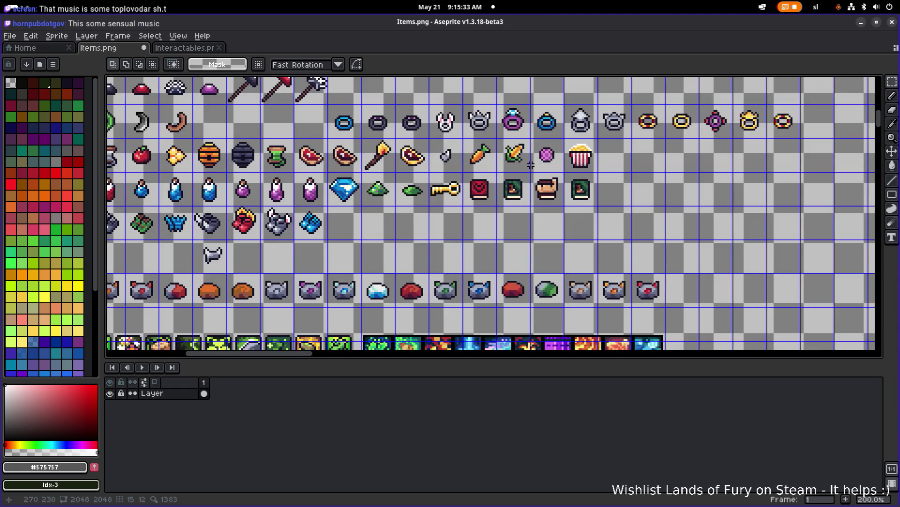
{"action": "left_click_drag", "start_coordinate": [321, 83], "coordinate": [351, 139]}
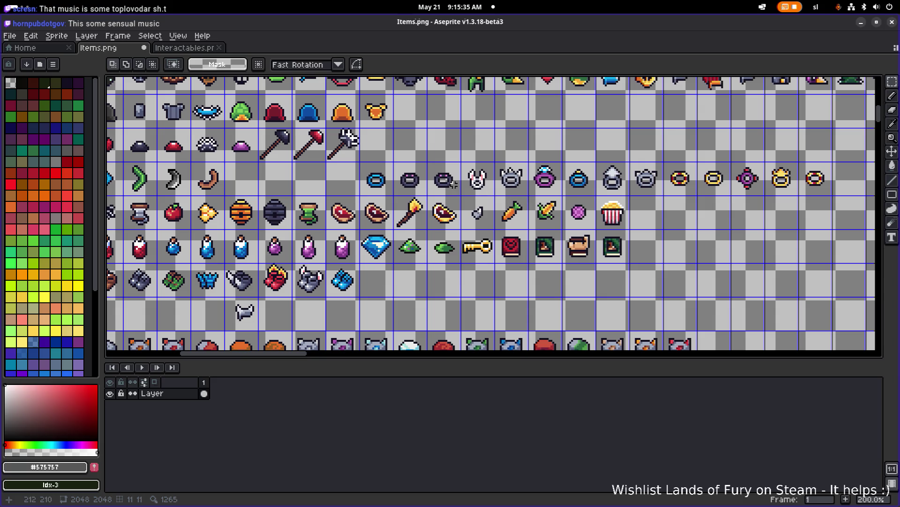
{"action": "key", "text": "ctrl+s"}
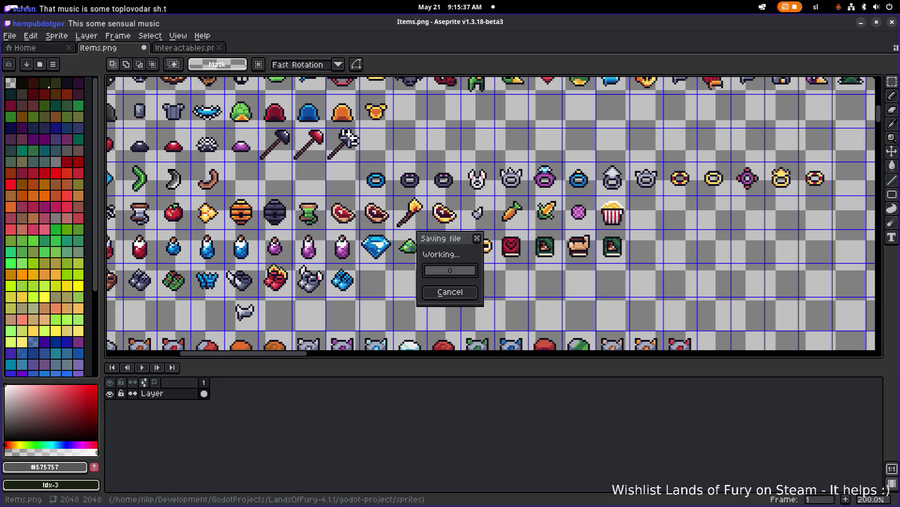
Browse the parent sprites folder, previewing cover.aseprite, Glow.aseprite, light.png and Lightning_4_128-sheet.png
{"action": "left_click", "coordinate": [9, 35]}
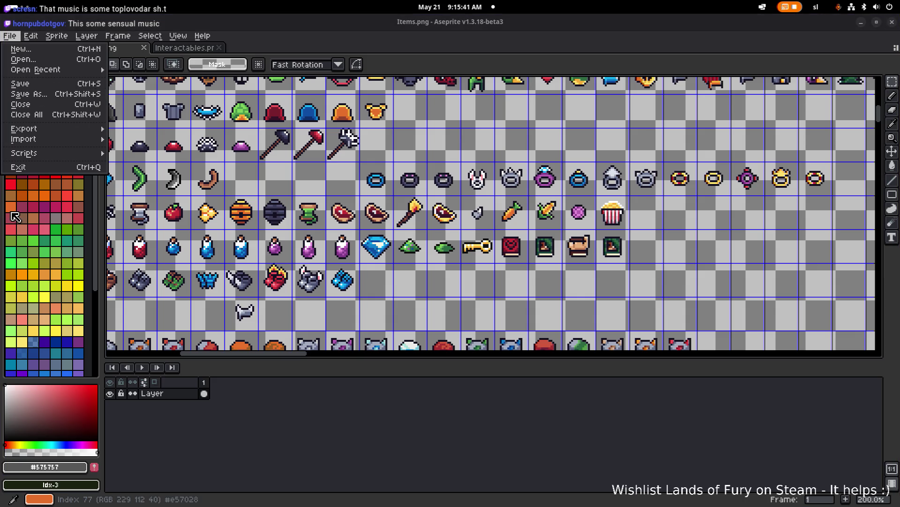
{"action": "key", "text": "o"}
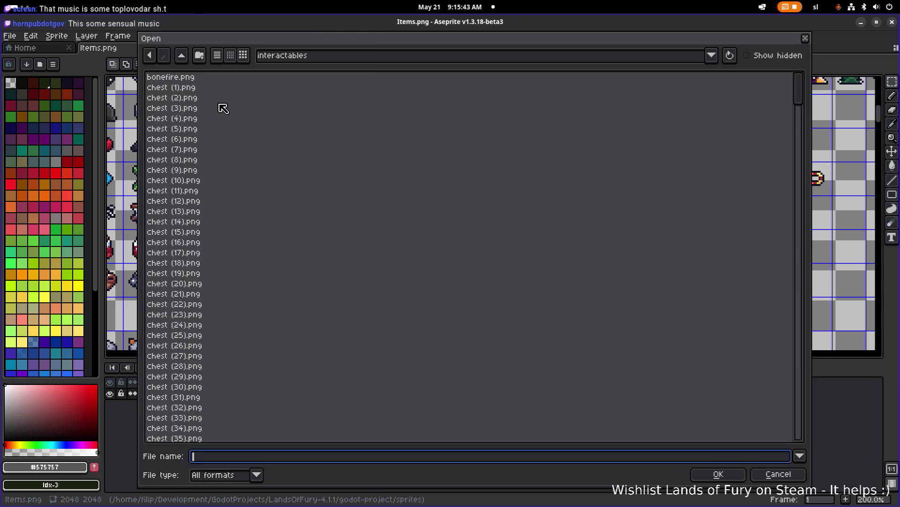
{"action": "left_click", "coordinate": [184, 58]}
{"action": "scroll", "coordinate": [321, 187], "scroll_direction": "down", "scroll_amount": 4}
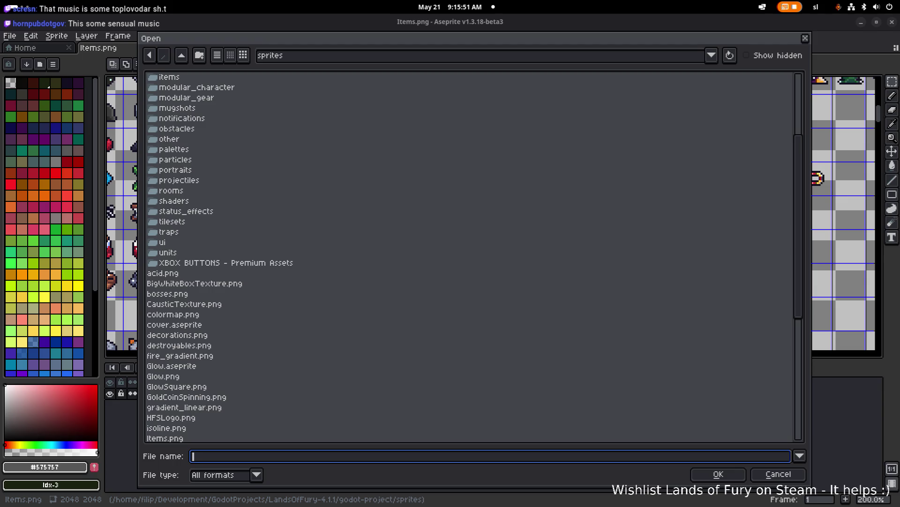
{"action": "left_click", "coordinate": [188, 325]}
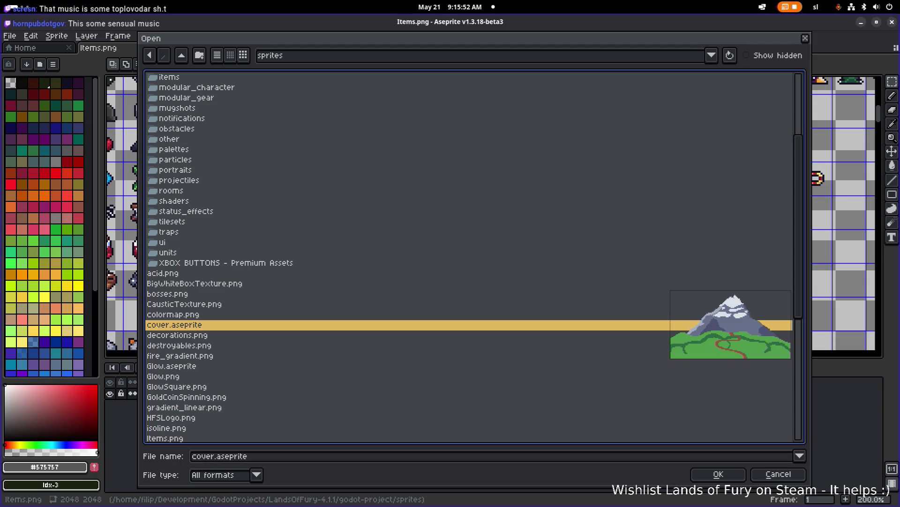
{"action": "left_click", "coordinate": [414, 369]}
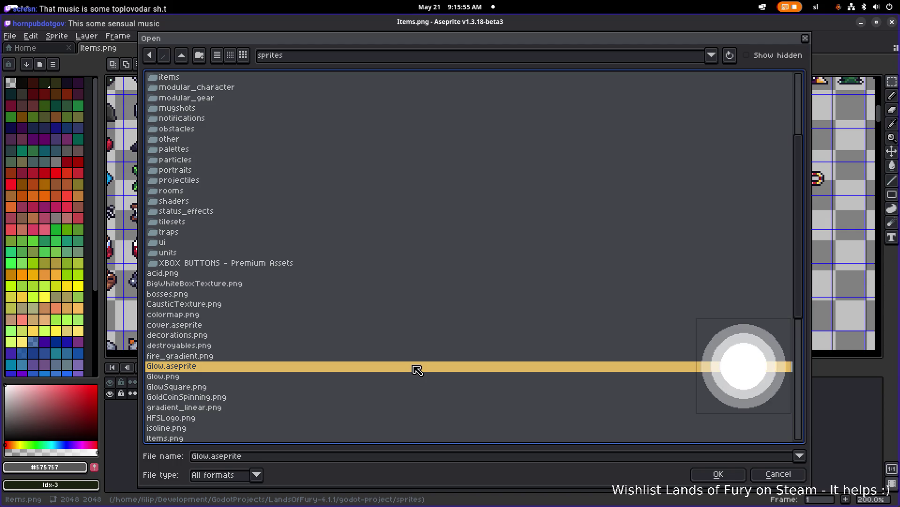
{"action": "scroll", "coordinate": [415, 368], "scroll_direction": "down", "scroll_amount": 5}
{"action": "left_click", "coordinate": [335, 346]}
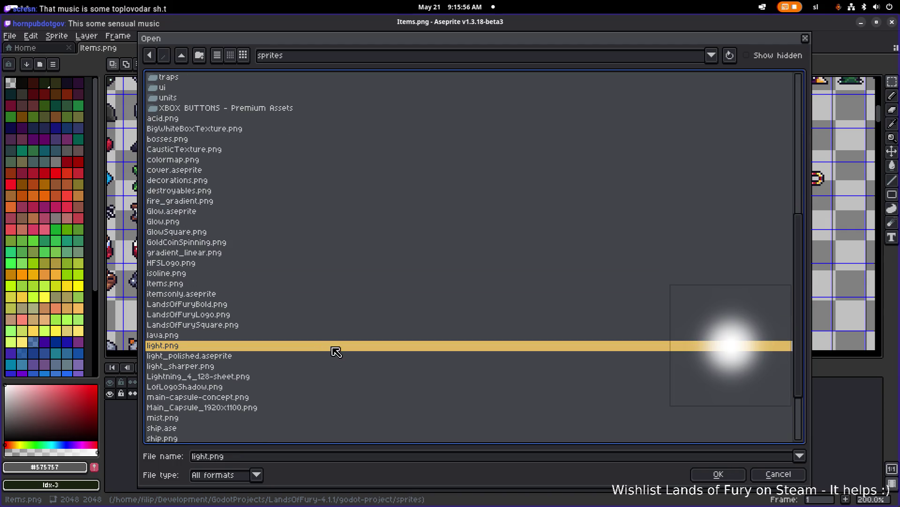
{"action": "left_click", "coordinate": [285, 375]}
{"action": "scroll", "coordinate": [262, 272], "scroll_direction": "up", "scroll_amount": 4}
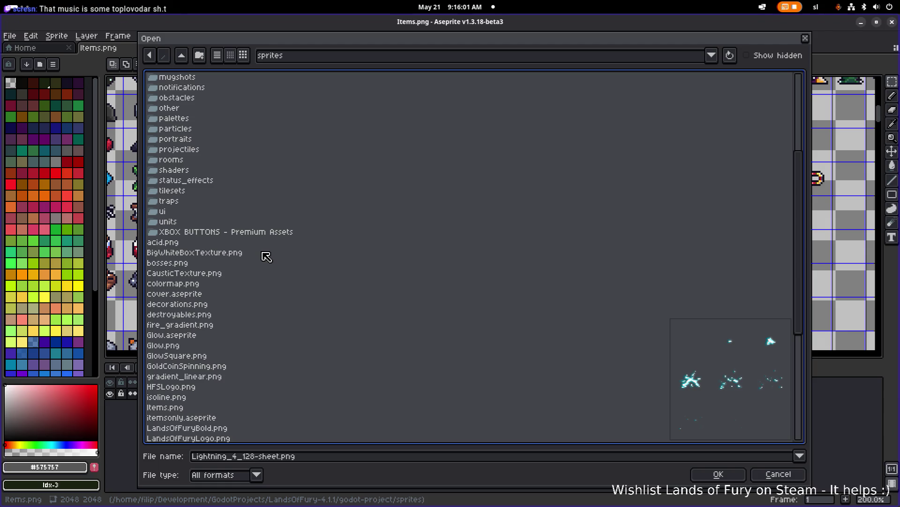
Open ui_elements.png from the ui folder
{"action": "mouse_move", "coordinate": [293, 45]}
{"action": "left_mouse_down"}
{"action": "mouse_move", "coordinate": [187, 382]}
{"action": "mouse_move", "coordinate": [342, 135]}
{"action": "mouse_move", "coordinate": [338, 116]}
{"action": "left_mouse_up"}
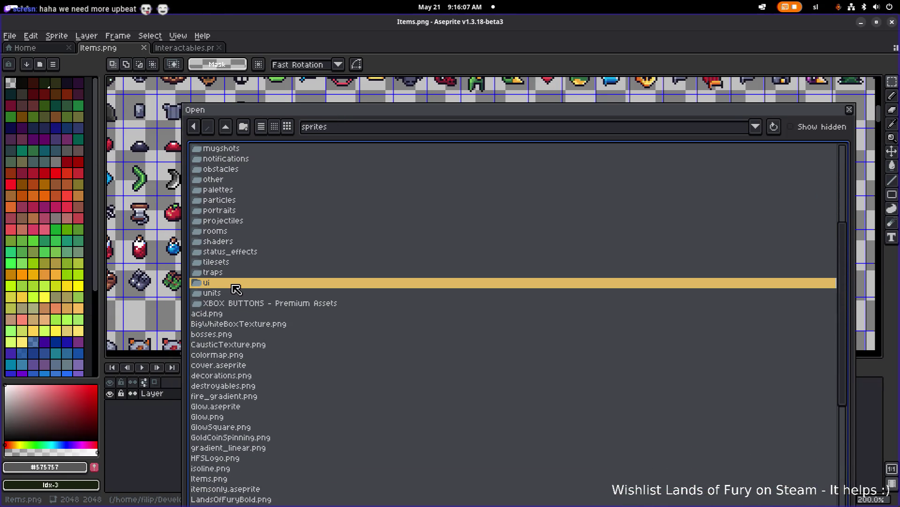
{"action": "double_click", "coordinate": [247, 281]}
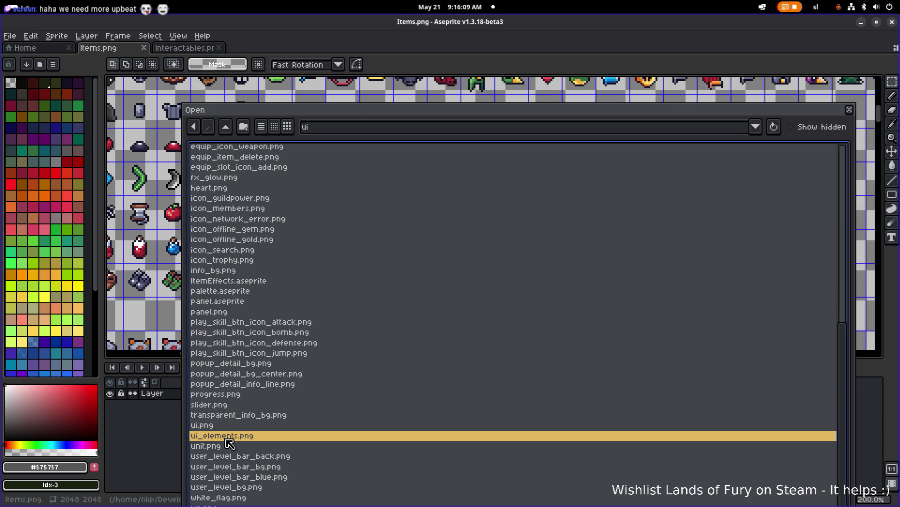
{"action": "double_click", "coordinate": [231, 441]}
{"action": "scroll", "coordinate": [352, 239], "scroll_direction": "down", "scroll_amount": 3}
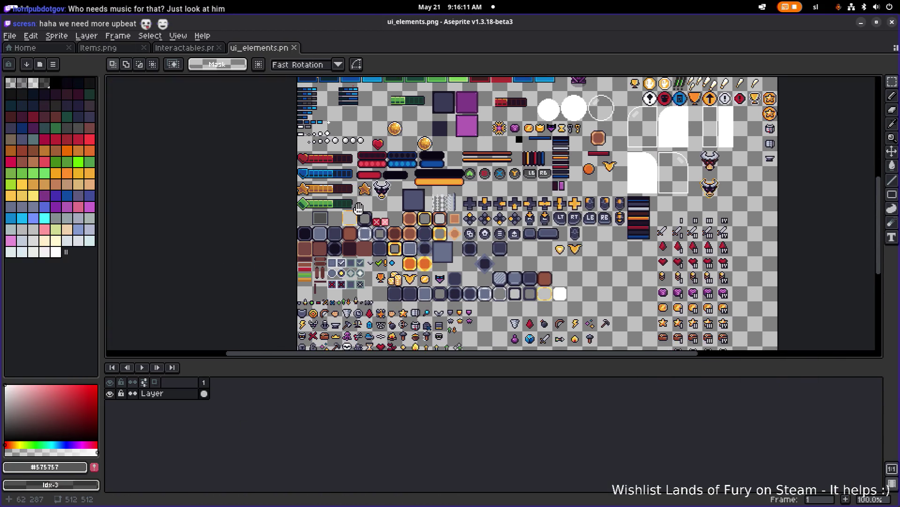
Select the sword icon on the ui_elements.png sheet
{"action": "scroll", "coordinate": [352, 239], "scroll_direction": "down", "scroll_amount": 3}
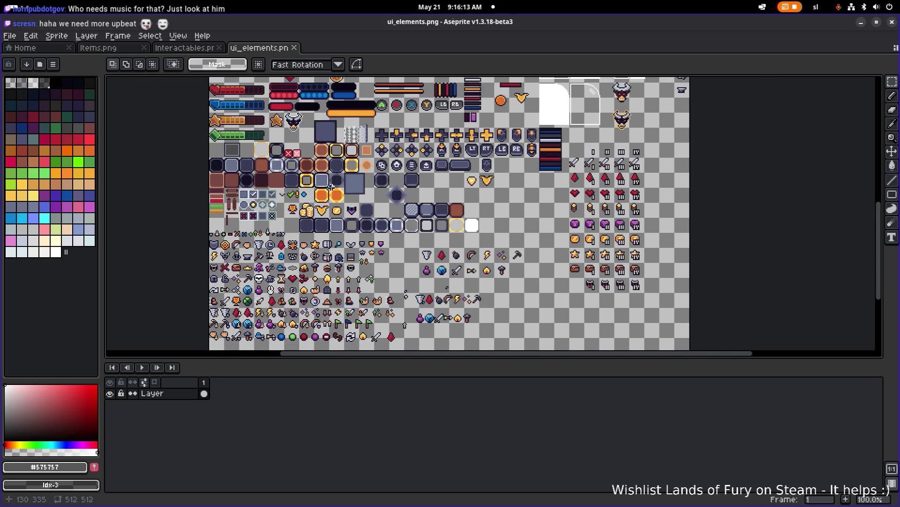
{"action": "scroll", "coordinate": [362, 224], "scroll_direction": "up", "scroll_amount": 2}
{"action": "mouse_move", "coordinate": [318, 233]}
{"action": "left_mouse_down"}
{"action": "mouse_move", "coordinate": [346, 234]}
{"action": "mouse_move", "coordinate": [376, 206]}
{"action": "left_mouse_up"}
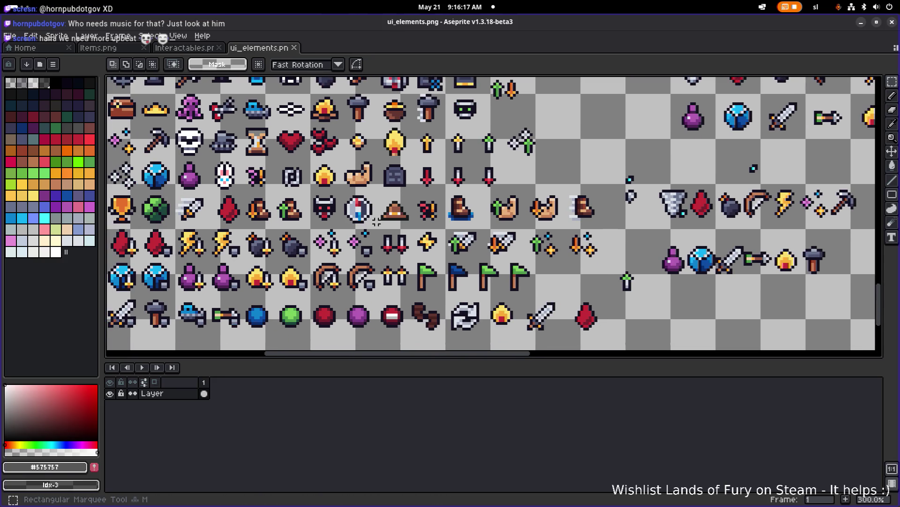
{"action": "scroll", "coordinate": [376, 205], "scroll_direction": "down", "scroll_amount": 1}
{"action": "left_click_drag", "start_coordinate": [421, 190], "coordinate": [447, 252]}
{"action": "left_click_drag", "start_coordinate": [380, 236], "coordinate": [424, 230]}
{"action": "scroll", "coordinate": [306, 287], "scroll_direction": "up", "scroll_amount": 3}
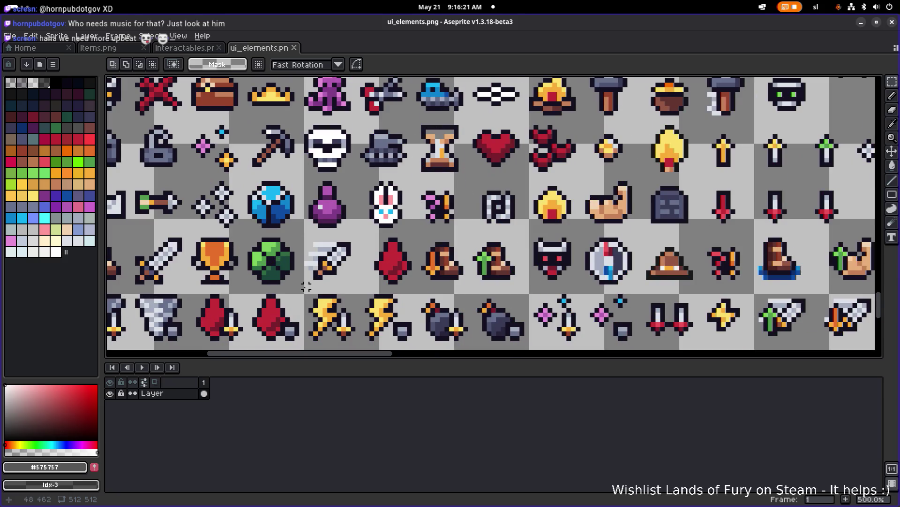
{"action": "left_click_drag", "start_coordinate": [297, 285], "coordinate": [366, 231]}
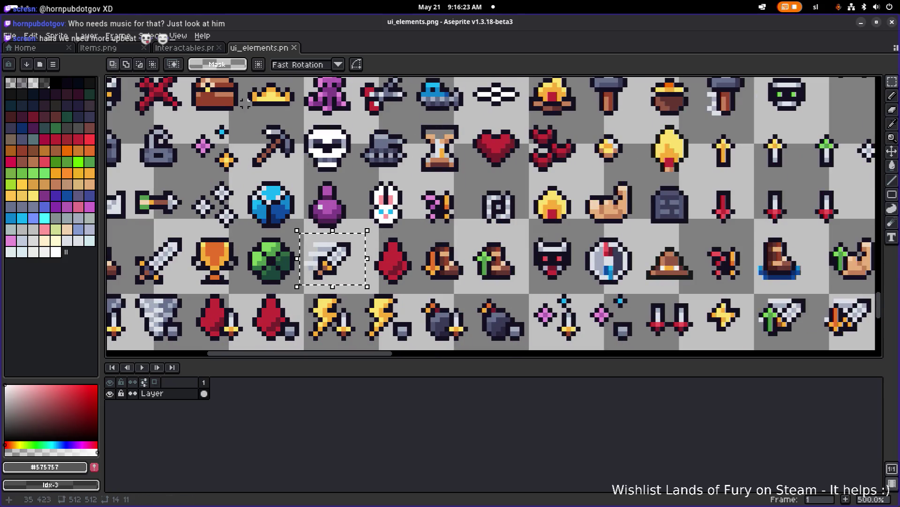
Glance at the tombstone portraits in Interactables.png, then return to Items.png
{"action": "left_click", "coordinate": [184, 47]}
{"action": "left_click_drag", "start_coordinate": [510, 189], "coordinate": [397, 188]}
{"action": "scroll", "coordinate": [397, 189], "scroll_direction": "down", "scroll_amount": 1}
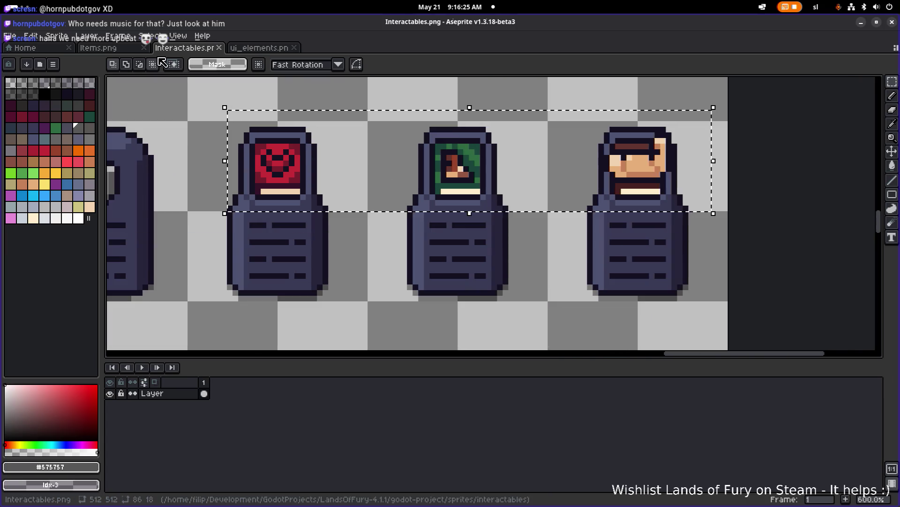
{"action": "left_click", "coordinate": [98, 48]}
{"action": "left_click_drag", "start_coordinate": [618, 263], "coordinate": [583, 247]}
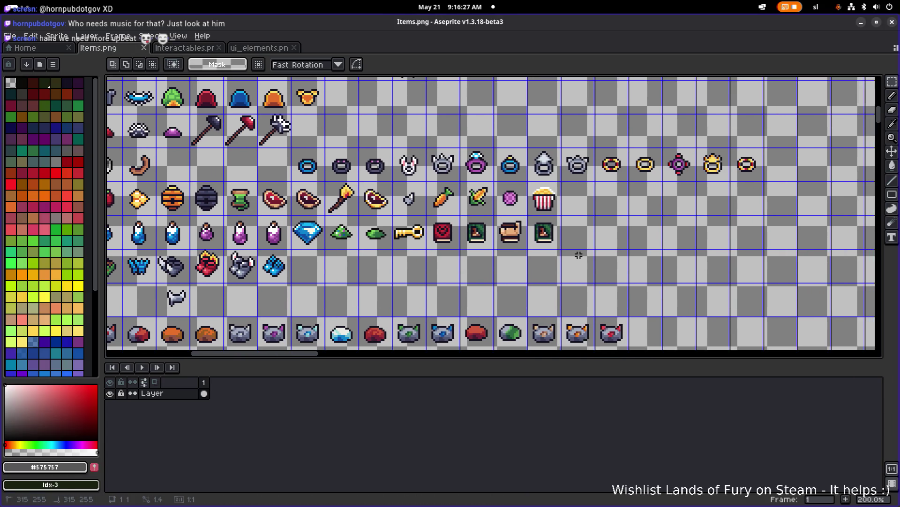
Paste the sword icon and commit it in an empty cell of the item grid
{"action": "key", "text": "ctrl+v"}
{"action": "mouse_move", "coordinate": [498, 224]}
{"action": "left_mouse_down"}
{"action": "mouse_move", "coordinate": [572, 237]}
{"action": "mouse_move", "coordinate": [482, 235]}
{"action": "mouse_move", "coordinate": [464, 224]}
{"action": "mouse_move", "coordinate": [586, 241]}
{"action": "left_mouse_up"}
{"action": "scroll", "coordinate": [571, 235], "scroll_direction": "up", "scroll_amount": 3}
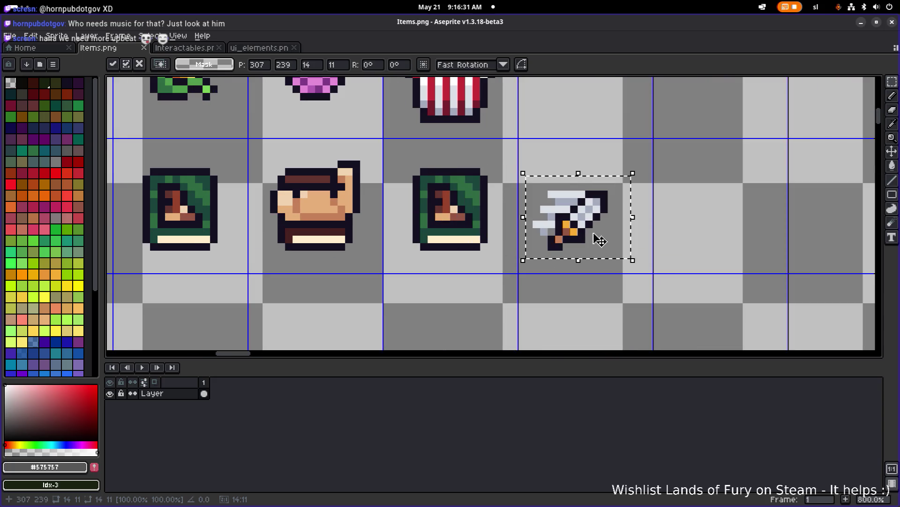
{"action": "key", "text": "Return"}
{"action": "scroll", "coordinate": [567, 235], "scroll_direction": "up", "scroll_amount": 3}
Erase two pixels from the sword's left edge and move the sword one cell right
{"action": "key", "text": "e"}
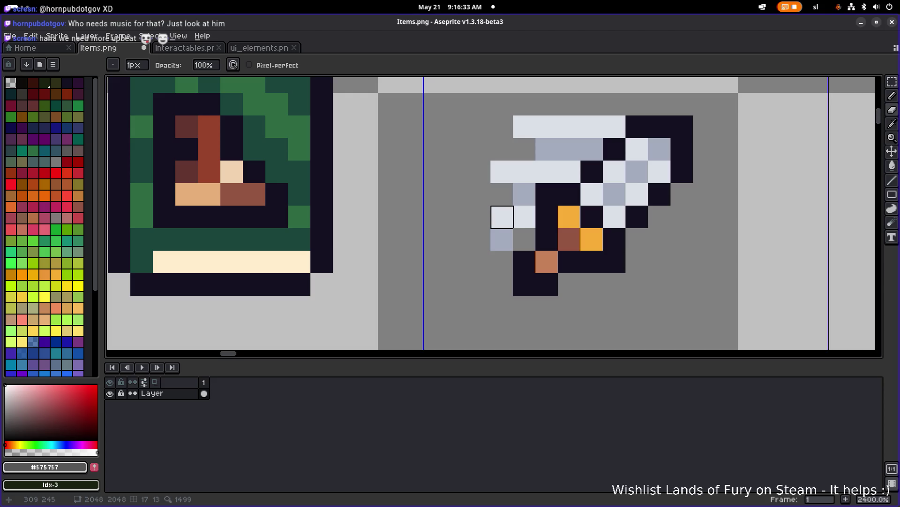
{"action": "left_click_drag", "start_coordinate": [502, 239], "coordinate": [501, 217]}
{"action": "scroll", "coordinate": [502, 217], "scroll_direction": "down", "scroll_amount": 5}
{"action": "scroll", "coordinate": [466, 230], "scroll_direction": "up", "scroll_amount": 1}
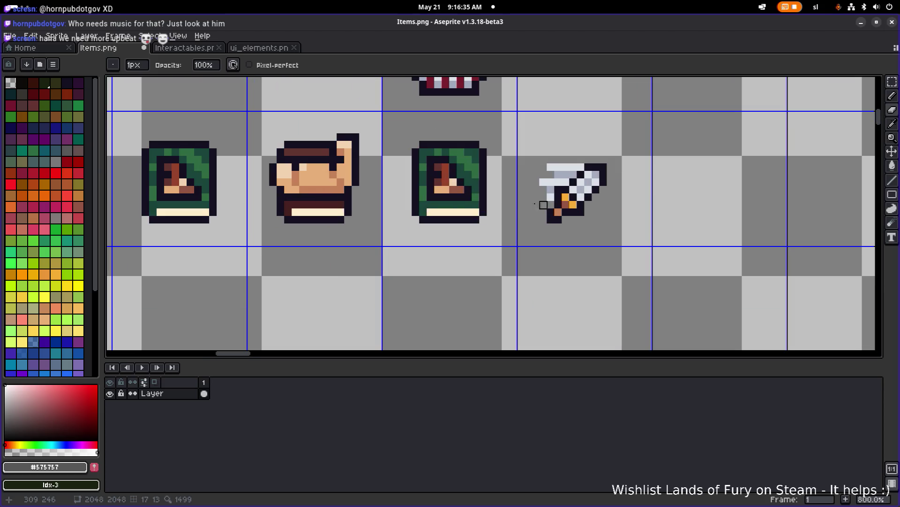
{"action": "key", "text": "m"}
{"action": "left_click_drag", "start_coordinate": [453, 302], "coordinate": [607, 141]}
{"action": "left_click_drag", "start_coordinate": [548, 207], "coordinate": [645, 200]}
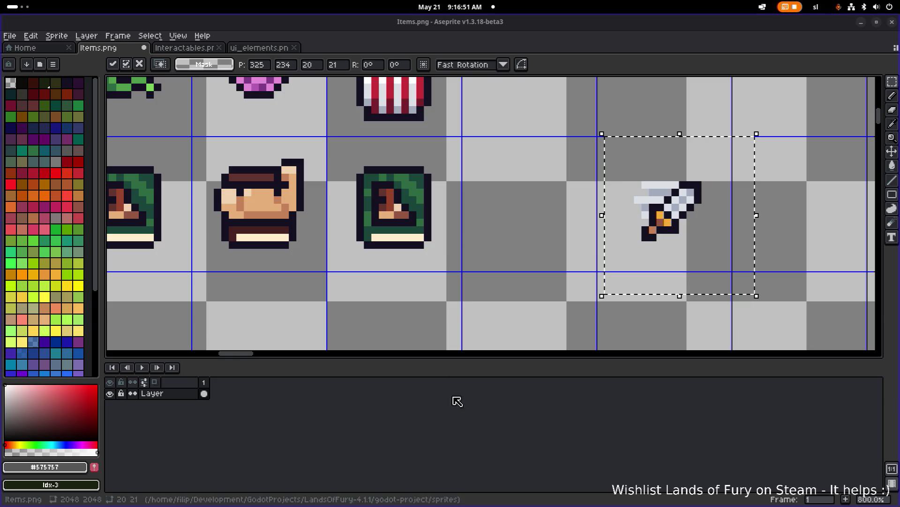
Duplicate the green portrait book into the cell one to the right
{"action": "left_click_drag", "start_coordinate": [405, 286], "coordinate": [412, 291]}
{"action": "mouse_move", "coordinate": [346, 291]}
{"action": "left_mouse_down"}
{"action": "mouse_move", "coordinate": [432, 176]}
{"action": "mouse_move", "coordinate": [478, 150]}
{"action": "left_mouse_up"}
{"action": "left_click_drag", "start_coordinate": [447, 203], "coordinate": [540, 202]}
{"action": "left_click", "coordinate": [629, 162]}
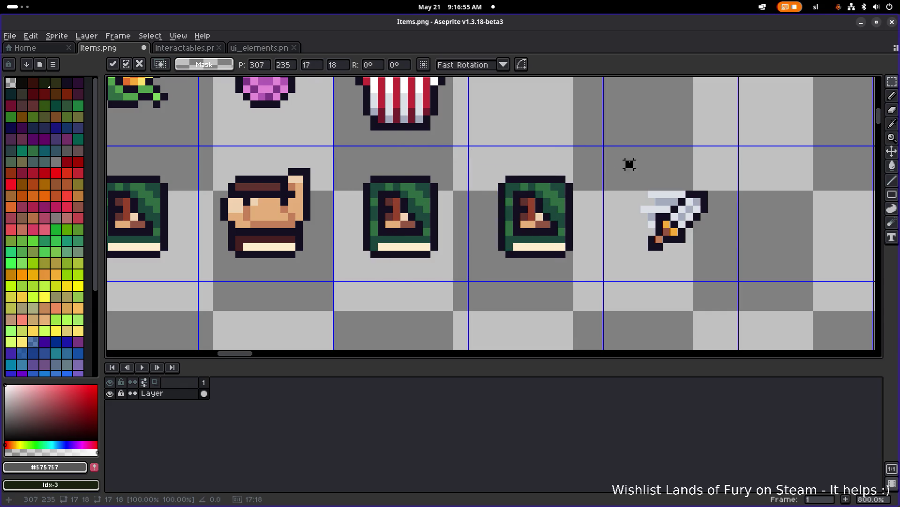
{"action": "scroll", "coordinate": [585, 202], "scroll_direction": "up", "scroll_amount": 1}
{"action": "left_click", "coordinate": [53, 65]}
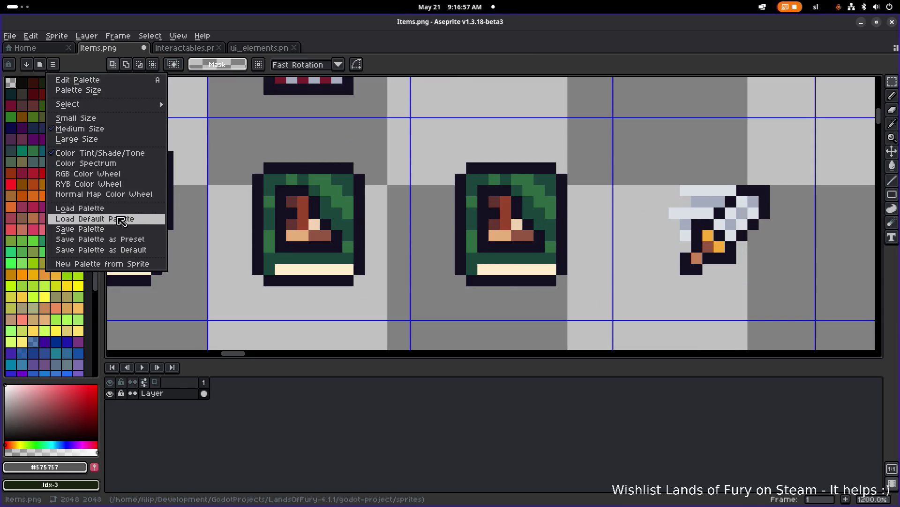
Load the default palette and fill the book's bottom band dark blue
{"action": "left_click", "coordinate": [117, 218]}
{"action": "left_click", "coordinate": [74, 106]}
{"action": "scroll", "coordinate": [505, 233], "scroll_direction": "up", "scroll_amount": 3}
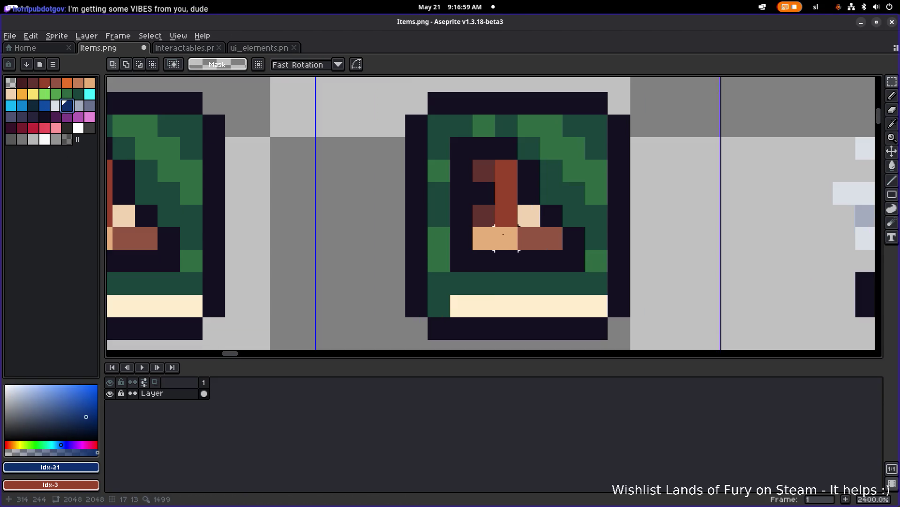
{"action": "key", "text": "g"}
{"action": "left_click", "coordinate": [468, 278]}
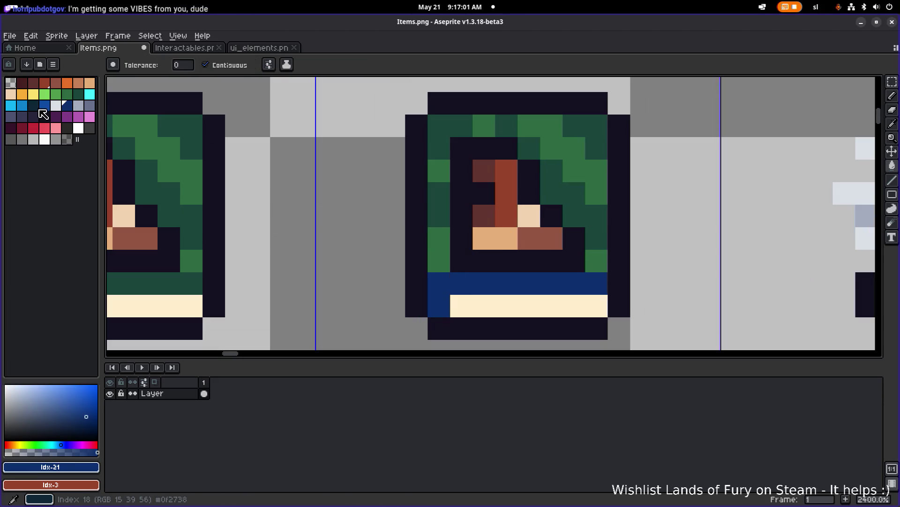
Fill the book's bright-green pixels with the lighter blue
{"action": "left_click", "coordinate": [44, 105]}
{"action": "left_click", "coordinate": [421, 263]}
{"action": "left_click", "coordinate": [439, 259]}
{"action": "left_click", "coordinate": [438, 170]}
{"action": "left_click", "coordinate": [489, 125]}
{"action": "left_click", "coordinate": [550, 126]}
{"action": "left_click", "coordinate": [592, 258]}
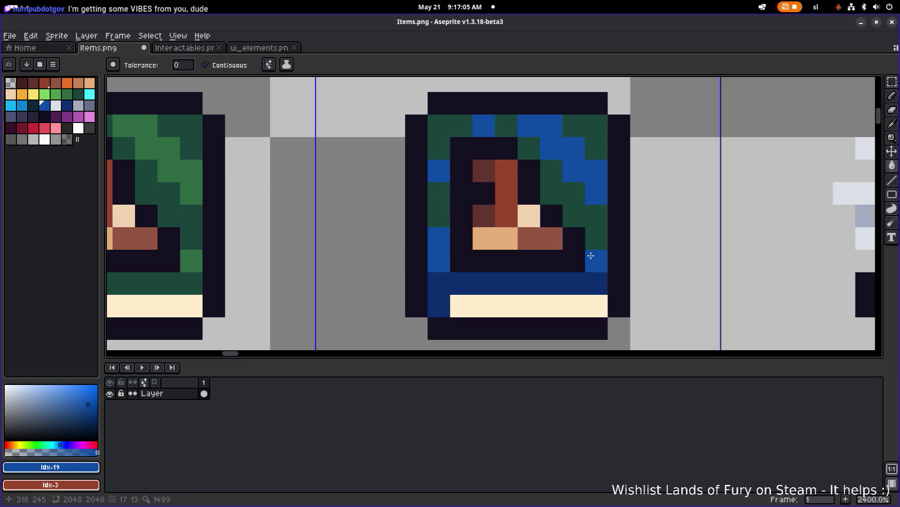
Fill the book's remaining dark-green pixels dark navy
{"action": "left_click", "coordinate": [67, 106]}
{"action": "left_click", "coordinate": [439, 192]}
{"action": "left_click", "coordinate": [442, 143]}
{"action": "left_click", "coordinate": [529, 147]}
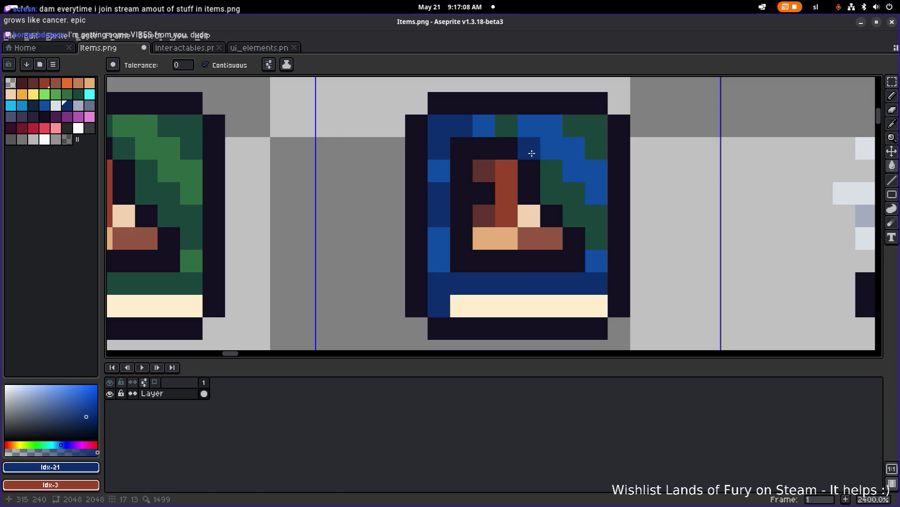
{"action": "left_click", "coordinate": [572, 192]}
{"action": "left_click", "coordinate": [586, 141]}
{"action": "left_click_drag", "start_coordinate": [518, 215], "coordinate": [373, 235]}
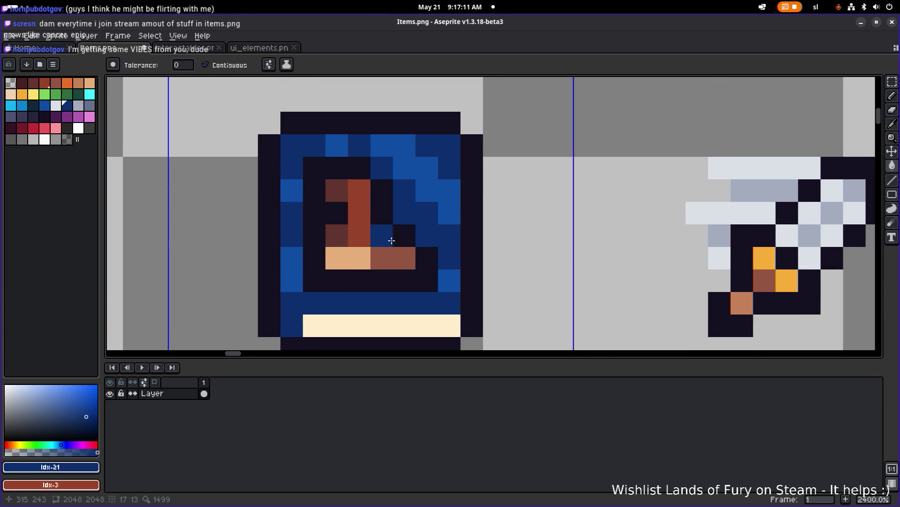
{"action": "left_click", "coordinate": [368, 251]}
Select the book's inner portrait picture and delete it
{"action": "key", "text": "m"}
{"action": "left_click_drag", "start_coordinate": [302, 293], "coordinate": [442, 153]}
{"action": "key", "text": "Delete"}
Select the sword and move it toward the empty book frame
{"action": "scroll", "coordinate": [494, 190], "scroll_direction": "down", "scroll_amount": 2}
{"action": "mouse_move", "coordinate": [482, 316]}
{"action": "left_mouse_down"}
{"action": "mouse_move", "coordinate": [583, 211]}
{"action": "mouse_move", "coordinate": [661, 155]}
{"action": "left_mouse_up"}
{"action": "mouse_move", "coordinate": [629, 217]}
{"action": "left_mouse_down"}
{"action": "mouse_move", "coordinate": [367, 233]}
{"action": "mouse_move", "coordinate": [347, 202]}
{"action": "mouse_move", "coordinate": [500, 195]}
{"action": "mouse_move", "coordinate": [562, 203]}
{"action": "left_mouse_up"}
{"action": "left_click", "coordinate": [730, 220]}
{"action": "left_click_drag", "start_coordinate": [706, 303], "coordinate": [450, 151]}
{"action": "mouse_move", "coordinate": [544, 217]}
{"action": "left_mouse_down"}
{"action": "mouse_move", "coordinate": [301, 206]}
{"action": "mouse_move", "coordinate": [563, 207]}
{"action": "left_mouse_up"}
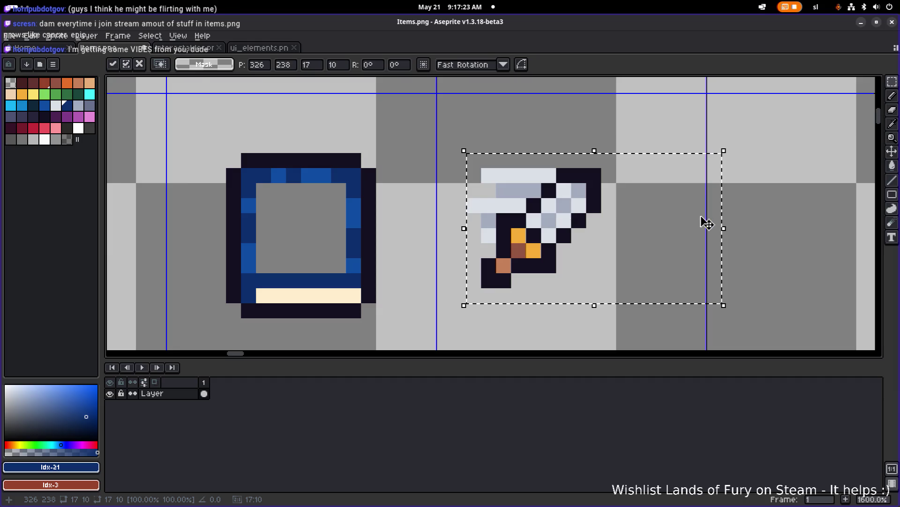
Commit the sword's placement and erase a stray light pixel from it
{"action": "scroll", "coordinate": [657, 234], "scroll_direction": "down", "scroll_amount": 5}
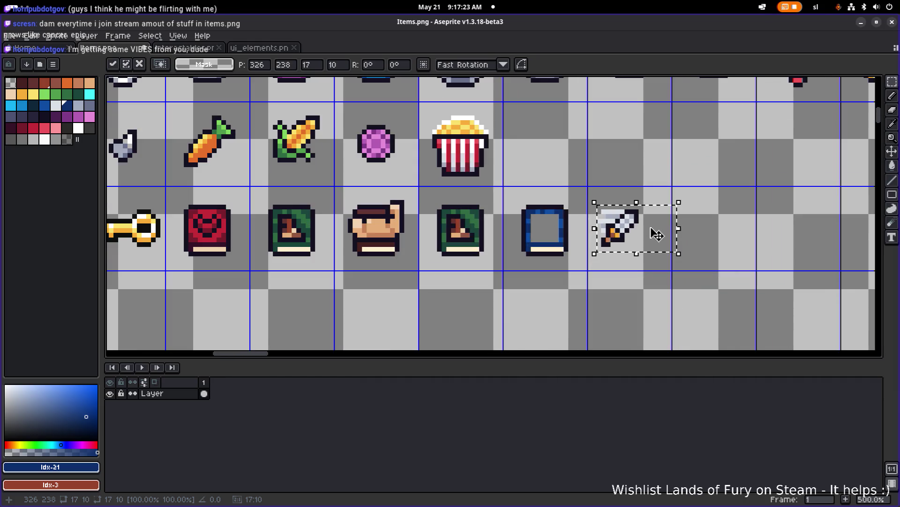
{"action": "scroll", "coordinate": [694, 218], "scroll_direction": "up", "scroll_amount": 2}
{"action": "left_click", "coordinate": [676, 211]}
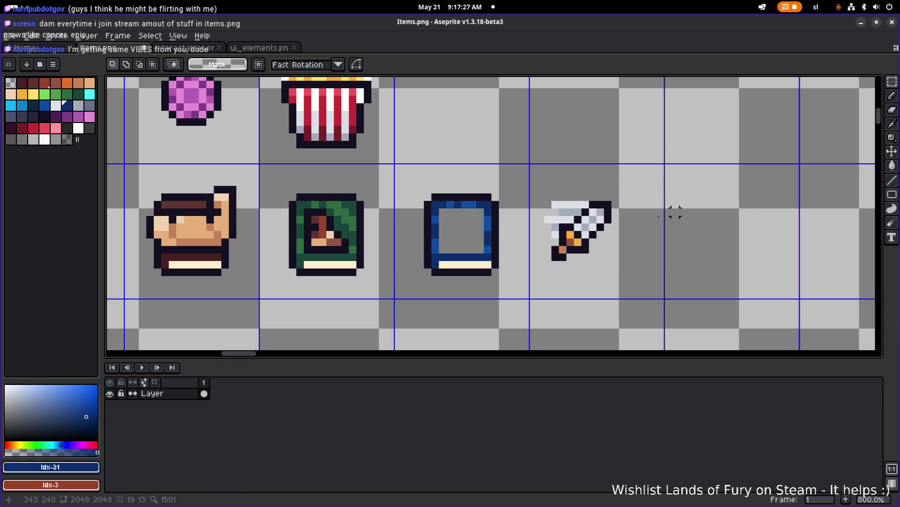
{"action": "scroll", "coordinate": [558, 227], "scroll_direction": "up", "scroll_amount": 5}
{"action": "key", "text": "e"}
{"action": "left_click", "coordinate": [537, 211]}
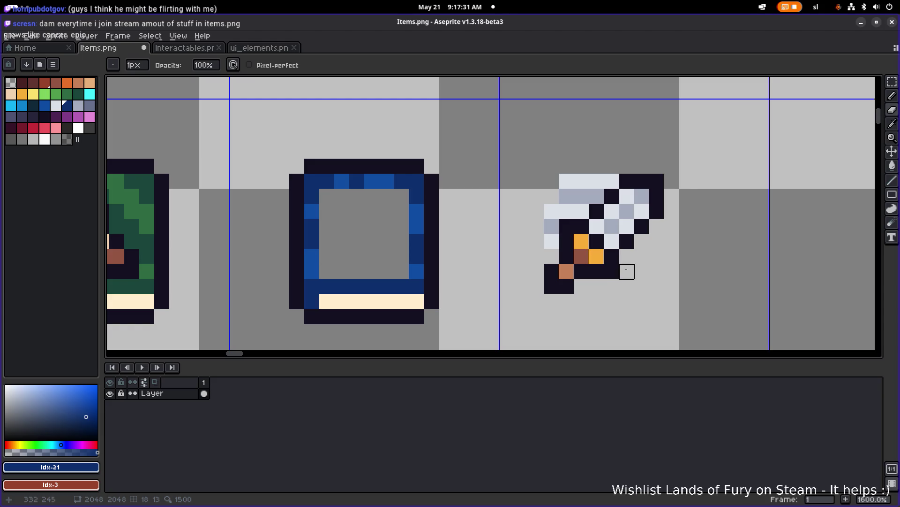
Select the sword and scale it down slightly by its corner handle
{"action": "key", "text": "m"}
{"action": "left_click_drag", "start_coordinate": [675, 305], "coordinate": [518, 131]}
{"action": "left_click_drag", "start_coordinate": [708, 203], "coordinate": [740, 218]}
{"action": "mouse_move", "coordinate": [551, 184]}
{"action": "left_mouse_down"}
{"action": "mouse_move", "coordinate": [652, 262]}
{"action": "mouse_move", "coordinate": [642, 289]}
{"action": "mouse_move", "coordinate": [654, 291]}
{"action": "left_mouse_up"}
{"action": "key", "text": "ctrl+d"}
{"action": "left_click_drag", "start_coordinate": [657, 184], "coordinate": [548, 287]}
{"action": "mouse_move", "coordinate": [667, 299]}
{"action": "left_mouse_down"}
{"action": "mouse_move", "coordinate": [617, 274]}
{"action": "mouse_move", "coordinate": [677, 307]}
{"action": "left_mouse_up"}
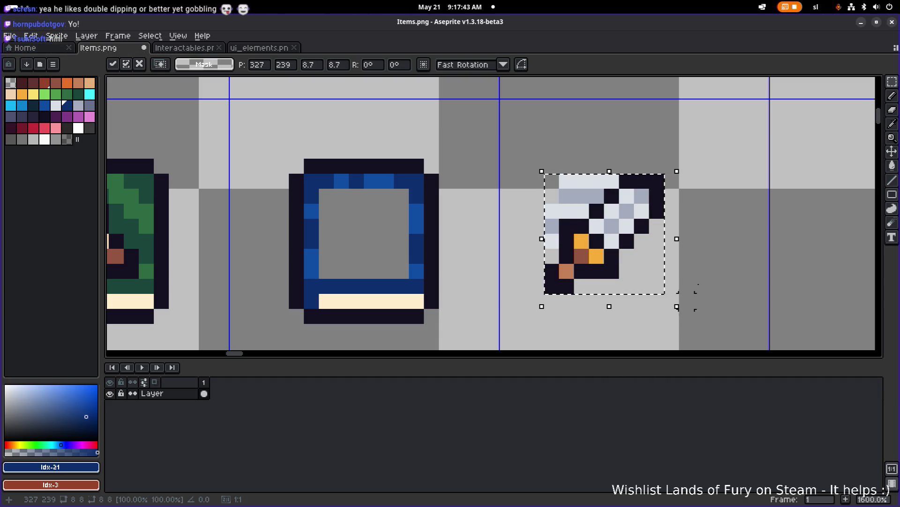
{"action": "scroll", "coordinate": [539, 145], "scroll_direction": "left", "scroll_amount": 3}
{"action": "scroll", "coordinate": [539, 130], "scroll_direction": "down", "scroll_amount": 2}
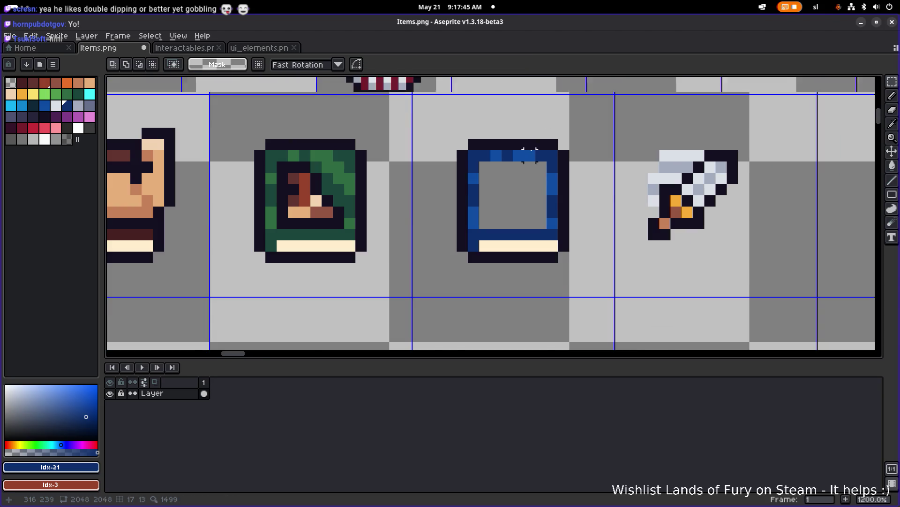
Move the sword into the blue book frame and commit it
{"action": "scroll", "coordinate": [512, 209], "scroll_direction": "up", "scroll_amount": 1}
{"action": "scroll", "coordinate": [513, 209], "scroll_direction": "up", "scroll_amount": 1}
{"action": "left_click_drag", "start_coordinate": [490, 275], "coordinate": [661, 110]}
{"action": "left_click_drag", "start_coordinate": [542, 185], "coordinate": [387, 172]}
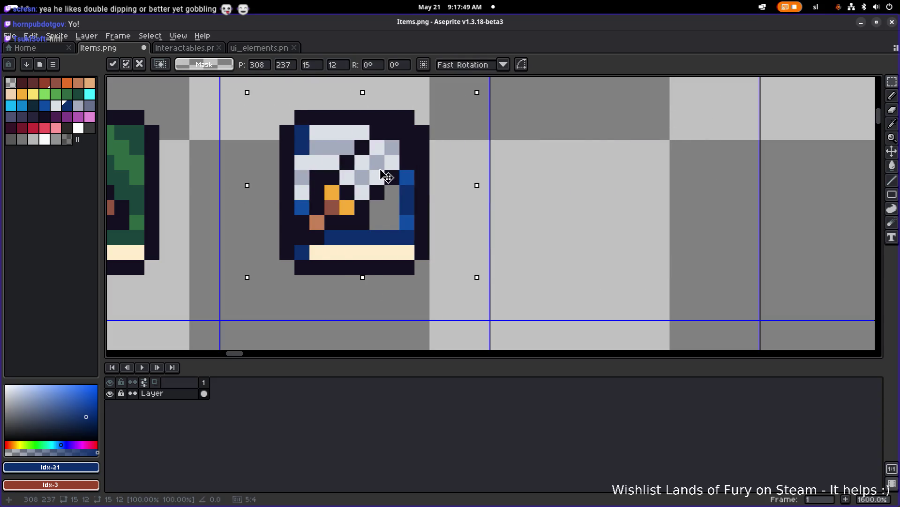
{"action": "key", "text": "Return"}
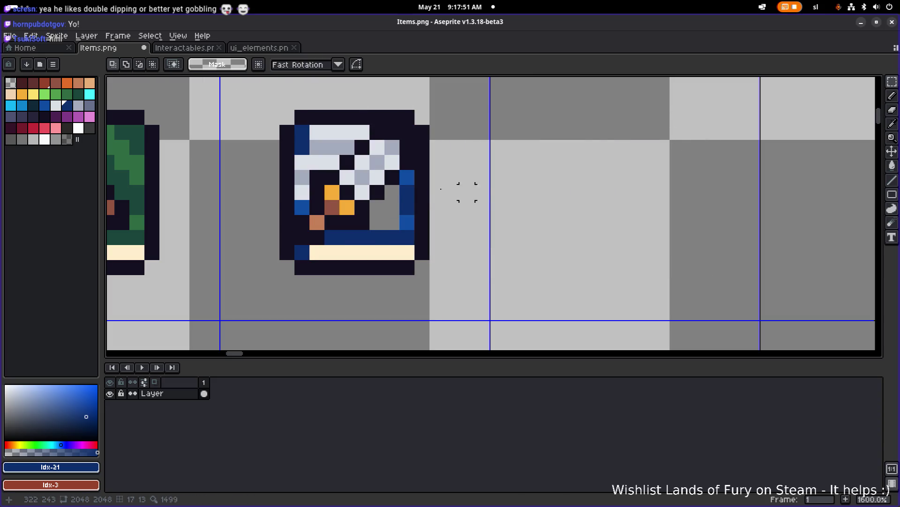
Fill the grey interior dark blue and pencil two pixels blue below the brown pixel
{"action": "key", "text": "g"}
{"action": "left_click", "coordinate": [383, 215]}
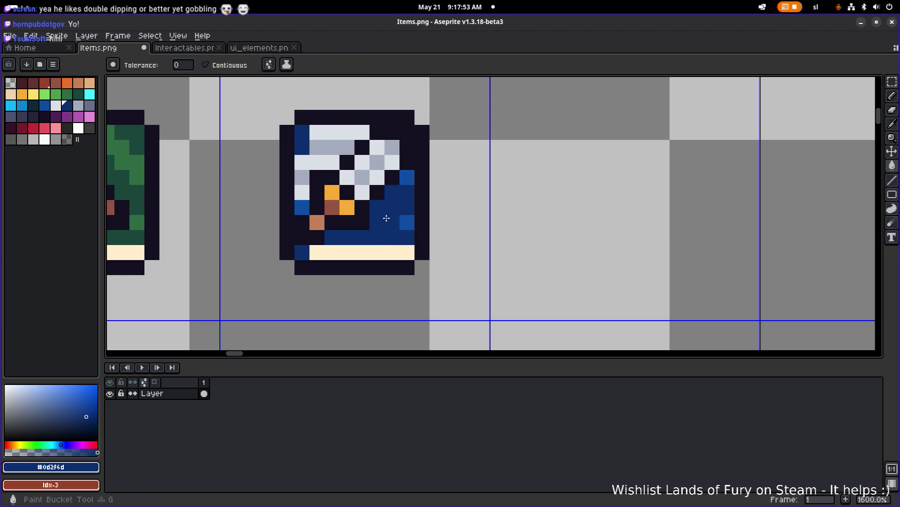
{"action": "scroll", "coordinate": [485, 244], "scroll_direction": "up", "scroll_amount": 2}
{"action": "key", "text": "b"}
{"action": "left_click_drag", "start_coordinate": [474, 254], "coordinate": [451, 255]}
{"action": "scroll", "coordinate": [483, 243], "scroll_direction": "down", "scroll_amount": 3}
{"action": "scroll", "coordinate": [467, 240], "scroll_direction": "down", "scroll_amount": 5}
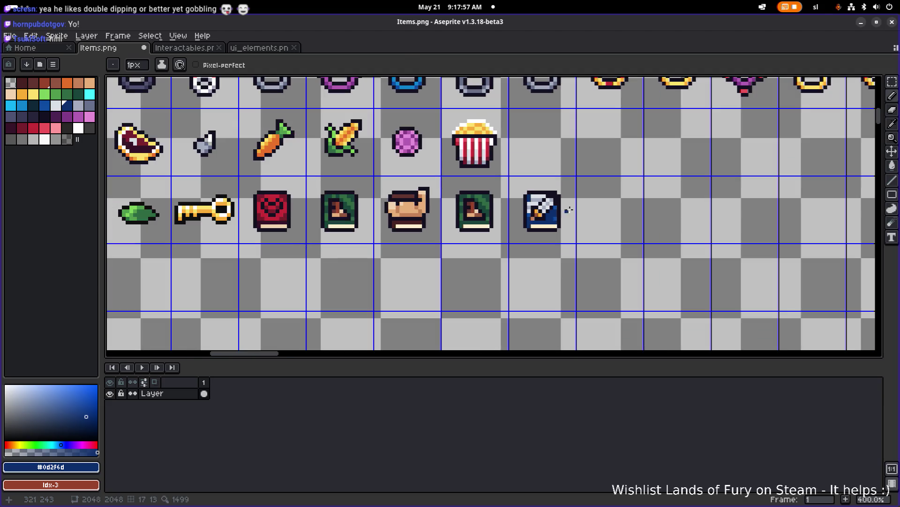
{"action": "scroll", "coordinate": [544, 209], "scroll_direction": "up", "scroll_amount": 8}
{"action": "left_click", "coordinate": [530, 229]}
{"action": "key", "text": "ctrl+z"}
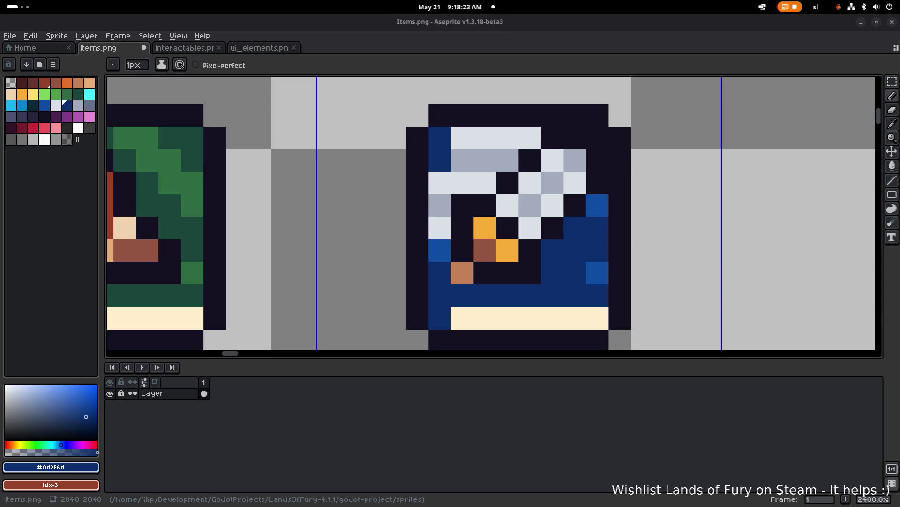
{"action": "scroll", "coordinate": [355, 201], "scroll_direction": "down", "scroll_amount": 3}
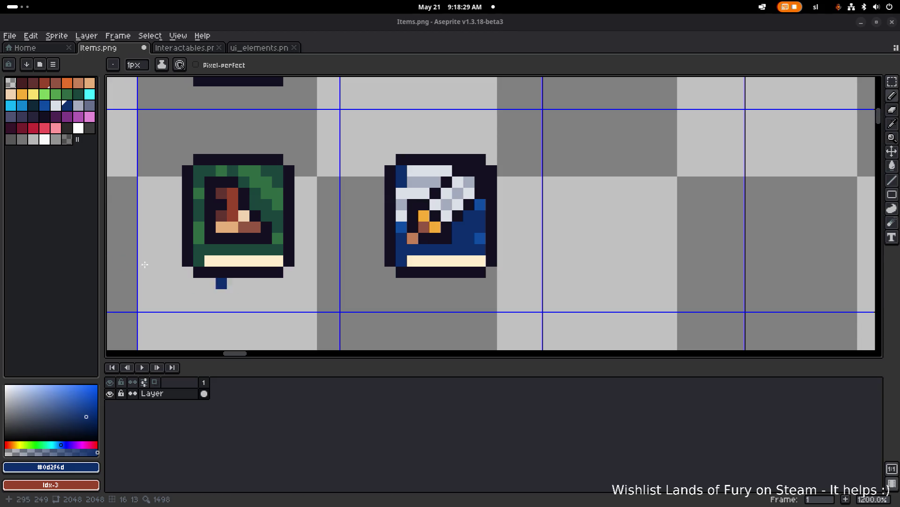
Darken a light pixel on the sword blade with the dark outline colour #141020
{"action": "scroll", "coordinate": [361, 218], "scroll_direction": "down", "scroll_amount": 3}
{"action": "scroll", "coordinate": [422, 233], "scroll_direction": "up", "scroll_amount": 3}
{"action": "scroll", "coordinate": [432, 234], "scroll_direction": "down", "scroll_amount": 1}
{"action": "scroll", "coordinate": [432, 234], "scroll_direction": "up", "scroll_amount": 1}
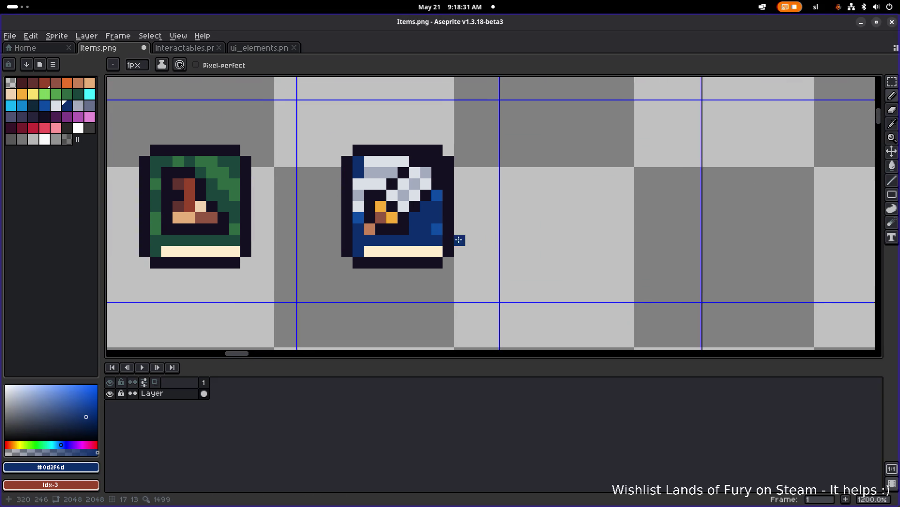
{"action": "left_click", "coordinate": [427, 162]}
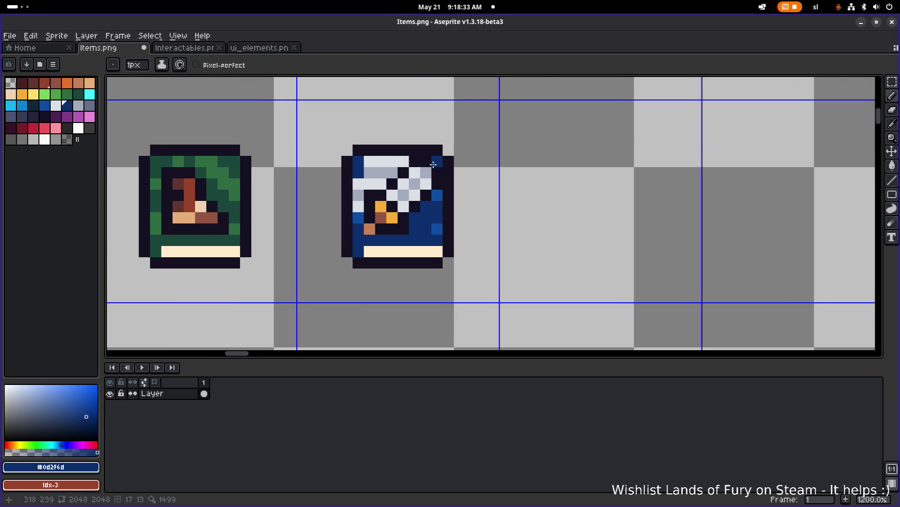
{"action": "left_click", "coordinate": [405, 171], "text": "alt"}
{"action": "left_click", "coordinate": [425, 172]}
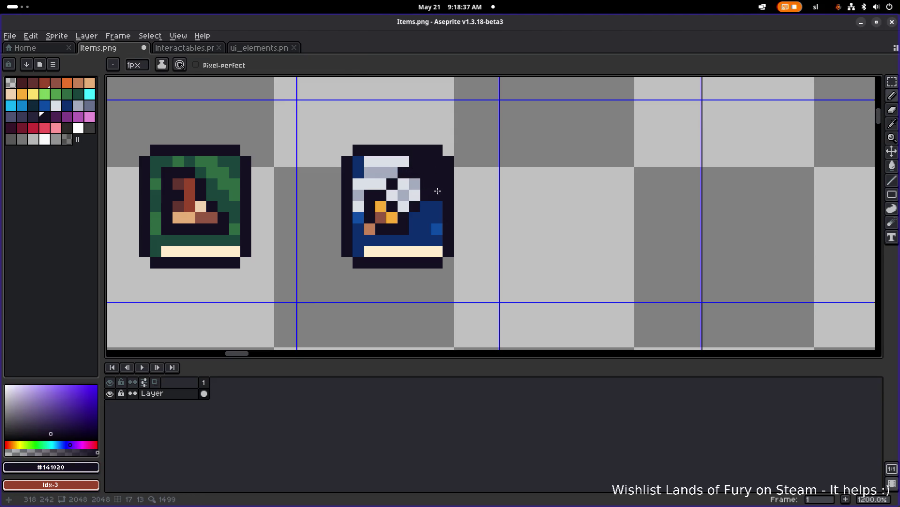
Paint the sword's right edge and a nearby edge pixel bright blue
{"action": "left_click", "coordinate": [437, 194], "text": "alt"}
{"action": "mouse_move", "coordinate": [437, 188]}
{"action": "left_mouse_down"}
{"action": "mouse_move", "coordinate": [428, 165]}
{"action": "mouse_move", "coordinate": [369, 163]}
{"action": "left_mouse_up"}
{"action": "scroll", "coordinate": [408, 170], "scroll_direction": "down", "scroll_amount": 2}
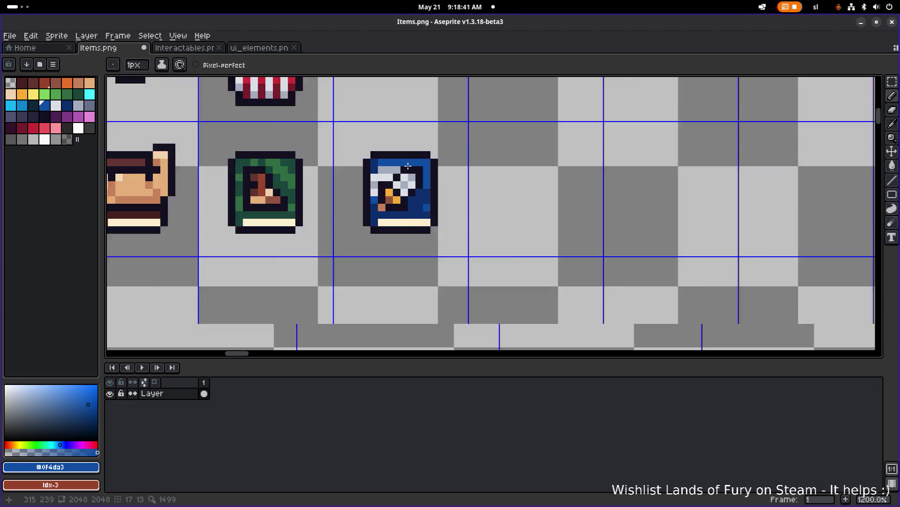
{"action": "scroll", "coordinate": [403, 199], "scroll_direction": "up", "scroll_amount": 3}
{"action": "left_click", "coordinate": [462, 213]}
{"action": "scroll", "coordinate": [450, 211], "scroll_direction": "down", "scroll_amount": 3}
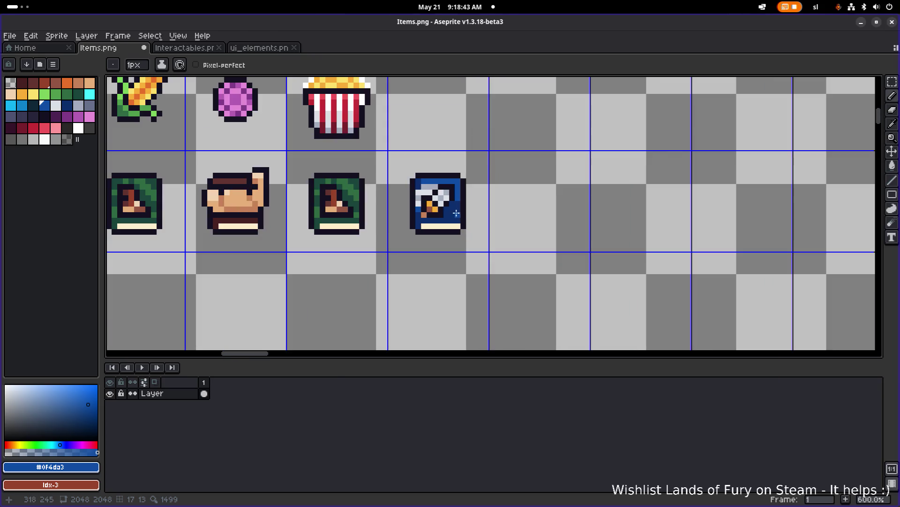
{"action": "scroll", "coordinate": [408, 214], "scroll_direction": "up", "scroll_amount": 3}
Sample the blade's light grey and paint one grey pixel on the blade
{"action": "left_click", "coordinate": [406, 214], "text": "alt"}
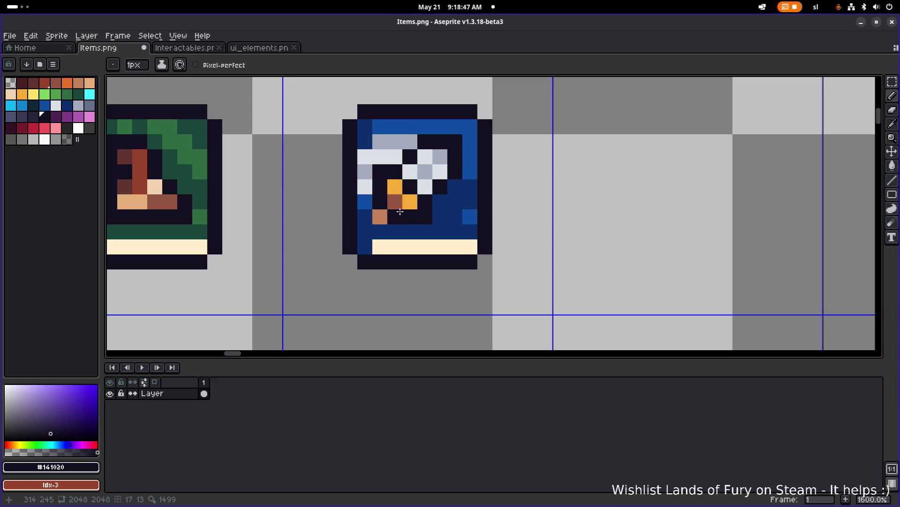
{"action": "key", "text": "alt"}
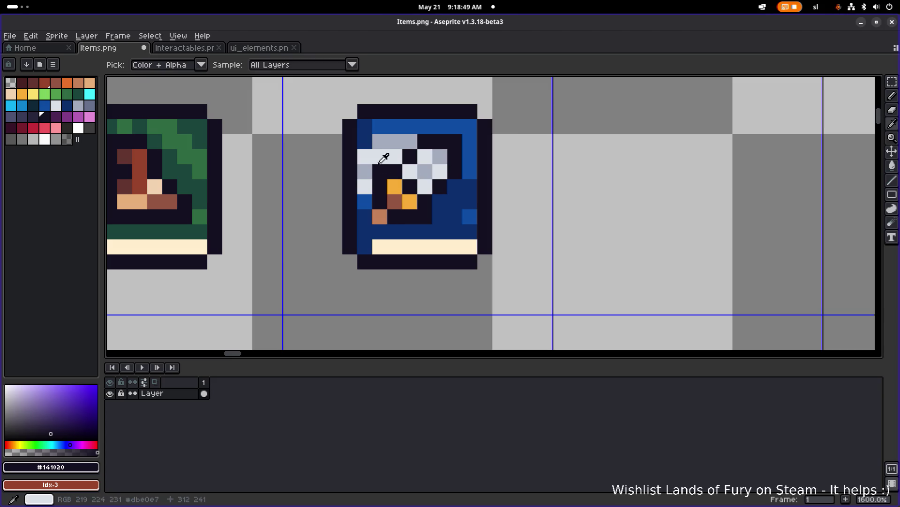
{"action": "left_click", "coordinate": [374, 168], "text": "alt"}
{"action": "left_click", "coordinate": [400, 220]}
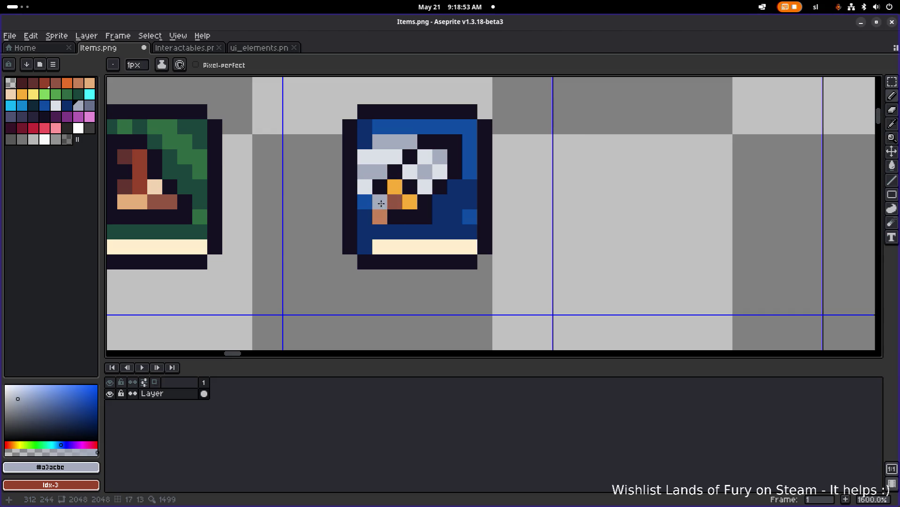
Darken three cells at the icon's lower left and fill cells beside the hilt navy #0d2f6d
{"action": "left_click", "coordinate": [394, 218], "text": "alt"}
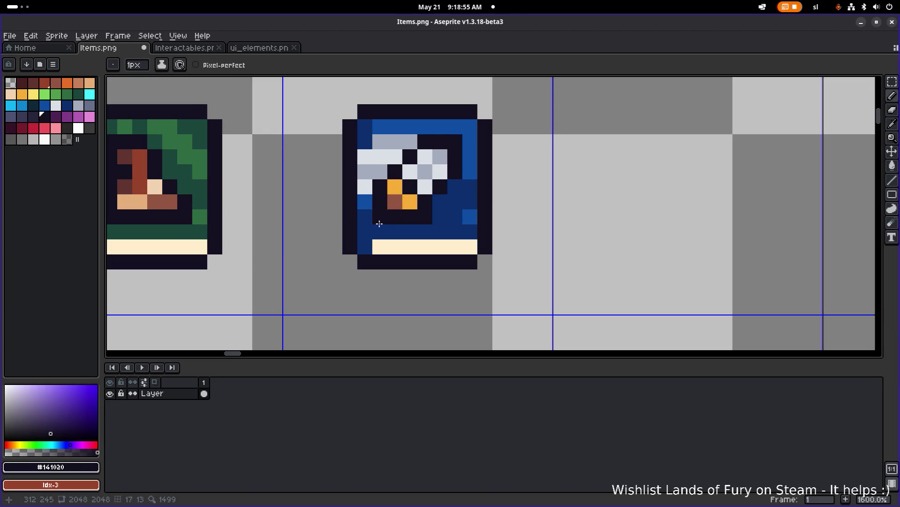
{"action": "mouse_move", "coordinate": [365, 216]}
{"action": "left_mouse_down"}
{"action": "mouse_move", "coordinate": [365, 232]}
{"action": "mouse_move", "coordinate": [380, 231]}
{"action": "left_mouse_up"}
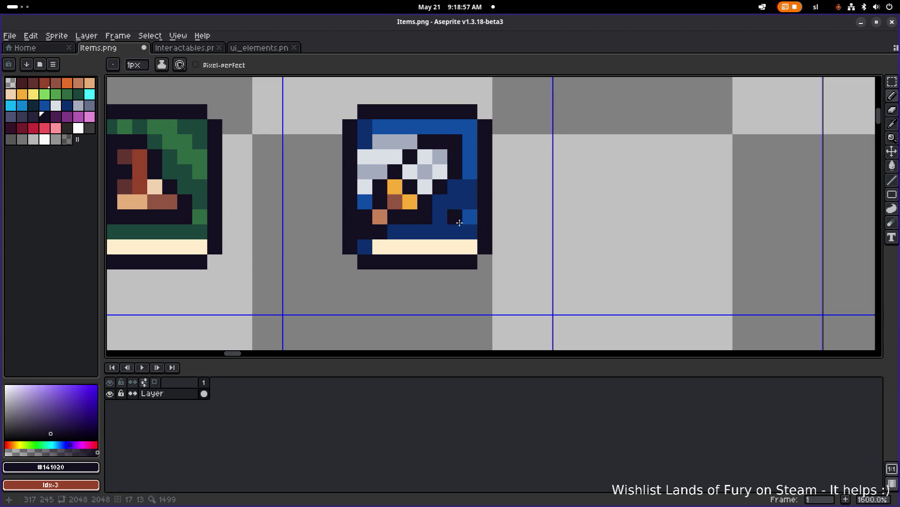
{"action": "left_click", "coordinate": [436, 215], "text": "alt"}
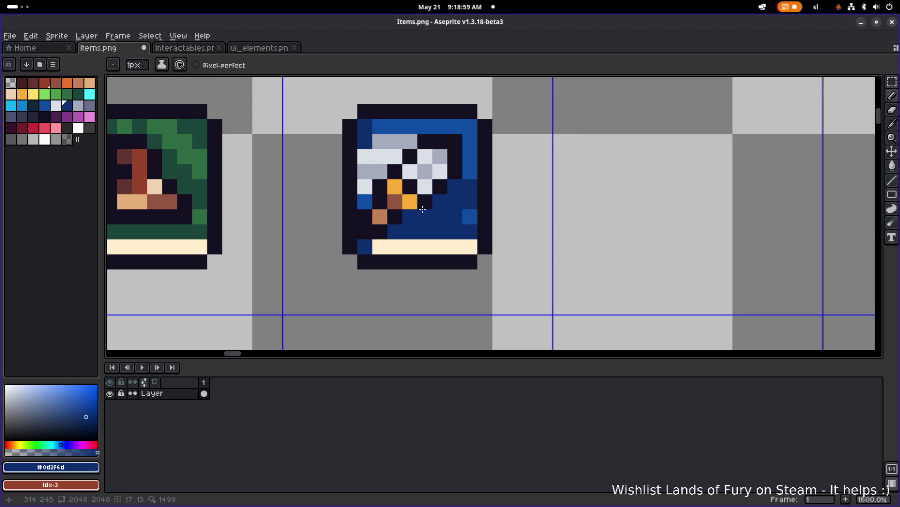
{"action": "scroll", "coordinate": [410, 217], "scroll_direction": "down", "scroll_amount": 3}
{"action": "scroll", "coordinate": [456, 208], "scroll_direction": "up", "scroll_amount": 4}
{"action": "scroll", "coordinate": [434, 207], "scroll_direction": "down", "scroll_amount": 1}
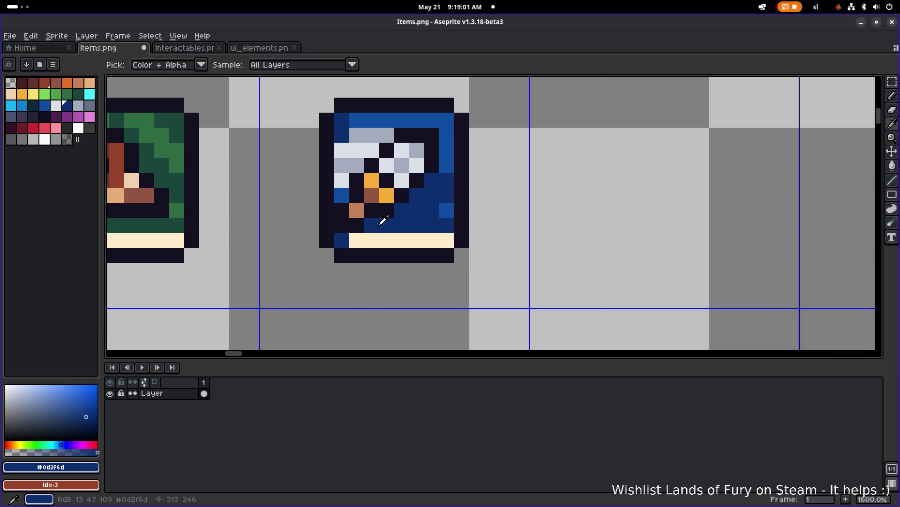
{"action": "left_click", "coordinate": [354, 220]}
{"action": "mouse_move", "coordinate": [354, 220]}
{"action": "left_mouse_down"}
{"action": "mouse_move", "coordinate": [341, 210]}
{"action": "mouse_move", "coordinate": [341, 225]}
{"action": "left_mouse_up"}
{"action": "scroll", "coordinate": [432, 207], "scroll_direction": "down", "scroll_amount": 4}
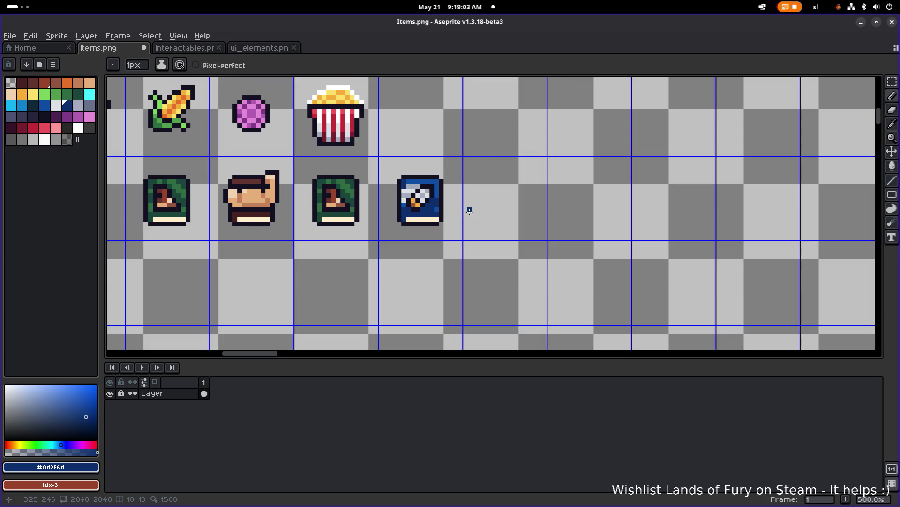
{"action": "scroll", "coordinate": [428, 201], "scroll_direction": "up", "scroll_amount": 4}
Select a 7x6 block of the icon, nudge it, and drop it
{"action": "key", "text": "m"}
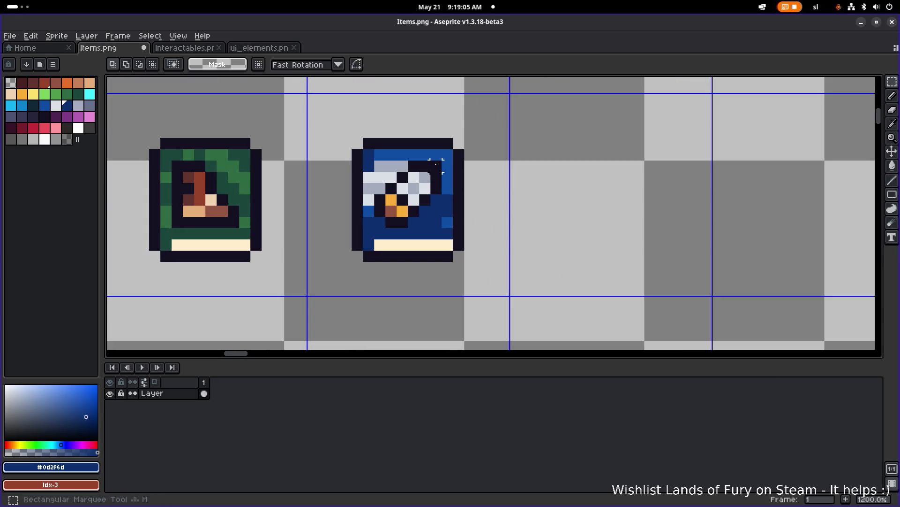
{"action": "left_click_drag", "start_coordinate": [406, 195], "coordinate": [435, 184]}
{"action": "left_click_drag", "start_coordinate": [375, 192], "coordinate": [365, 223]}
{"action": "left_click", "coordinate": [402, 207]}
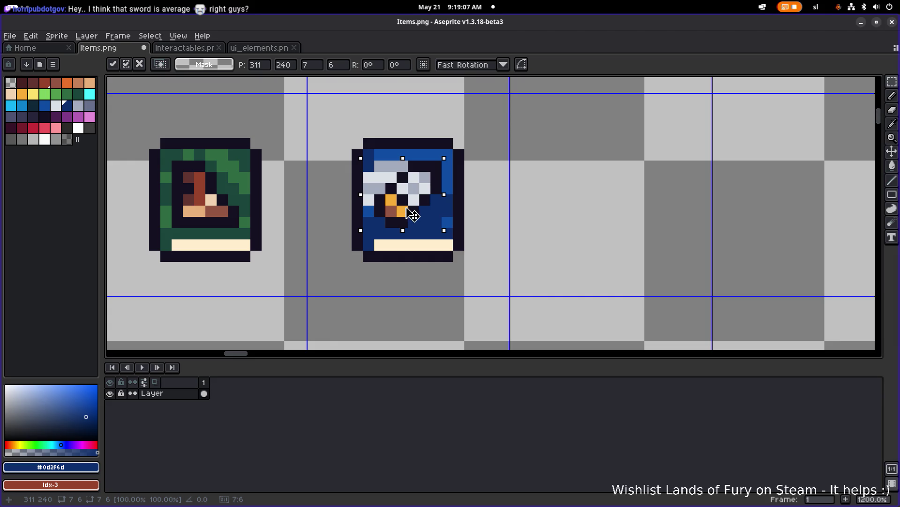
{"action": "left_click", "coordinate": [520, 167]}
Paint the navy row below the hilt bright blue #0f4da3
{"action": "scroll", "coordinate": [476, 180], "scroll_direction": "up", "scroll_amount": 1}
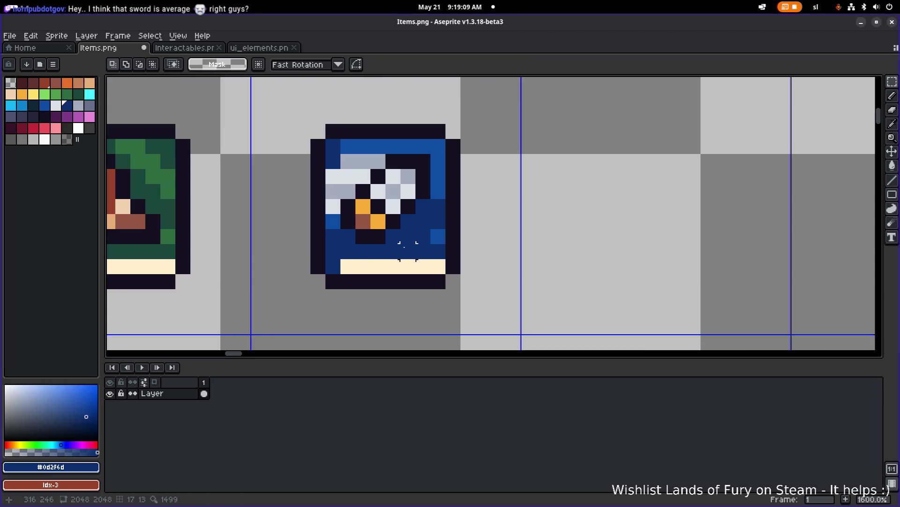
{"action": "left_click", "coordinate": [436, 234], "text": "alt"}
{"action": "key", "text": "b"}
{"action": "left_click_drag", "start_coordinate": [424, 237], "coordinate": [333, 237]}
{"action": "left_click", "coordinate": [397, 237]}
{"action": "key", "text": "alt"}
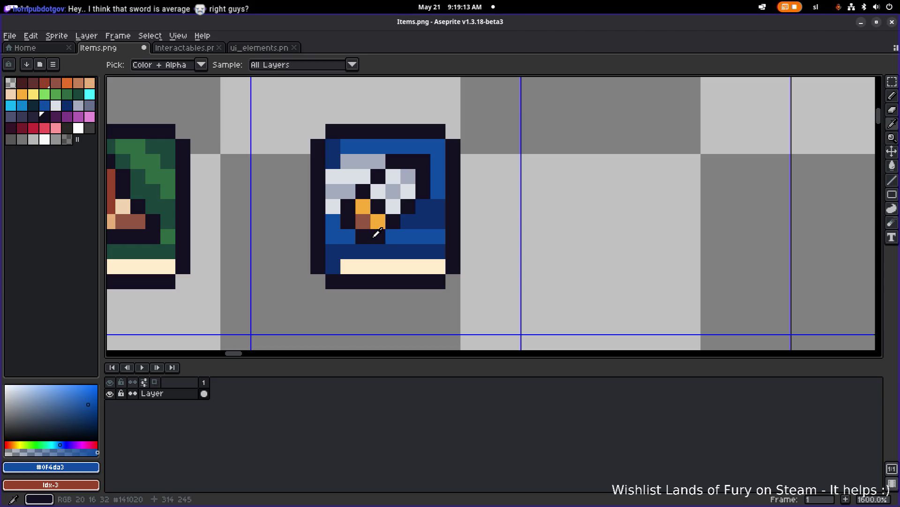
{"action": "left_click", "coordinate": [374, 236], "text": "alt"}
{"action": "scroll", "coordinate": [448, 225], "scroll_direction": "down", "scroll_amount": 6}
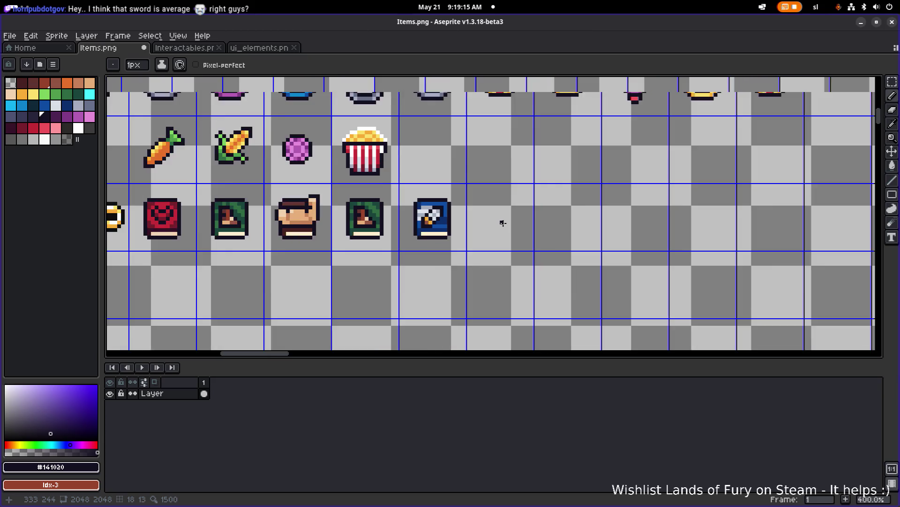
Paint five navy frame pixels bright blue #0f4da3
{"action": "scroll", "coordinate": [503, 223], "scroll_direction": "down", "scroll_amount": 2}
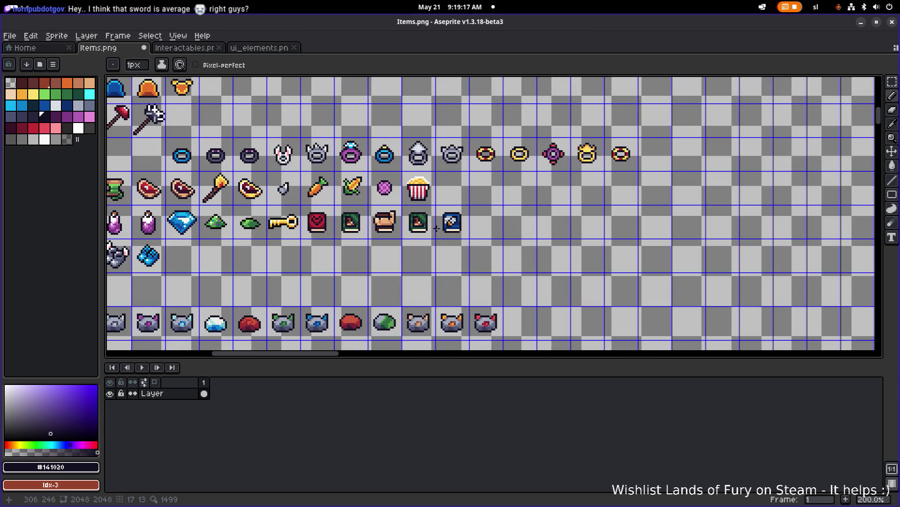
{"action": "scroll", "coordinate": [436, 228], "scroll_direction": "up", "scroll_amount": 5}
{"action": "key", "text": "alt"}
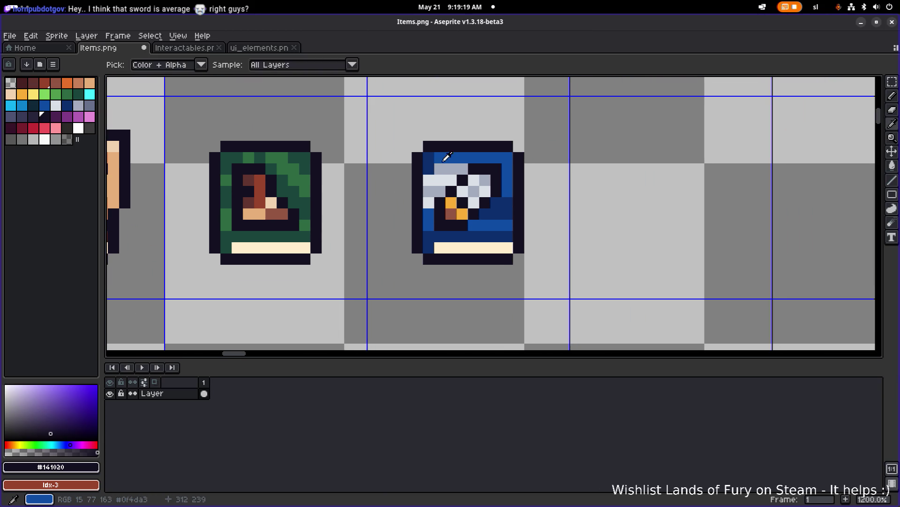
{"action": "left_click", "coordinate": [446, 157], "text": "alt"}
{"action": "left_click", "coordinate": [439, 169]}
{"action": "left_click", "coordinate": [428, 180]}
{"action": "left_click", "coordinate": [429, 191]}
{"action": "left_click", "coordinate": [429, 203]}
{"action": "left_click", "coordinate": [452, 191]}
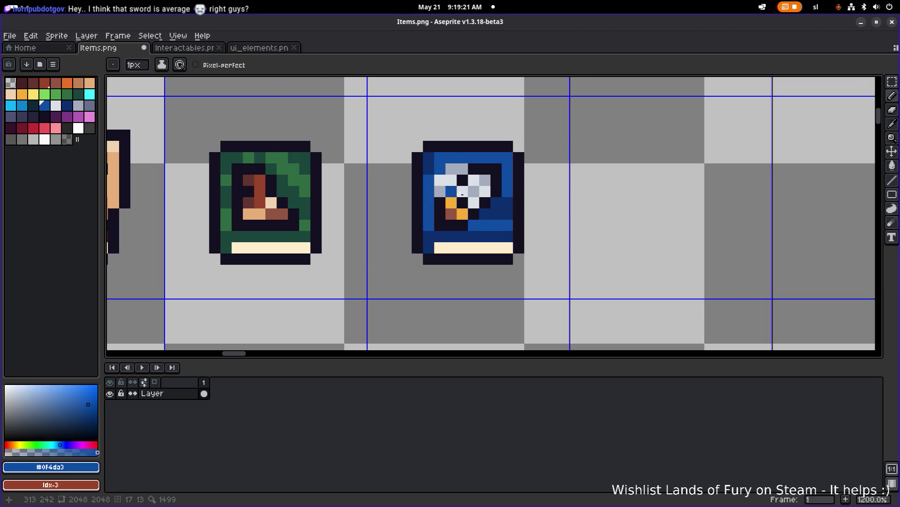
Paint strips of navy frame pixels bright blue and recolour a grey blade pixel
{"action": "scroll", "coordinate": [514, 195], "scroll_direction": "down", "scroll_amount": 3}
{"action": "scroll", "coordinate": [476, 197], "scroll_direction": "up", "scroll_amount": 5}
{"action": "left_click", "coordinate": [476, 197]}
{"action": "left_click_drag", "start_coordinate": [475, 197], "coordinate": [451, 215]}
{"action": "left_click_drag", "start_coordinate": [339, 125], "coordinate": [348, 105]}
{"action": "left_click", "coordinate": [383, 125]}
{"action": "scroll", "coordinate": [431, 135], "scroll_direction": "down", "scroll_amount": 6}
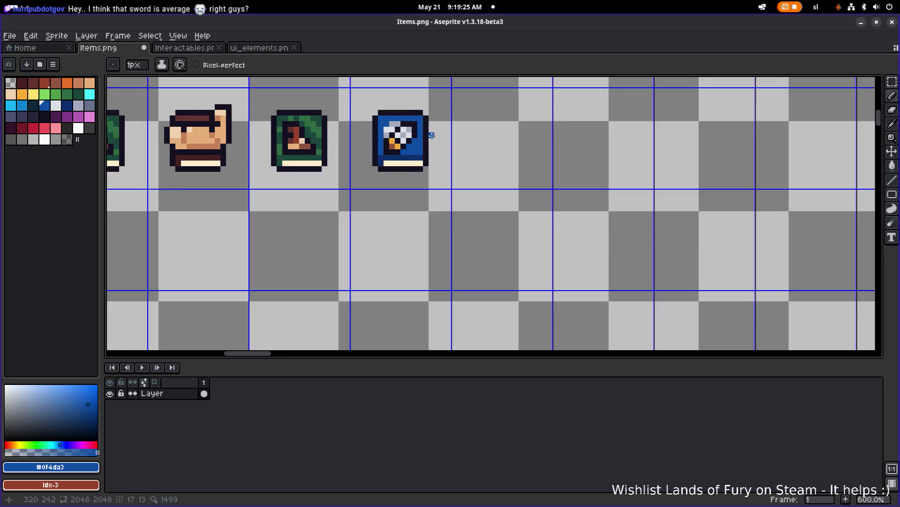
{"action": "scroll", "coordinate": [431, 135], "scroll_direction": "down", "scroll_amount": 1}
{"action": "scroll", "coordinate": [443, 195], "scroll_direction": "up", "scroll_amount": 7}
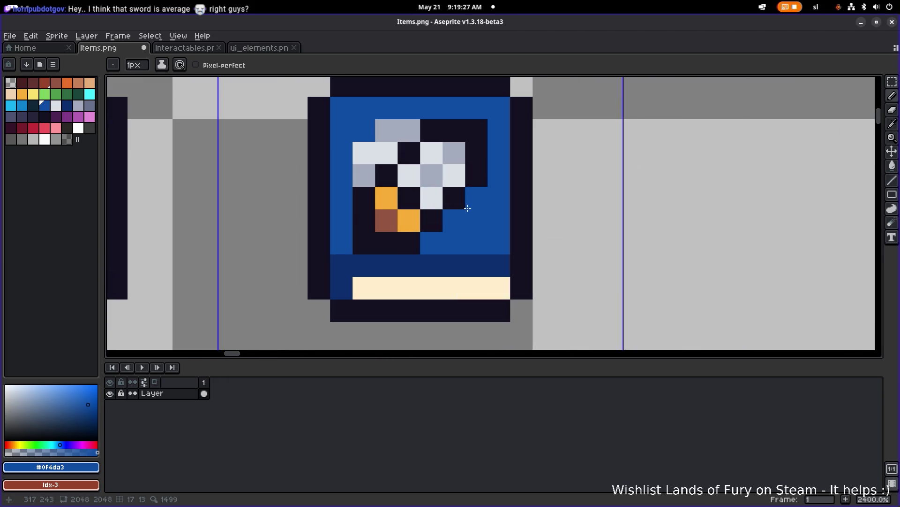
{"action": "scroll", "coordinate": [418, 237], "scroll_direction": "down", "scroll_amount": 7}
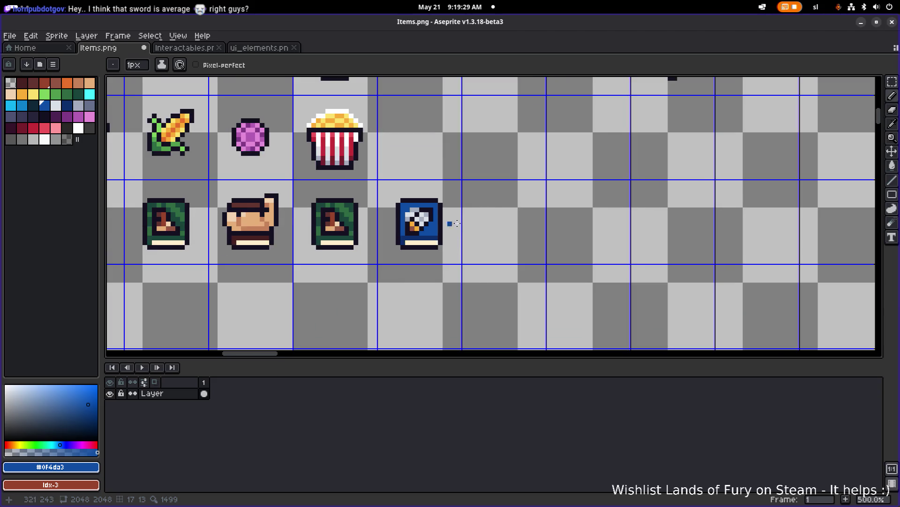
{"action": "scroll", "coordinate": [457, 223], "scroll_direction": "left", "scroll_amount": 5}
{"action": "scroll", "coordinate": [487, 215], "scroll_direction": "right", "scroll_amount": 3}
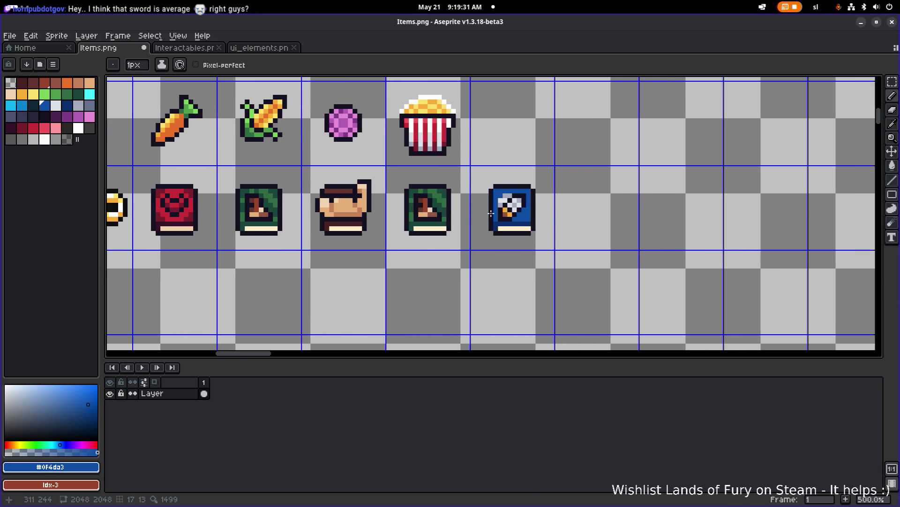
Move the sword icon one grid cell left, replacing the duplicate green book
{"action": "key", "text": "m"}
{"action": "mouse_move", "coordinate": [470, 258]}
{"action": "left_mouse_down"}
{"action": "mouse_move", "coordinate": [538, 202]}
{"action": "mouse_move", "coordinate": [449, 200]}
{"action": "left_mouse_up"}
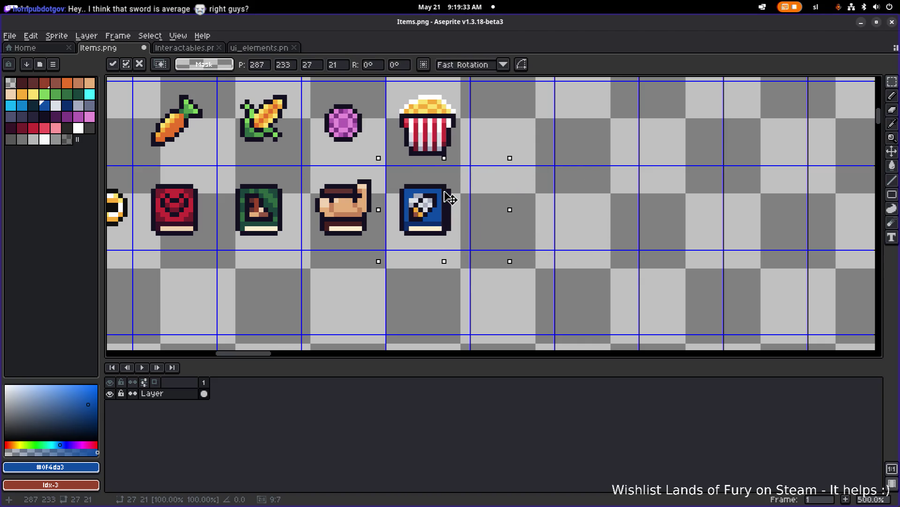
{"action": "key", "text": "ctrl+d"}
{"action": "scroll", "coordinate": [470, 189], "scroll_direction": "down", "scroll_amount": 1}
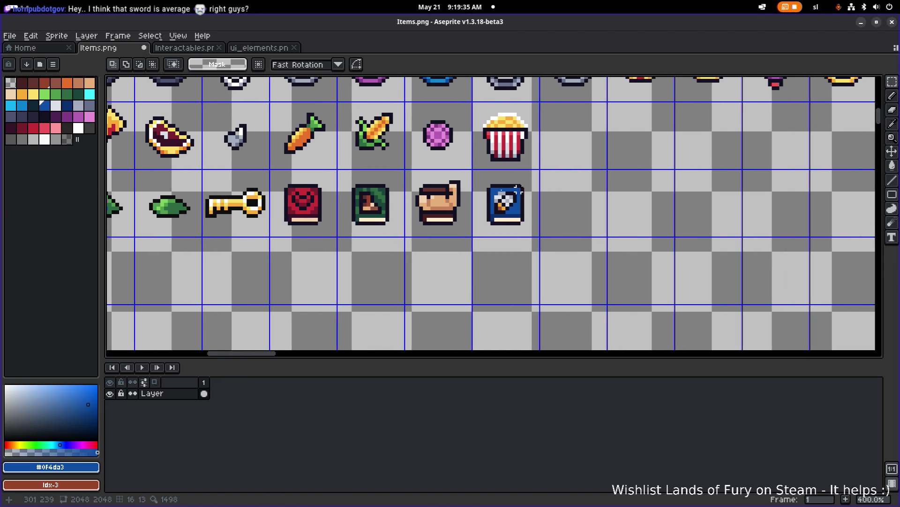
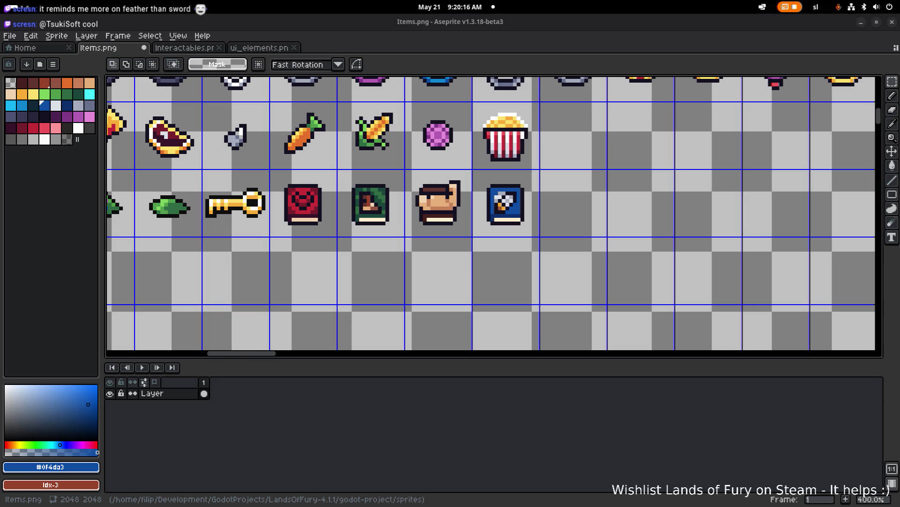
Touch up the blue book's emblem pixels with the Pencil, undoing one unwanted stroke
{"action": "scroll", "coordinate": [593, 198], "scroll_direction": "down", "scroll_amount": 1}
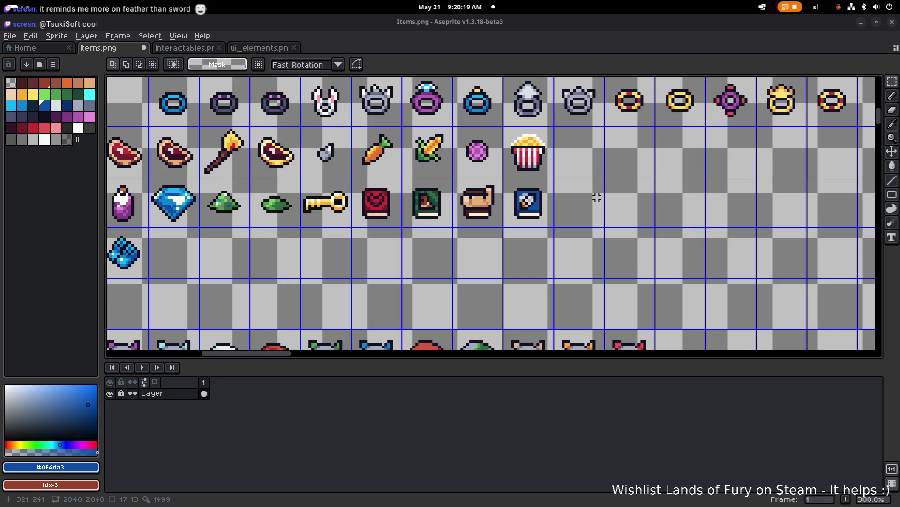
{"action": "scroll", "coordinate": [622, 215], "scroll_direction": "up", "scroll_amount": 2}
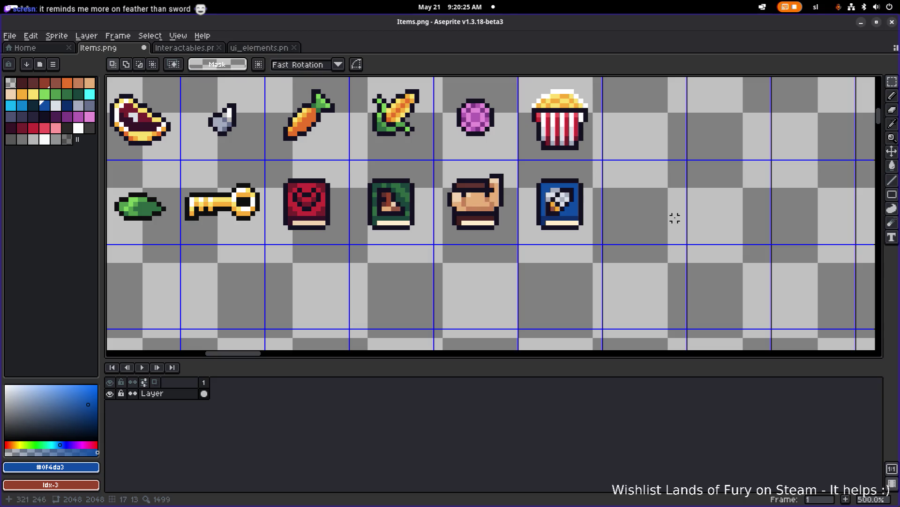
{"action": "scroll", "coordinate": [532, 203], "scroll_direction": "up", "scroll_amount": 4}
{"action": "left_click_drag", "start_coordinate": [606, 212], "coordinate": [613, 211]}
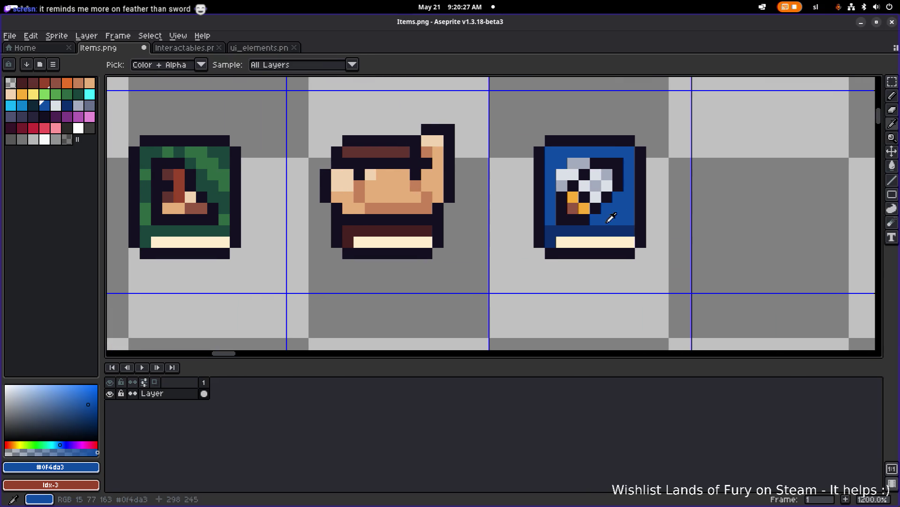
{"action": "key", "text": "b"}
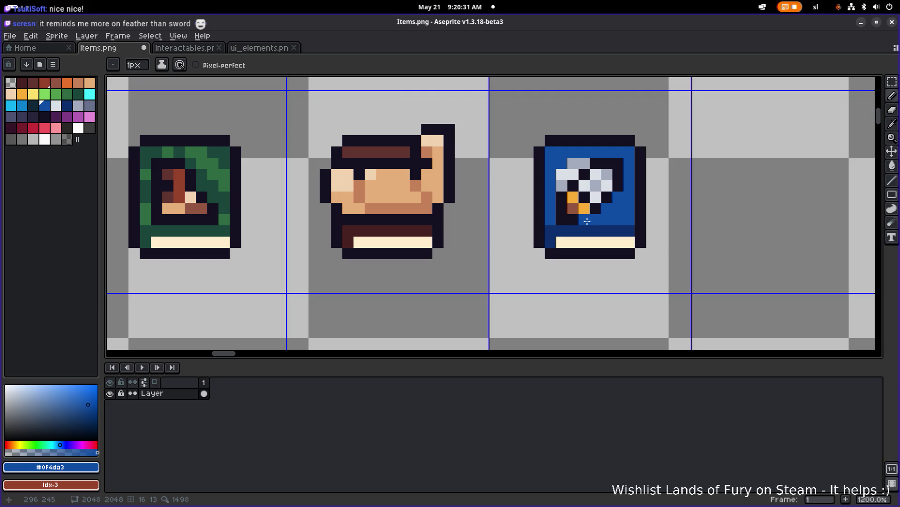
{"action": "scroll", "coordinate": [605, 208], "scroll_direction": "down", "scroll_amount": 3}
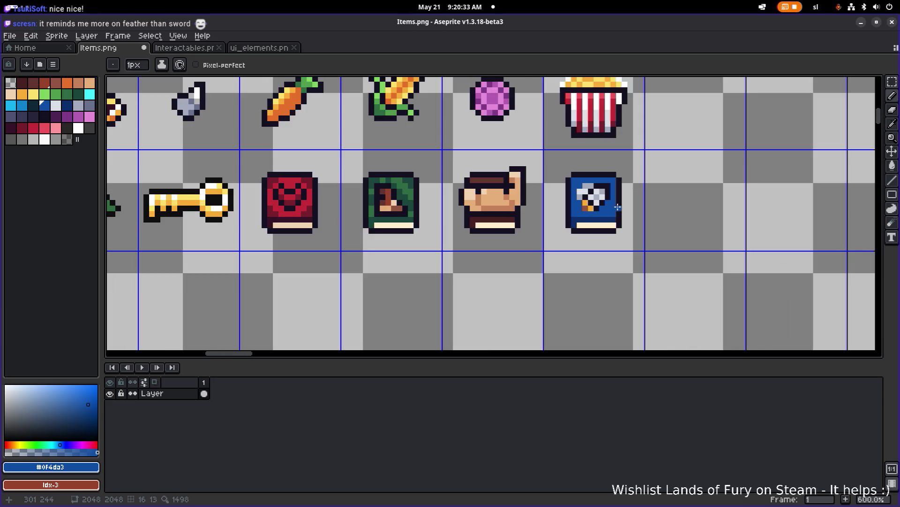
{"action": "left_click_drag", "start_coordinate": [618, 207], "coordinate": [577, 215]}
{"action": "scroll", "coordinate": [577, 215], "scroll_direction": "up", "scroll_amount": 1}
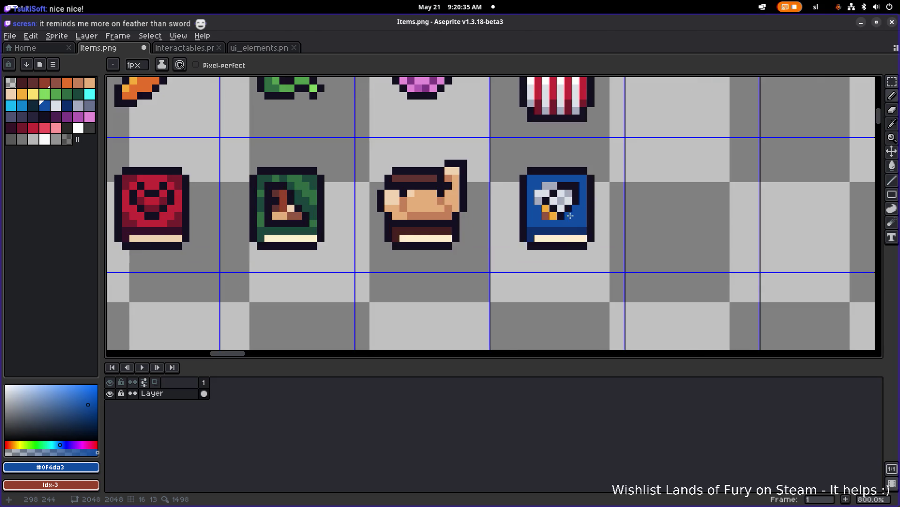
{"action": "scroll", "coordinate": [565, 215], "scroll_direction": "up", "scroll_amount": 1}
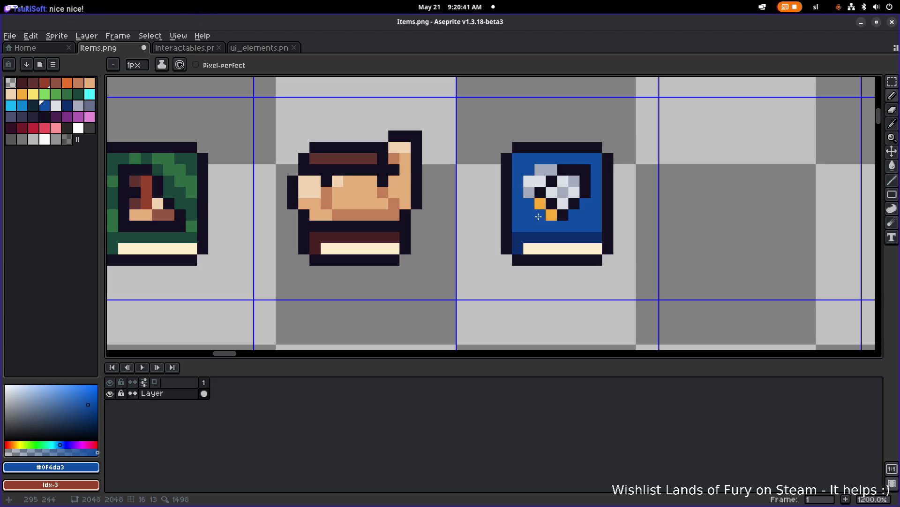
{"action": "key", "text": "ctrl+z"}
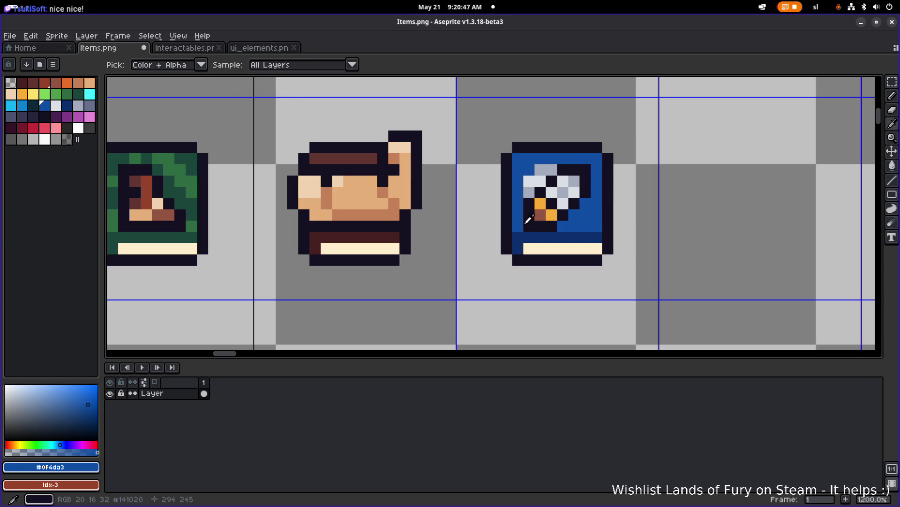
{"action": "scroll", "coordinate": [587, 225], "scroll_direction": "down", "scroll_amount": 5}
{"action": "scroll", "coordinate": [586, 225], "scroll_direction": "up", "scroll_amount": 3}
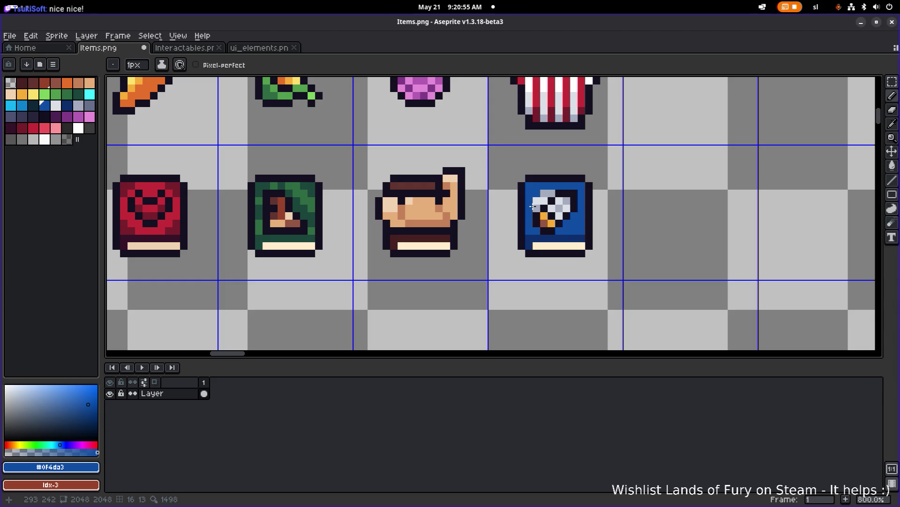
{"action": "scroll", "coordinate": [535, 208], "scroll_direction": "down", "scroll_amount": 1}
Marquee-select the small sword icon in ui_elements.png to copy it
{"action": "left_click", "coordinate": [261, 48]}
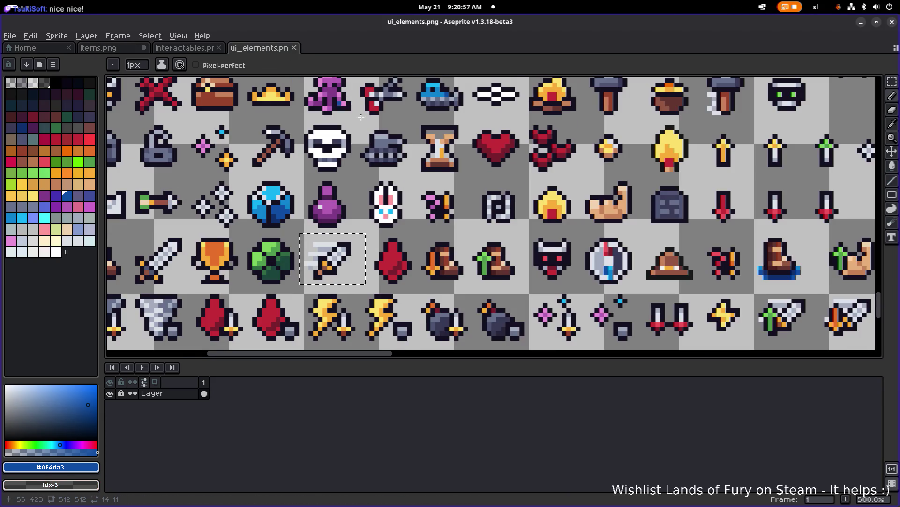
{"action": "scroll", "coordinate": [462, 169], "scroll_direction": "left", "scroll_amount": 2}
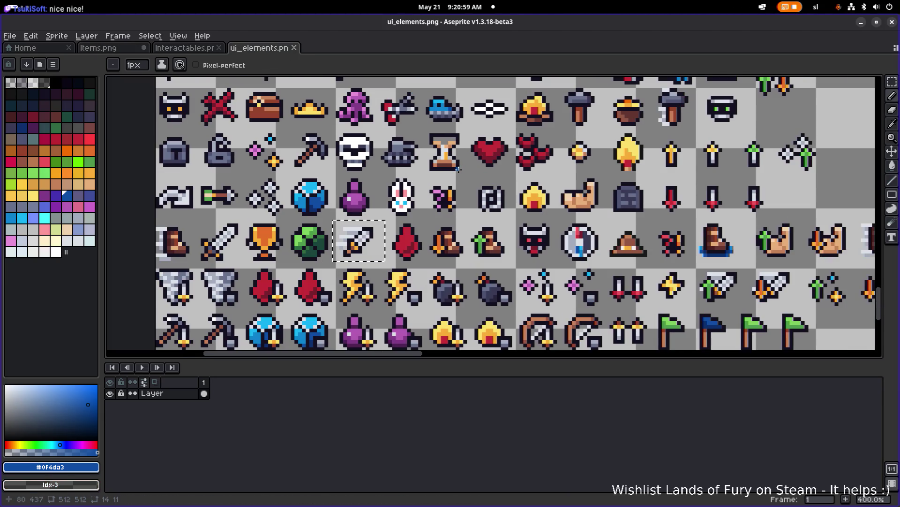
{"action": "left_click", "coordinate": [415, 232]}
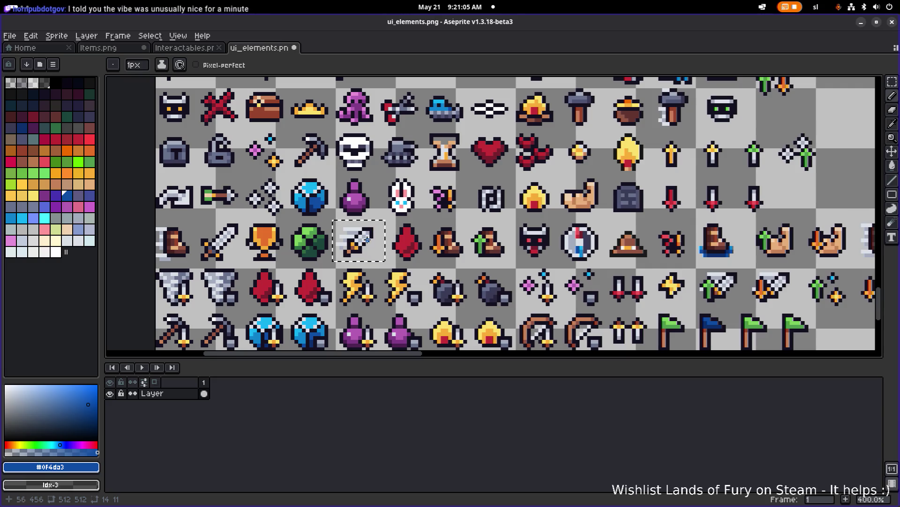
{"action": "key", "text": "m"}
{"action": "left_click", "coordinate": [375, 255]}
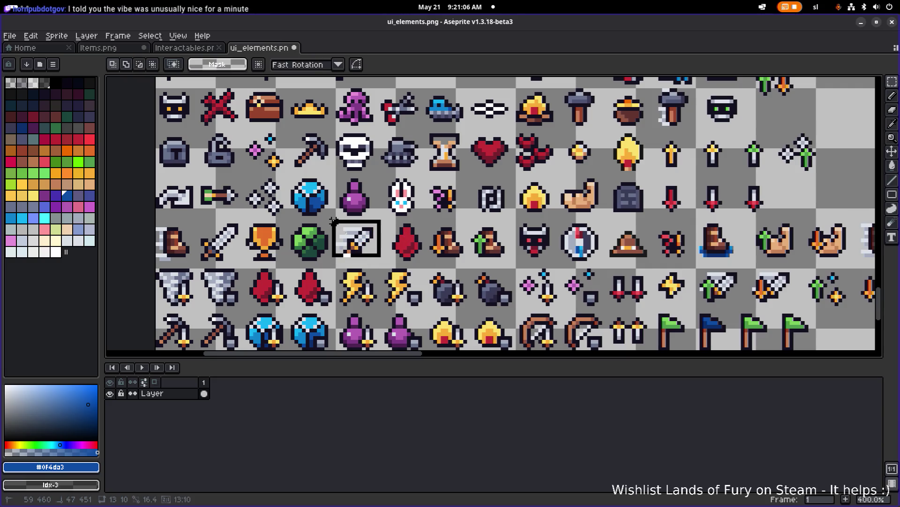
Glance over Interactables.png, then go back to the Items.png sprite sheet
{"action": "key", "text": "ctrl+shift+Tab"}
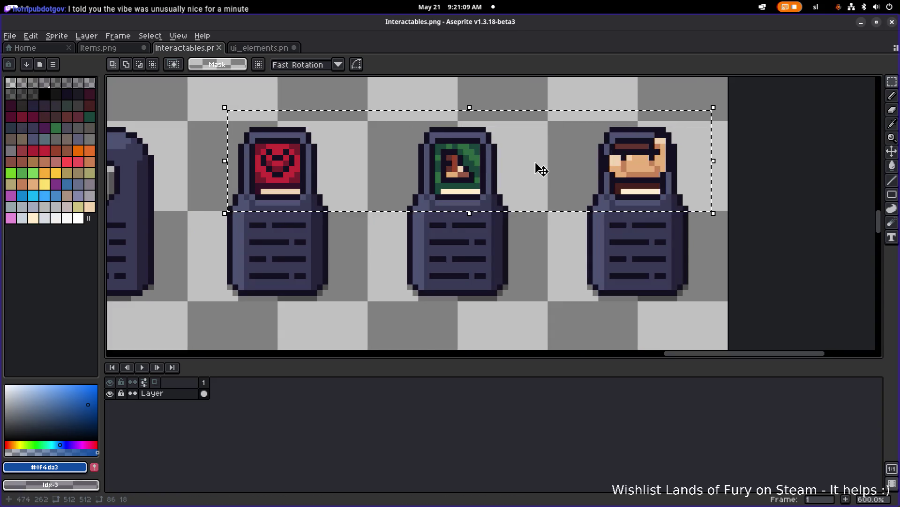
{"action": "scroll", "coordinate": [495, 169], "scroll_direction": "down", "scroll_amount": 1}
{"action": "scroll", "coordinate": [495, 169], "scroll_direction": "down", "scroll_amount": 4}
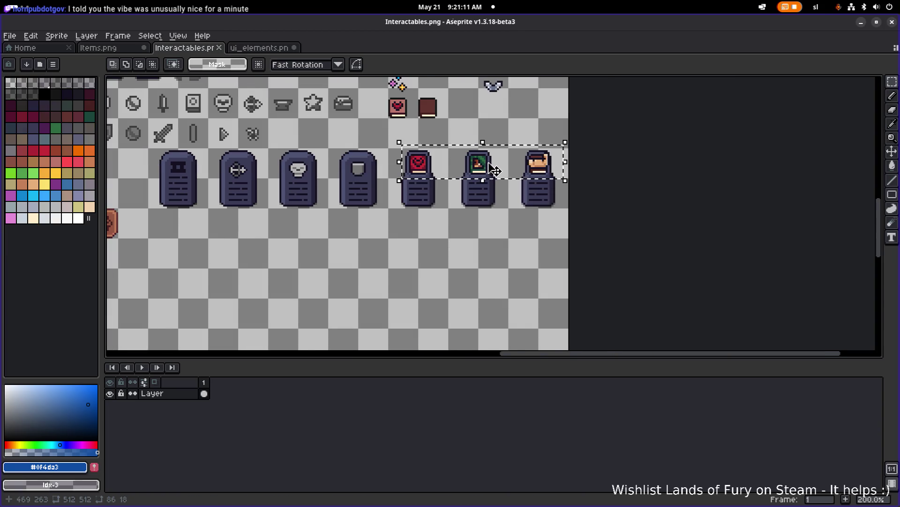
{"action": "scroll", "coordinate": [488, 173], "scroll_direction": "up", "scroll_amount": 1}
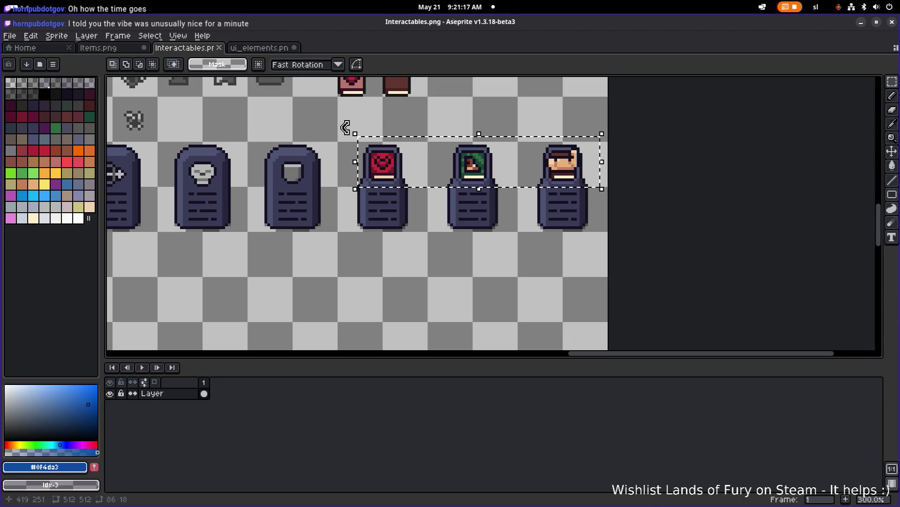
{"action": "left_click", "coordinate": [265, 50]}
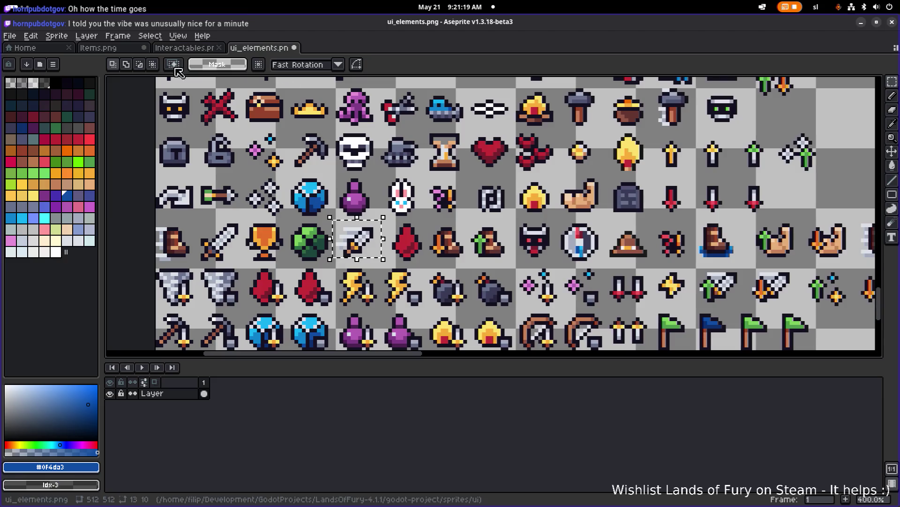
{"action": "scroll", "coordinate": [162, 80], "scroll_direction": "down", "scroll_amount": 1}
{"action": "left_click", "coordinate": [98, 47]}
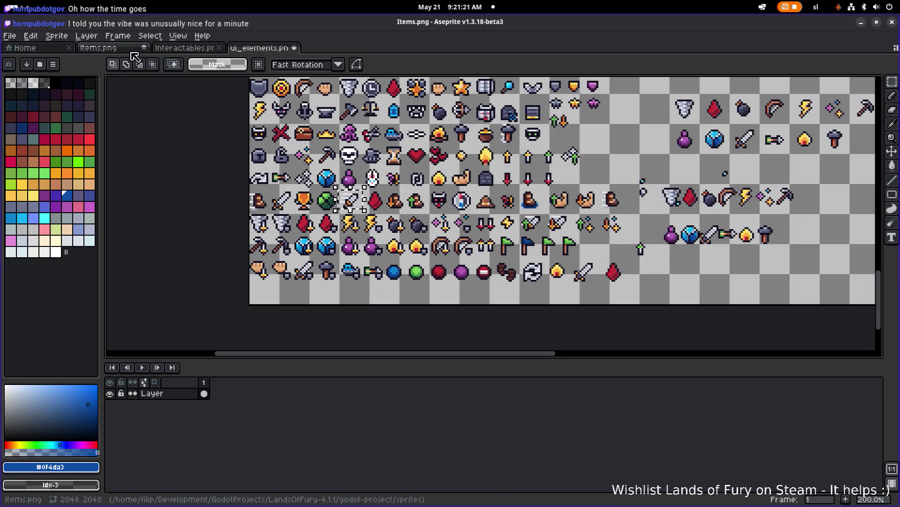
Paste the sword into Items.png and drop it in the empty cell beside the blue book
{"action": "scroll", "coordinate": [609, 206], "scroll_direction": "up", "scroll_amount": 2}
{"action": "scroll", "coordinate": [634, 211], "scroll_direction": "down", "scroll_amount": 2}
{"action": "scroll", "coordinate": [635, 214], "scroll_direction": "up", "scroll_amount": 1}
{"action": "scroll", "coordinate": [635, 215], "scroll_direction": "up", "scroll_amount": 1}
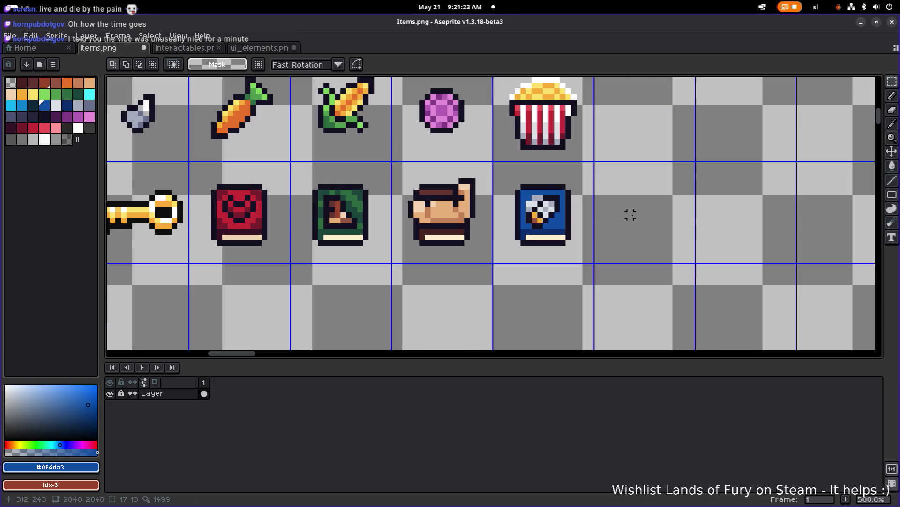
{"action": "key", "text": "ctrl+v"}
{"action": "mouse_move", "coordinate": [488, 215]}
{"action": "left_mouse_down"}
{"action": "mouse_move", "coordinate": [550, 215]}
{"action": "mouse_move", "coordinate": [549, 206]}
{"action": "mouse_move", "coordinate": [569, 200]}
{"action": "mouse_move", "coordinate": [647, 190]}
{"action": "mouse_move", "coordinate": [689, 192]}
{"action": "left_mouse_up"}
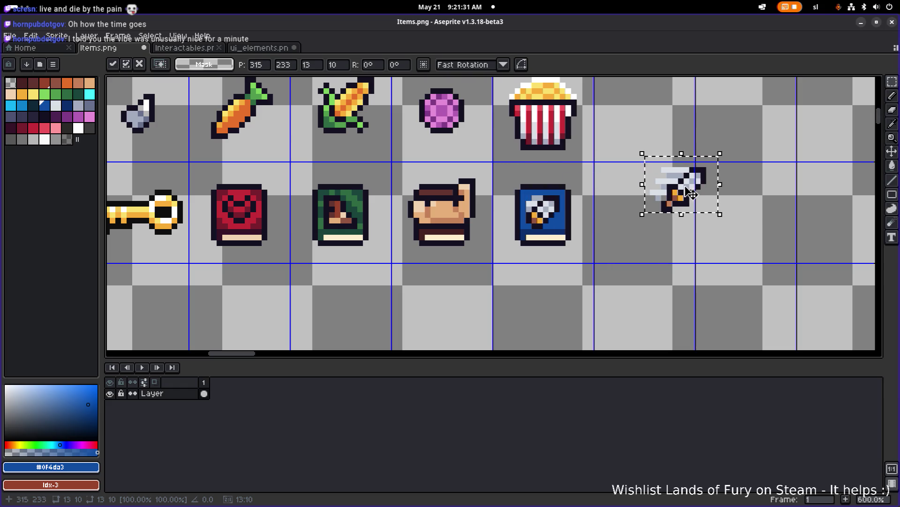
{"action": "scroll", "coordinate": [596, 227], "scroll_direction": "up", "scroll_amount": 1}
{"action": "left_click", "coordinate": [589, 206]}
Paint over the blue book's emblem in blue and shift the pasted sword within its cell
{"action": "key", "text": "b"}
{"action": "mouse_move", "coordinate": [438, 225]}
{"action": "left_mouse_down"}
{"action": "mouse_move", "coordinate": [429, 207]}
{"action": "mouse_move", "coordinate": [437, 192]}
{"action": "mouse_move", "coordinate": [439, 217]}
{"action": "left_mouse_up"}
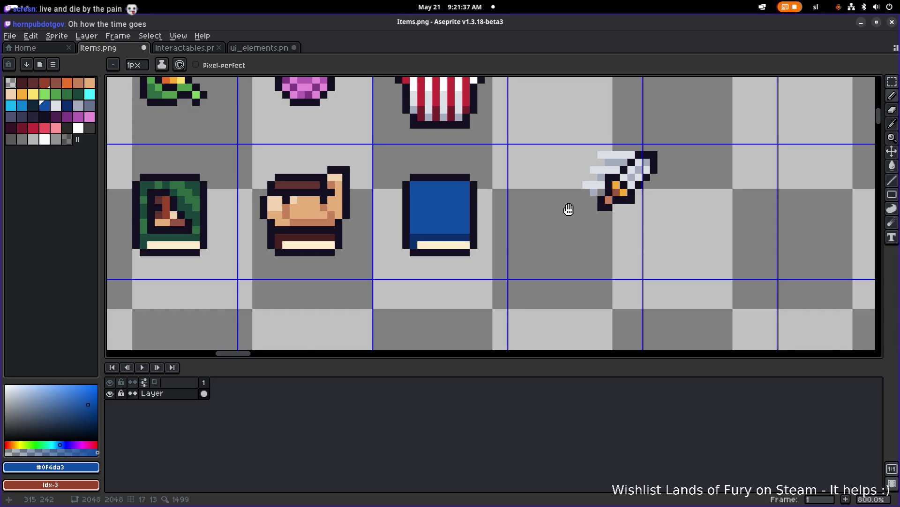
{"action": "left_click_drag", "start_coordinate": [579, 221], "coordinate": [499, 225]}
{"action": "key", "text": "m"}
{"action": "mouse_move", "coordinate": [528, 180]}
{"action": "left_mouse_down"}
{"action": "mouse_move", "coordinate": [378, 203]}
{"action": "mouse_move", "coordinate": [368, 187]}
{"action": "mouse_move", "coordinate": [373, 201]}
{"action": "mouse_move", "coordinate": [452, 178]}
{"action": "mouse_move", "coordinate": [569, 181]}
{"action": "left_mouse_up"}
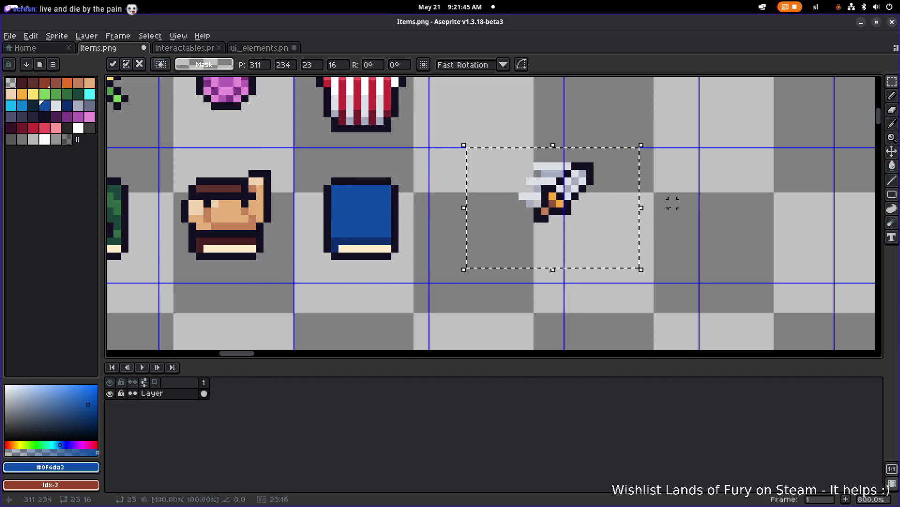
{"action": "key", "text": "ctrl+d"}
{"action": "mouse_move", "coordinate": [298, 278]}
{"action": "left_mouse_down"}
{"action": "mouse_move", "coordinate": [357, 179]}
{"action": "mouse_move", "coordinate": [358, 162]}
{"action": "left_mouse_up"}
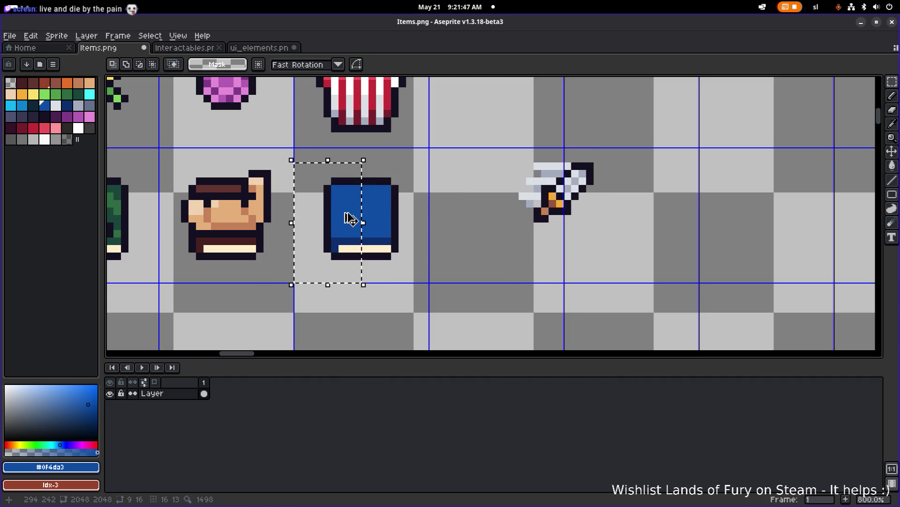
Nudge the blue book one pixel left and move its bottom strip down one pixel
{"action": "left_click", "coordinate": [348, 216]}
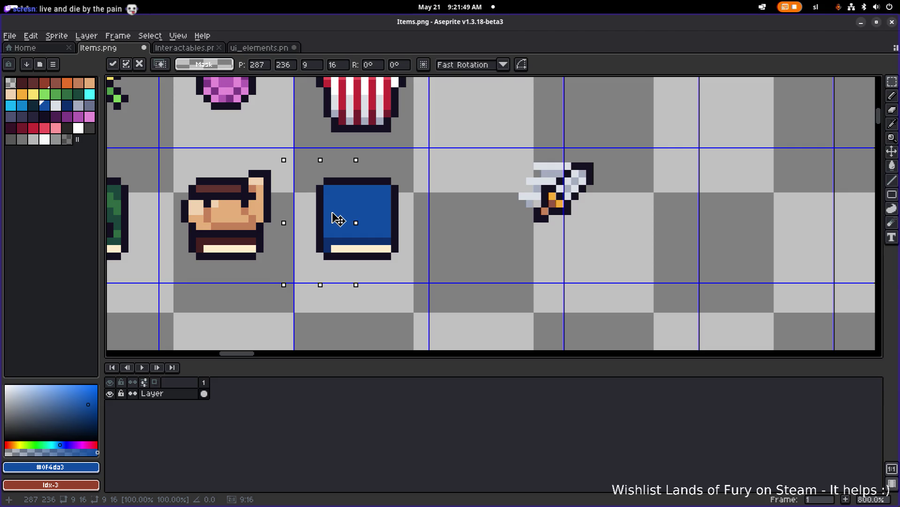
{"action": "left_click_drag", "start_coordinate": [338, 219], "coordinate": [331, 217]}
{"action": "key", "text": "ctrl+d"}
{"action": "mouse_move", "coordinate": [443, 287]}
{"action": "left_mouse_down"}
{"action": "mouse_move", "coordinate": [311, 237]}
{"action": "mouse_move", "coordinate": [292, 213]}
{"action": "left_mouse_up"}
{"action": "left_click_drag", "start_coordinate": [372, 251], "coordinate": [374, 266]}
{"action": "left_click", "coordinate": [467, 292]}
{"action": "mouse_move", "coordinate": [445, 290]}
{"action": "left_mouse_down"}
{"action": "mouse_move", "coordinate": [336, 174]}
{"action": "mouse_move", "coordinate": [308, 169]}
{"action": "mouse_move", "coordinate": [402, 254]}
{"action": "mouse_move", "coordinate": [396, 272]}
{"action": "left_mouse_up"}
{"action": "key", "text": "ctrl+d"}
{"action": "key", "text": "u"}
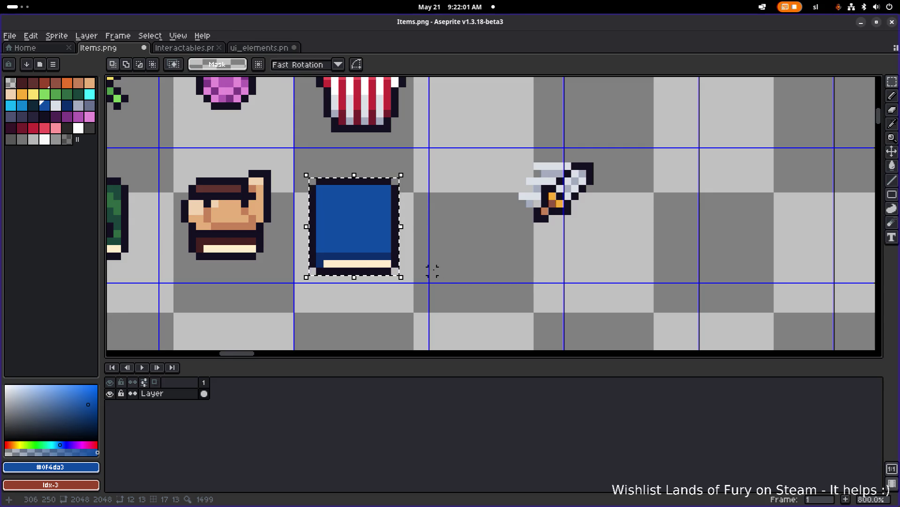
{"action": "key", "text": "ctrl+d"}
Undo a distorted stretch of the book, then nudge it up and right one pixel
{"action": "left_click_drag", "start_coordinate": [433, 278], "coordinate": [301, 170]}
{"action": "mouse_move", "coordinate": [431, 152]}
{"action": "left_mouse_down"}
{"action": "mouse_move", "coordinate": [322, 180]}
{"action": "mouse_move", "coordinate": [293, 224]}
{"action": "left_mouse_up"}
{"action": "left_click", "coordinate": [362, 225]}
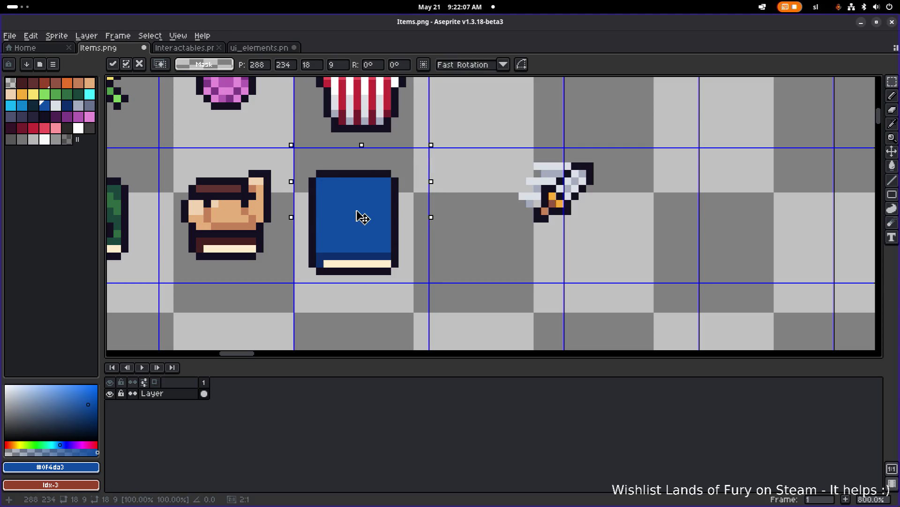
{"action": "left_click_drag", "start_coordinate": [469, 292], "coordinate": [300, 155]}
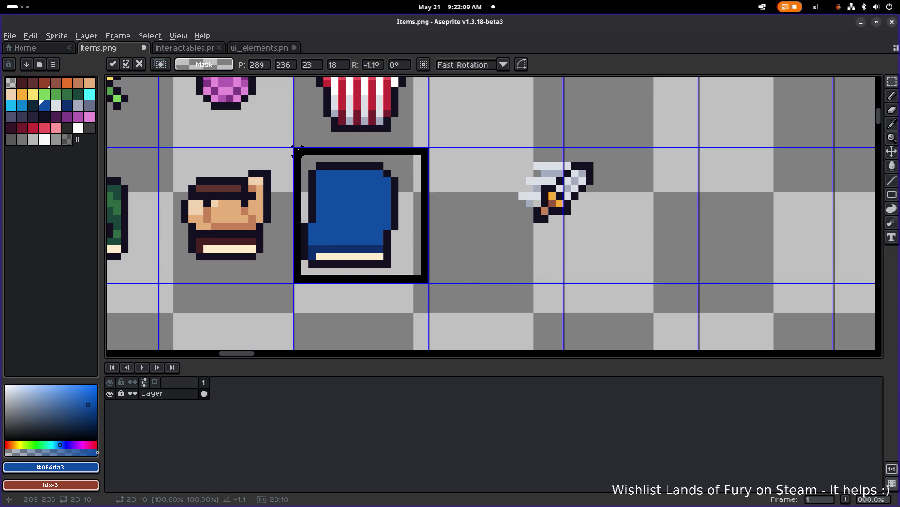
{"action": "key", "text": "ctrl+d"}
{"action": "key", "text": "ctrl+z"}
{"action": "key", "text": "ctrl+z"}
{"action": "key", "text": "ctrl+z"}
{"action": "left_click_drag", "start_coordinate": [446, 291], "coordinate": [296, 161]}
{"action": "key", "text": "Up"}
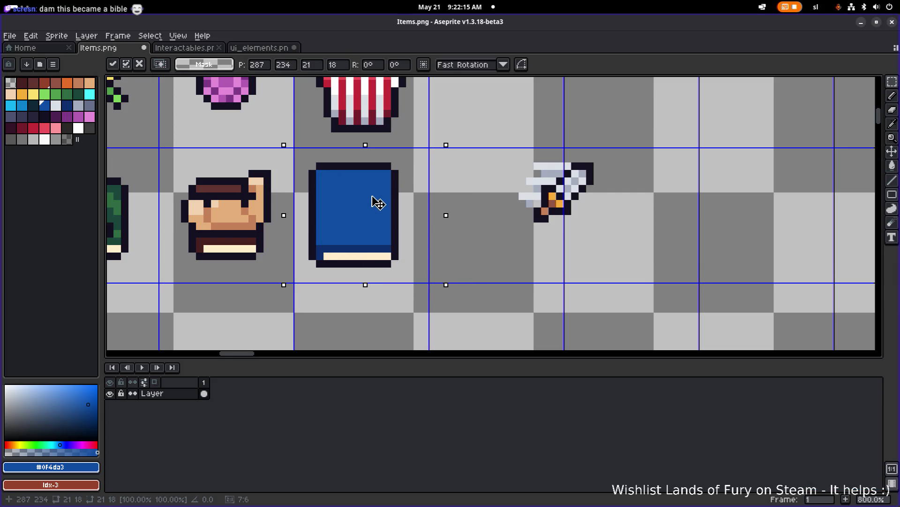
{"action": "left_click_drag", "start_coordinate": [377, 202], "coordinate": [382, 201]}
Place the sword diagonally on the book's cover, one pixel left, as its emblem
{"action": "mouse_move", "coordinate": [589, 239]}
{"action": "left_mouse_down"}
{"action": "mouse_move", "coordinate": [513, 162]}
{"action": "mouse_move", "coordinate": [519, 189]}
{"action": "mouse_move", "coordinate": [363, 198]}
{"action": "left_mouse_up"}
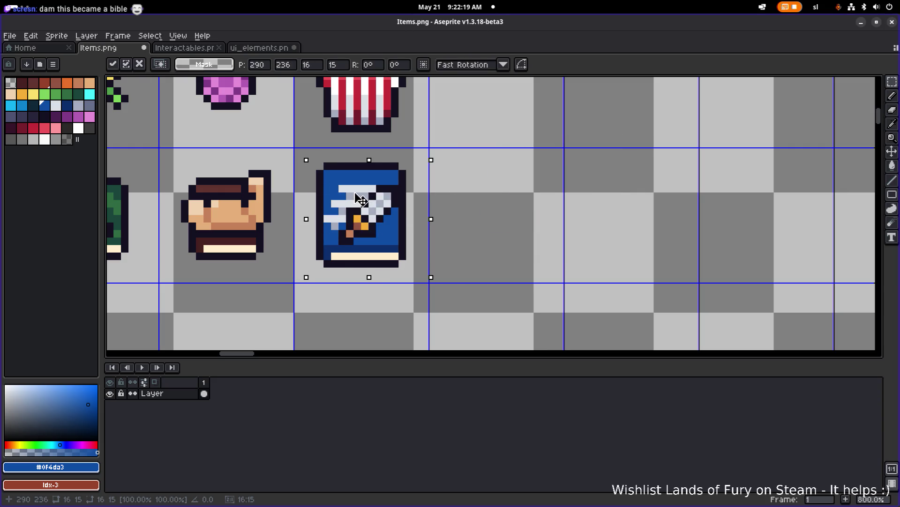
{"action": "key", "text": "Left"}
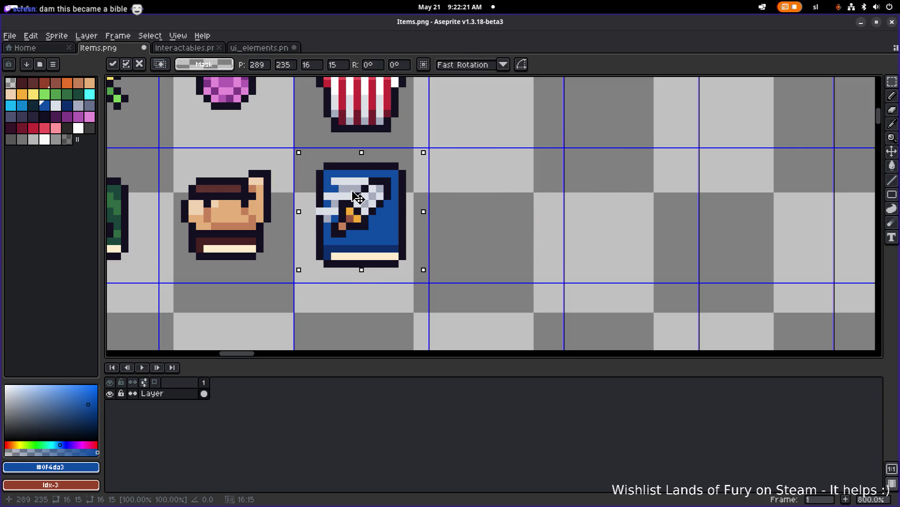
{"action": "key", "text": "Return"}
{"action": "key", "text": "ctrl+d"}
{"action": "scroll", "coordinate": [357, 198], "scroll_direction": "up", "scroll_amount": 3}
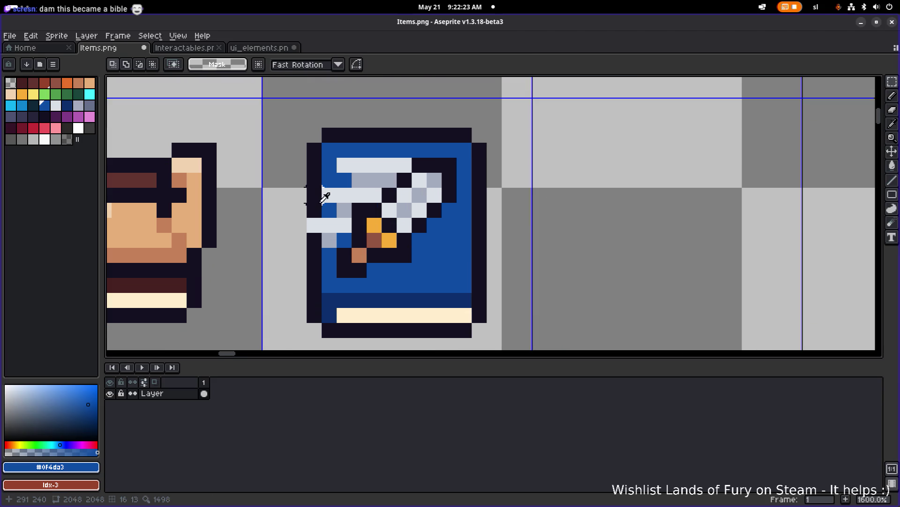
Sample the book's dark blue and shade the cover's right, bottom and left edges
{"action": "scroll", "coordinate": [415, 220], "scroll_direction": "down", "scroll_amount": 8}
{"action": "scroll", "coordinate": [412, 220], "scroll_direction": "up", "scroll_amount": 3}
{"action": "scroll", "coordinate": [412, 220], "scroll_direction": "up", "scroll_amount": 4}
{"action": "scroll", "coordinate": [379, 219], "scroll_direction": "up", "scroll_amount": 2}
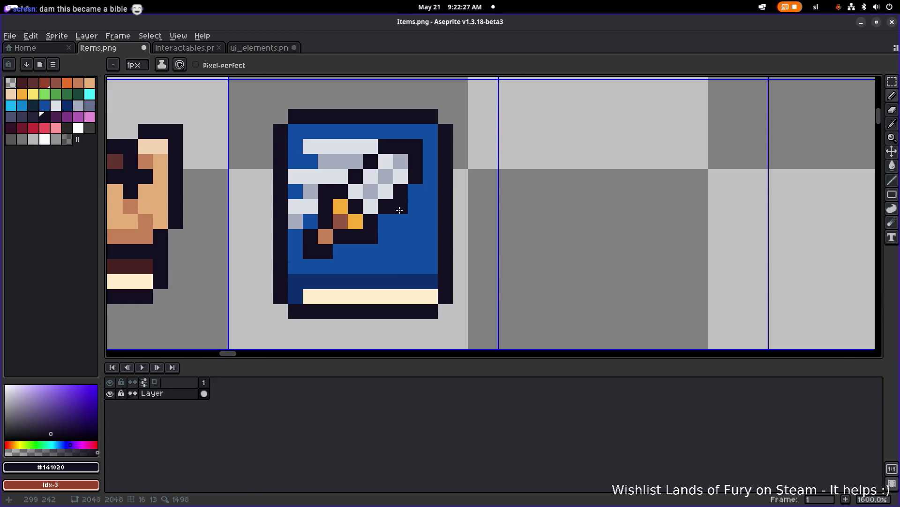
{"action": "key", "text": "alt"}
{"action": "left_click", "coordinate": [408, 281]}
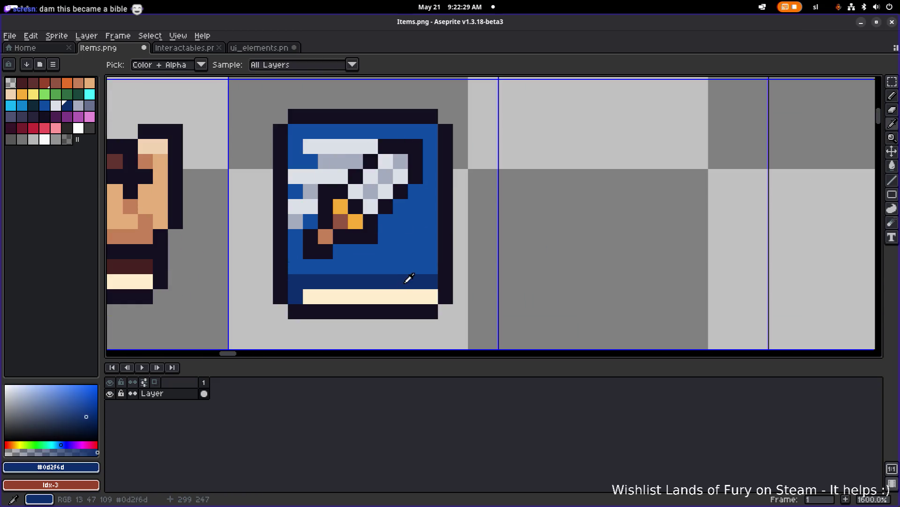
{"action": "left_click", "coordinate": [422, 253]}
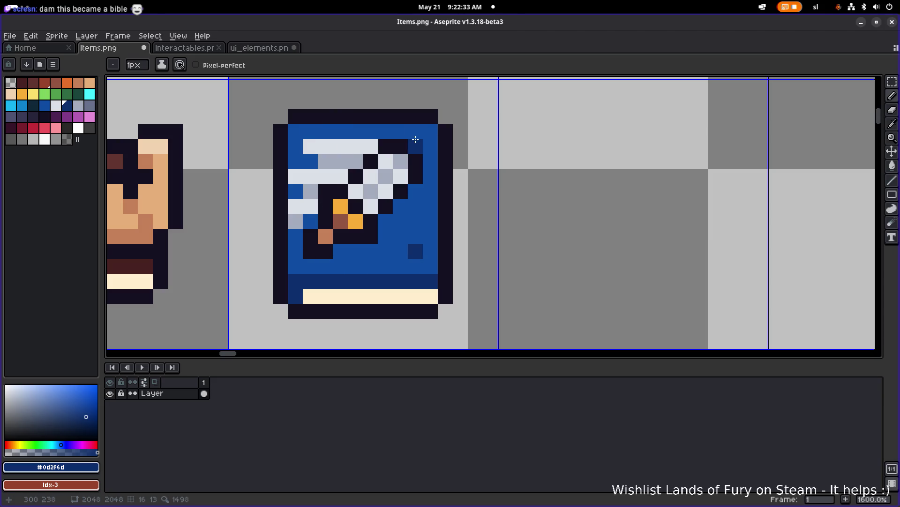
{"action": "left_click", "coordinate": [386, 251]}
{"action": "left_click", "coordinate": [416, 221]}
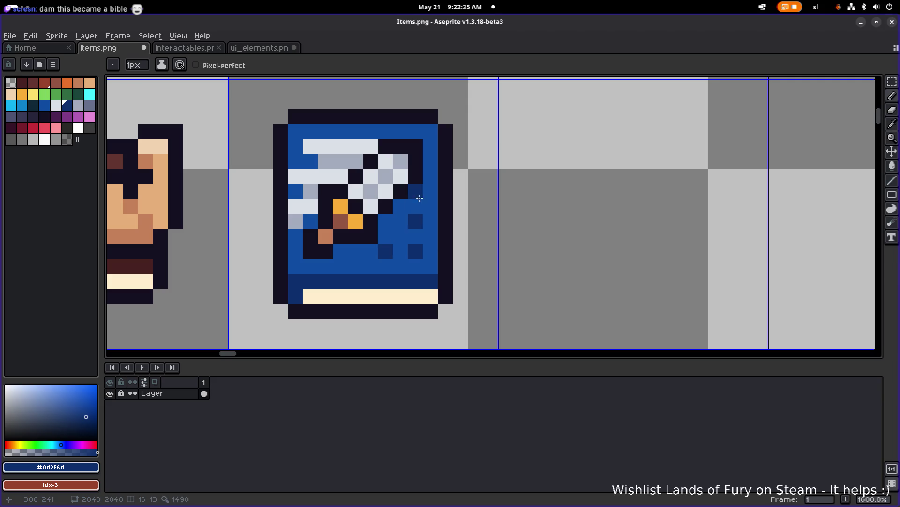
{"action": "mouse_move", "coordinate": [419, 196]}
{"action": "left_mouse_down"}
{"action": "mouse_move", "coordinate": [416, 243]}
{"action": "mouse_move", "coordinate": [342, 251]}
{"action": "left_mouse_up"}
{"action": "left_click", "coordinate": [311, 221]}
{"action": "left_click", "coordinate": [310, 161]}
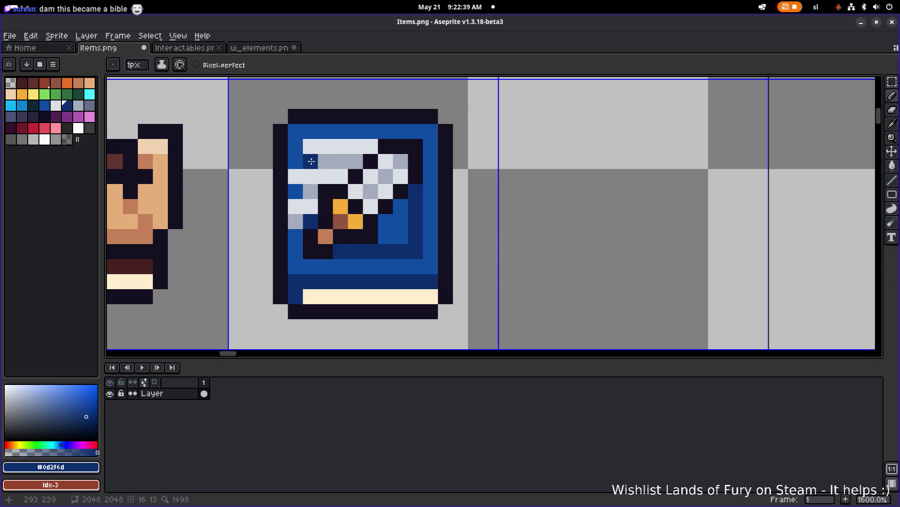
{"action": "scroll", "coordinate": [480, 133], "scroll_direction": "down", "scroll_amount": 6}
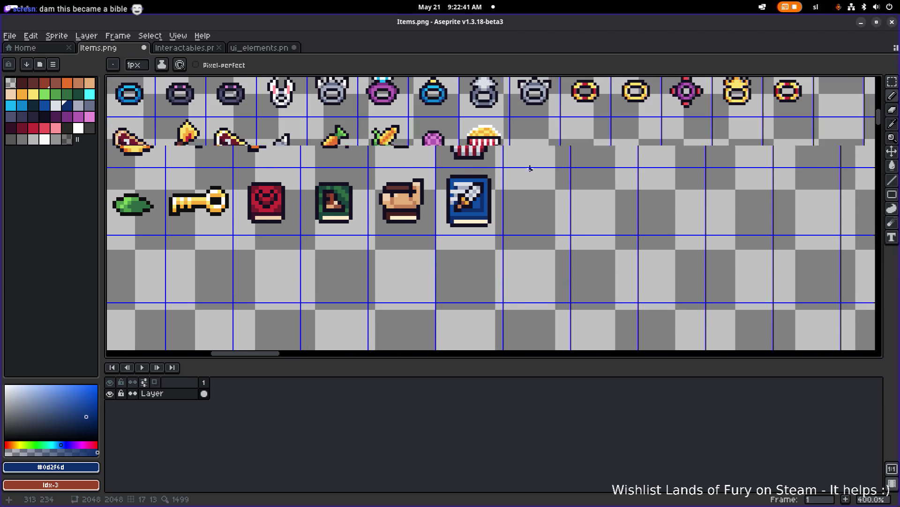
{"action": "scroll", "coordinate": [492, 187], "scroll_direction": "up", "scroll_amount": 5}
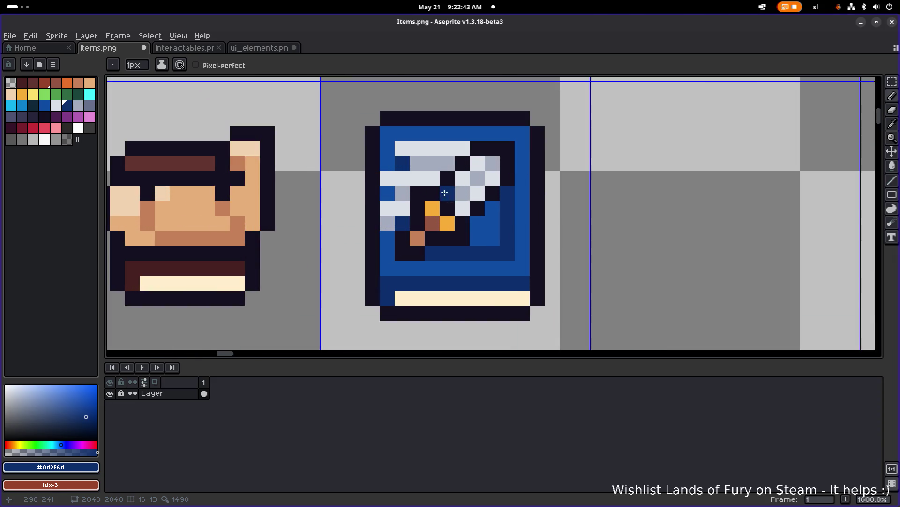
Darken the grey pixels at the book's top-left with dark blue #0d2f6d
{"action": "key", "text": "i"}
{"action": "left_click", "coordinate": [394, 154]}
{"action": "key", "text": "b"}
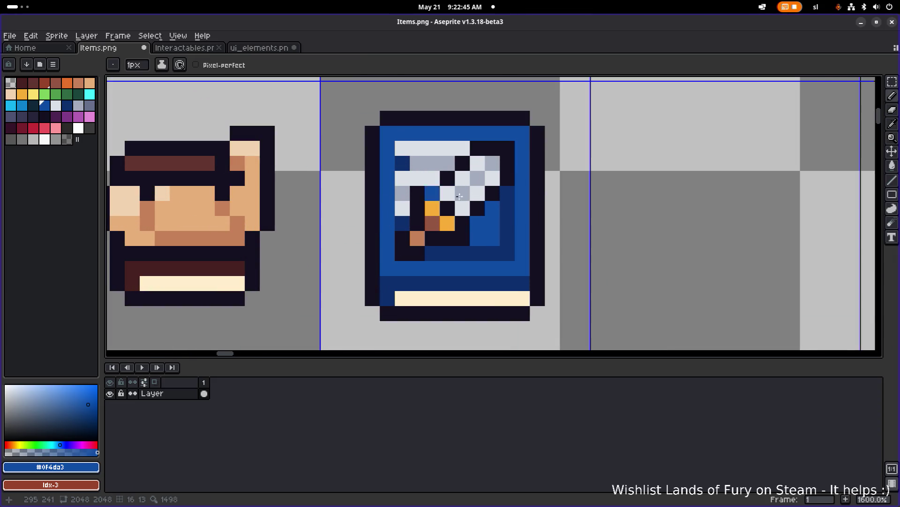
{"action": "scroll", "coordinate": [572, 196], "scroll_direction": "down", "scroll_amount": 5}
{"action": "scroll", "coordinate": [572, 196], "scroll_direction": "down", "scroll_amount": 2}
{"action": "scroll", "coordinate": [469, 188], "scroll_direction": "up", "scroll_amount": 7}
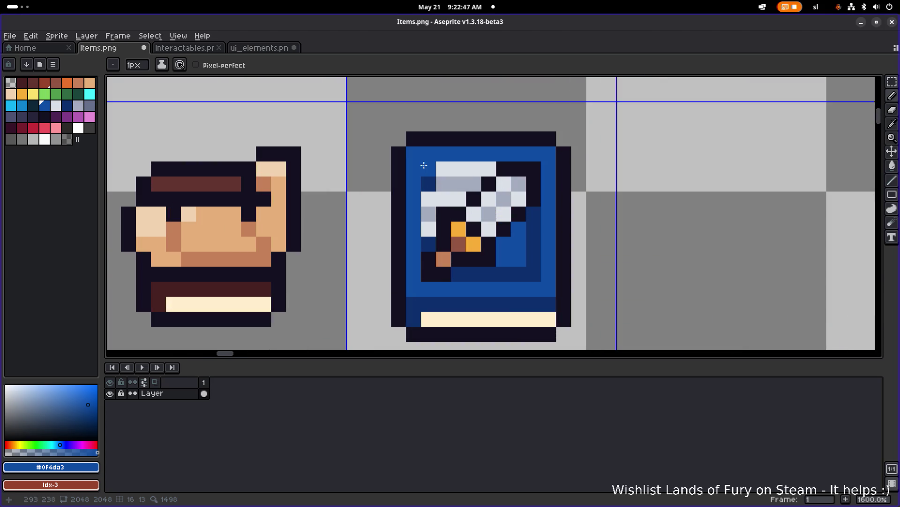
{"action": "left_click", "coordinate": [429, 184], "text": "alt"}
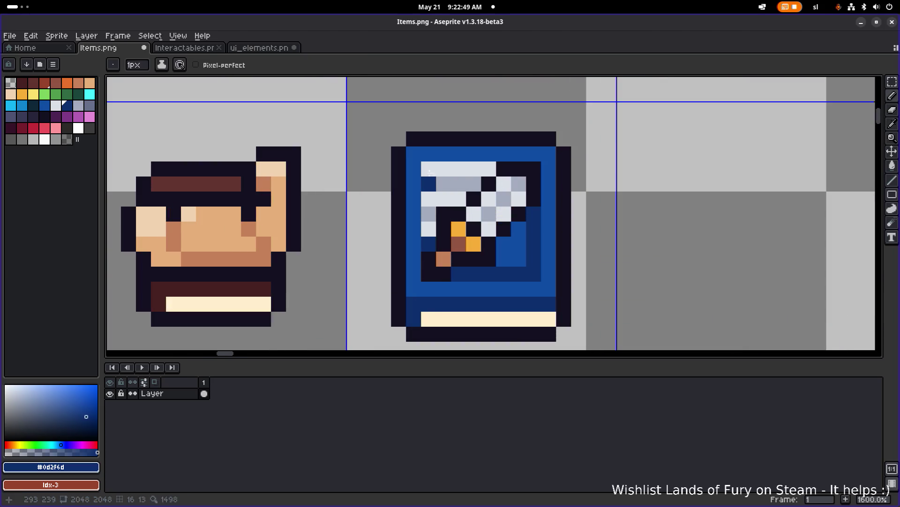
{"action": "left_click_drag", "start_coordinate": [428, 168], "coordinate": [443, 171]}
{"action": "left_click", "coordinate": [459, 169]}
{"action": "scroll", "coordinate": [510, 171], "scroll_direction": "down", "scroll_amount": 5}
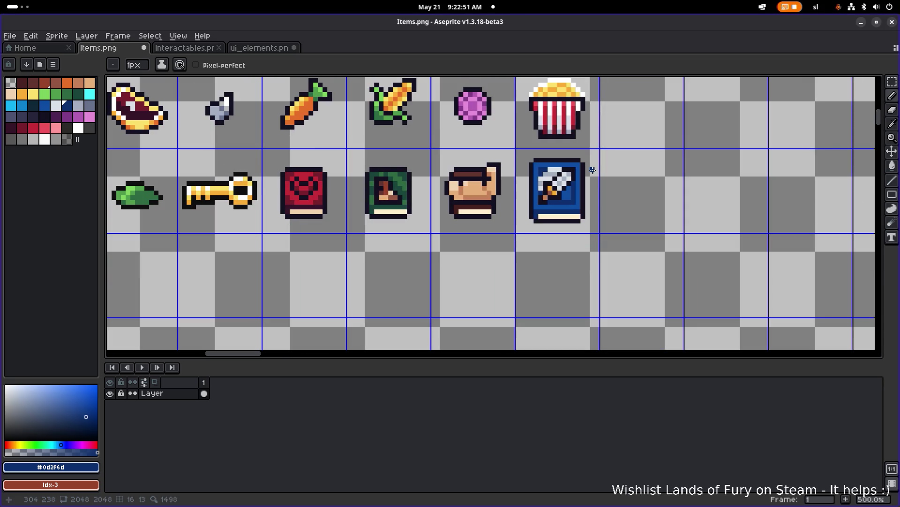
{"action": "scroll", "coordinate": [560, 175], "scroll_direction": "down", "scroll_amount": 2}
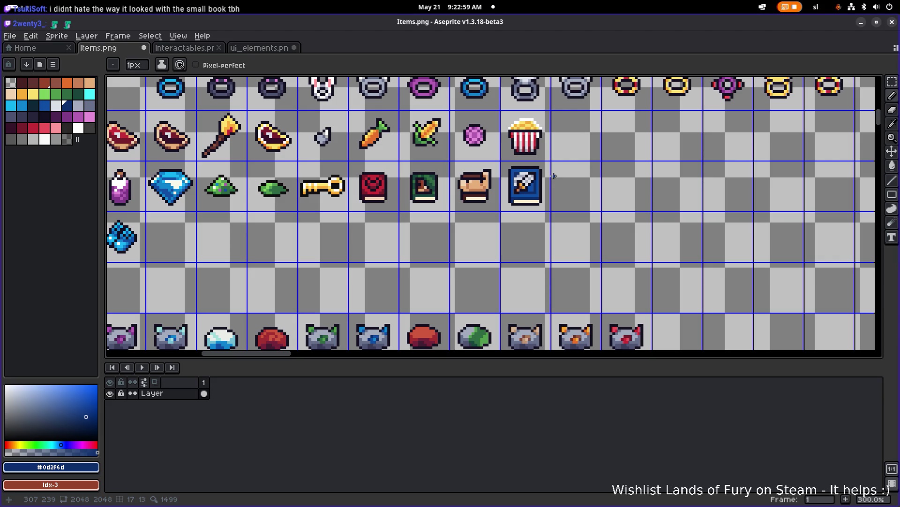
{"action": "scroll", "coordinate": [549, 195], "scroll_direction": "up", "scroll_amount": 2}
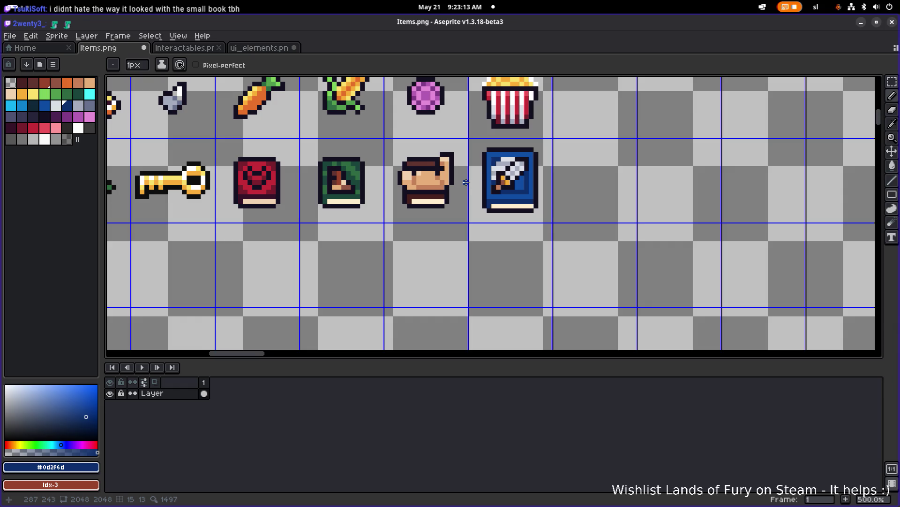
Save Items.png and marquee-select the blue book's cell
{"action": "left_click_drag", "start_coordinate": [418, 186], "coordinate": [440, 187]}
{"action": "scroll", "coordinate": [373, 197], "scroll_direction": "up", "scroll_amount": 2}
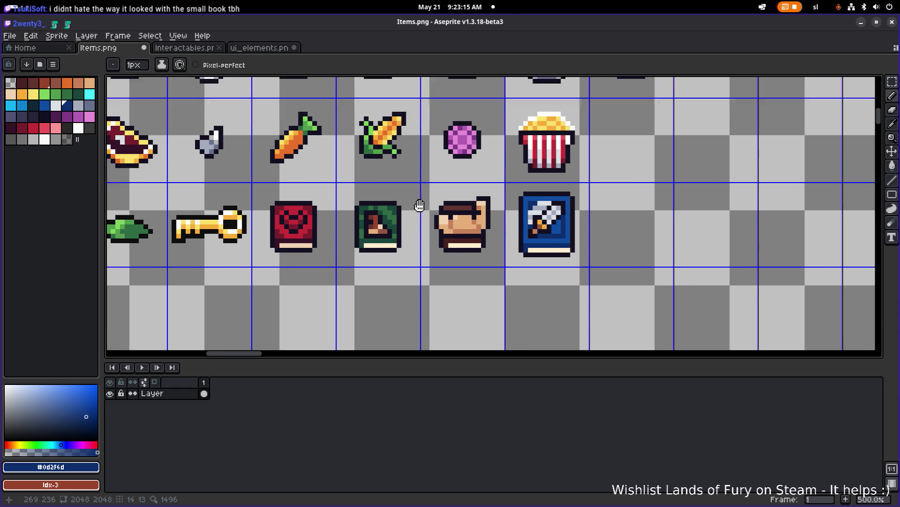
{"action": "scroll", "coordinate": [393, 198], "scroll_direction": "down", "scroll_amount": 1}
{"action": "key", "text": "ctrl+s"}
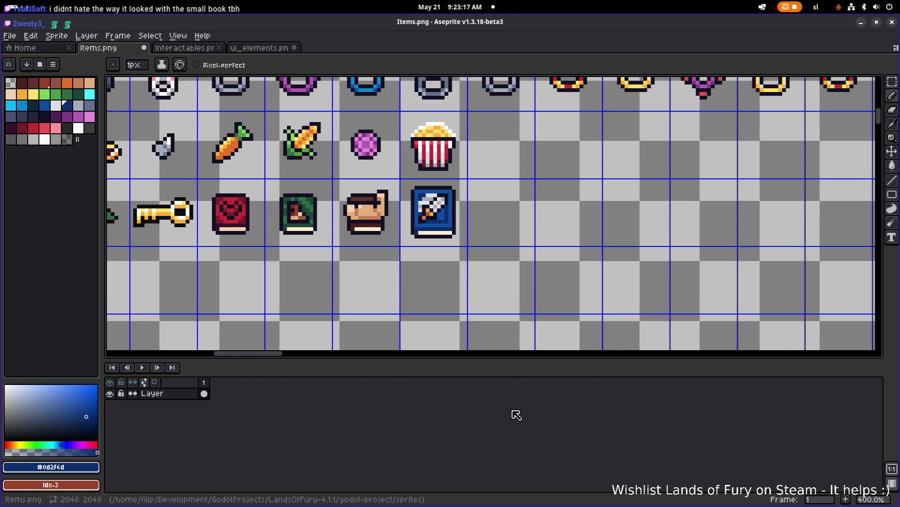
{"action": "key", "text": "m"}
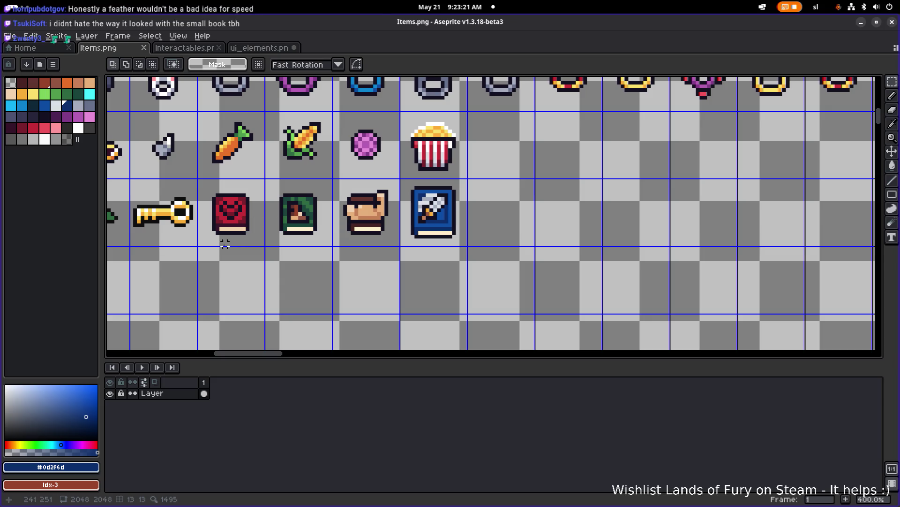
{"action": "left_click_drag", "start_coordinate": [457, 237], "coordinate": [404, 178]}
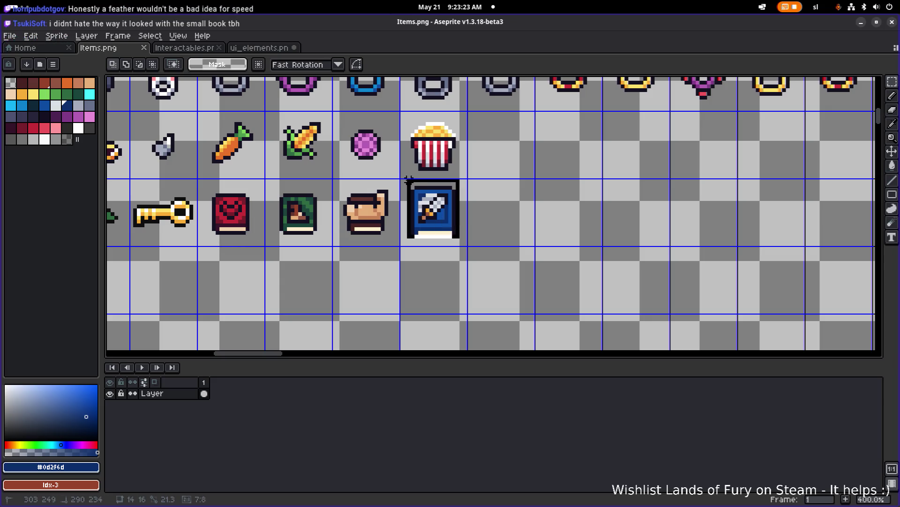
Copy the whole blue book into the empty cell below the red book
{"action": "left_click", "coordinate": [401, 187]}
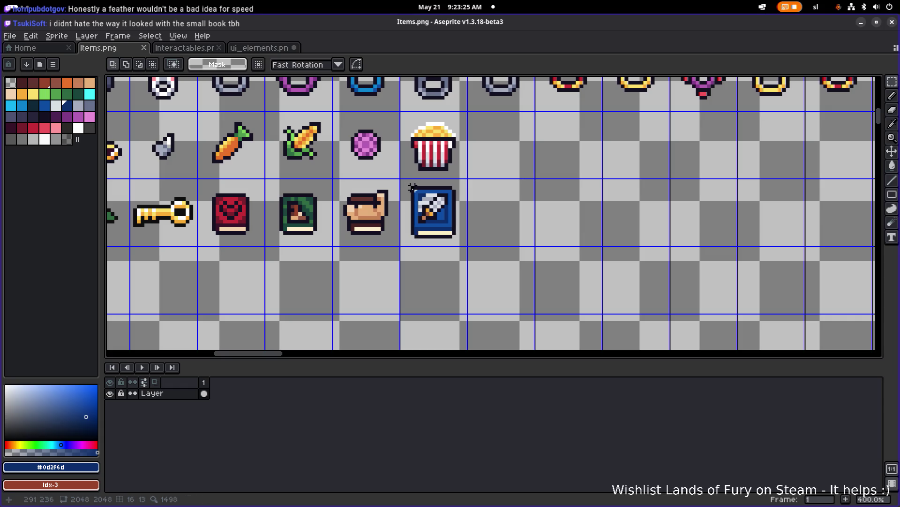
{"action": "left_click_drag", "start_coordinate": [411, 183], "coordinate": [457, 237]}
{"action": "scroll", "coordinate": [467, 229], "scroll_direction": "left", "scroll_amount": 2}
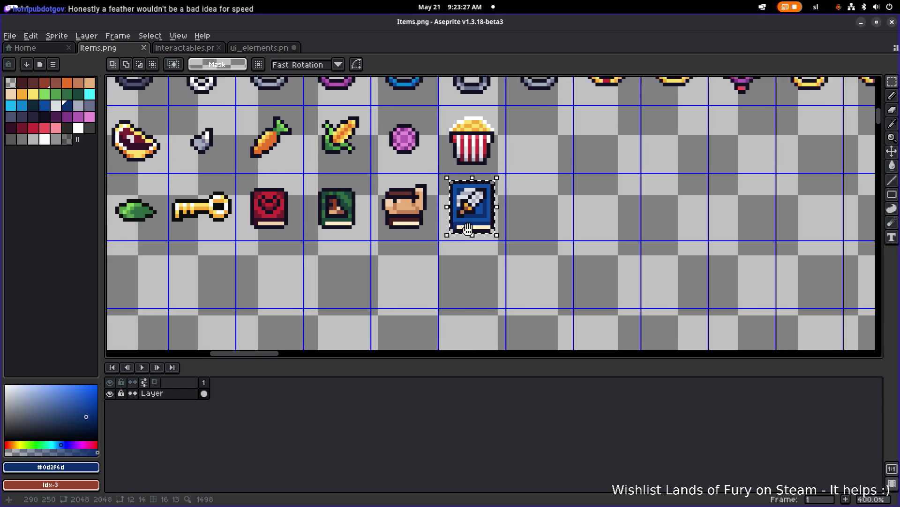
{"action": "scroll", "coordinate": [468, 228], "scroll_direction": "left", "scroll_amount": 5}
{"action": "left_click_drag", "start_coordinate": [571, 210], "coordinate": [367, 276], "text": "ctrl"}
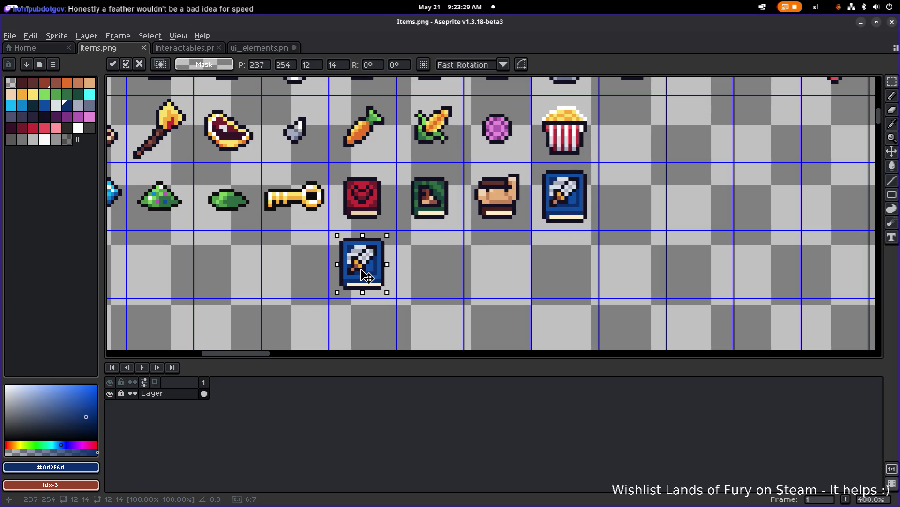
{"action": "left_click", "coordinate": [428, 255]}
Pan and zoom around the copied book and the red book above it
{"action": "scroll", "coordinate": [398, 206], "scroll_direction": "left", "scroll_amount": 2}
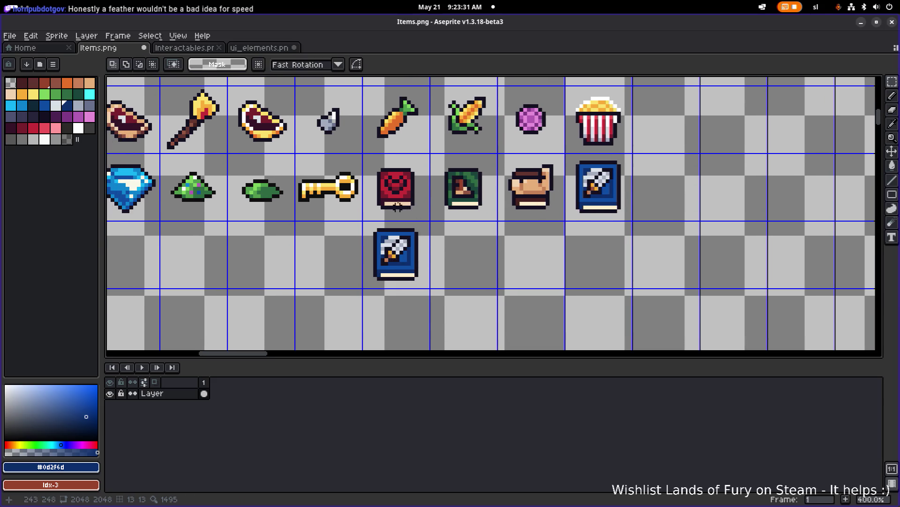
{"action": "scroll", "coordinate": [397, 205], "scroll_direction": "up", "scroll_amount": 1}
{"action": "scroll", "coordinate": [427, 235], "scroll_direction": "left", "scroll_amount": 2}
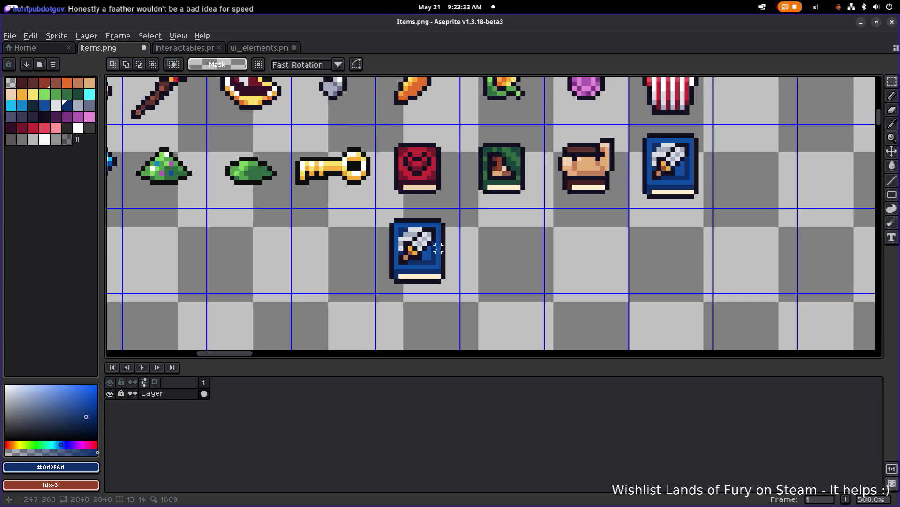
{"action": "scroll", "coordinate": [434, 219], "scroll_direction": "up", "scroll_amount": 2}
{"action": "scroll", "coordinate": [434, 219], "scroll_direction": "down", "scroll_amount": 4}
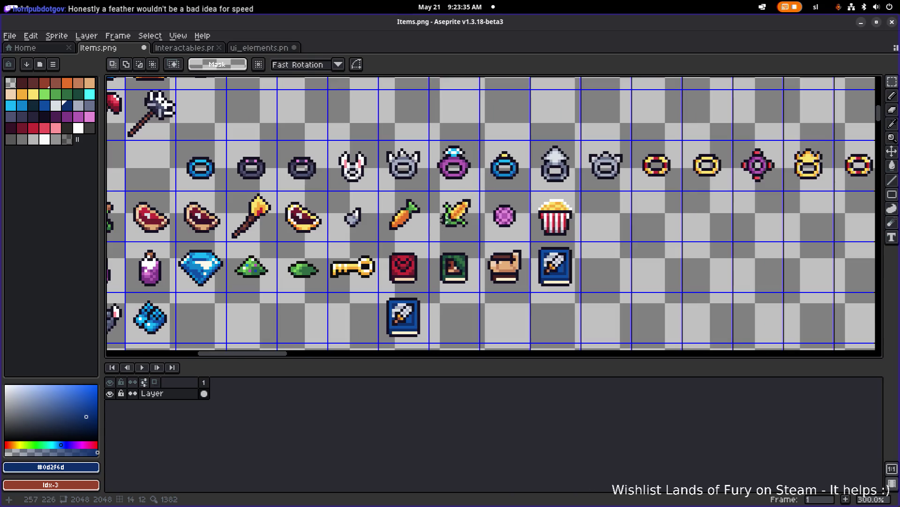
{"action": "scroll", "coordinate": [464, 258], "scroll_direction": "down", "scroll_amount": 2}
{"action": "scroll", "coordinate": [464, 259], "scroll_direction": "up", "scroll_amount": 2}
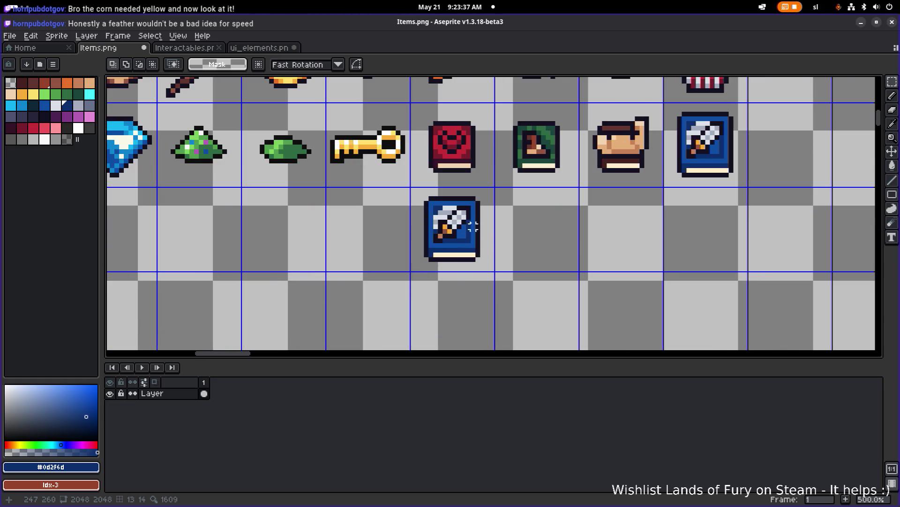
{"action": "left_click_drag", "start_coordinate": [464, 222], "coordinate": [439, 229]}
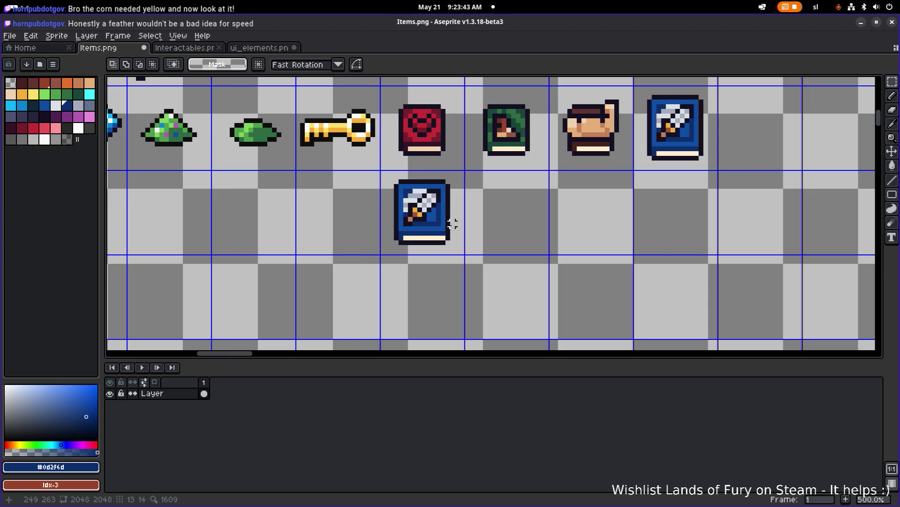
{"action": "left_click_drag", "start_coordinate": [453, 223], "coordinate": [423, 232]}
{"action": "scroll", "coordinate": [435, 224], "scroll_direction": "up", "scroll_amount": 2}
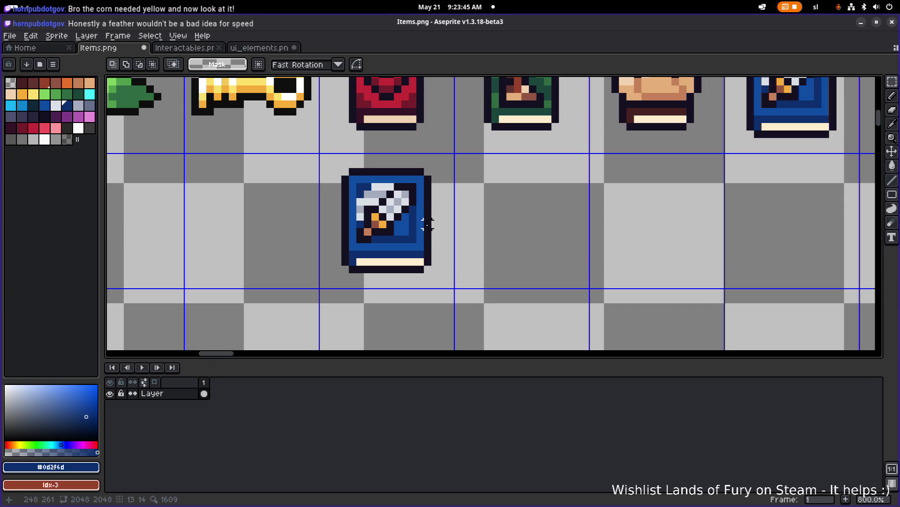
{"action": "scroll", "coordinate": [435, 224], "scroll_direction": "down", "scroll_amount": 1}
{"action": "left_click_drag", "start_coordinate": [599, 154], "coordinate": [519, 193]}
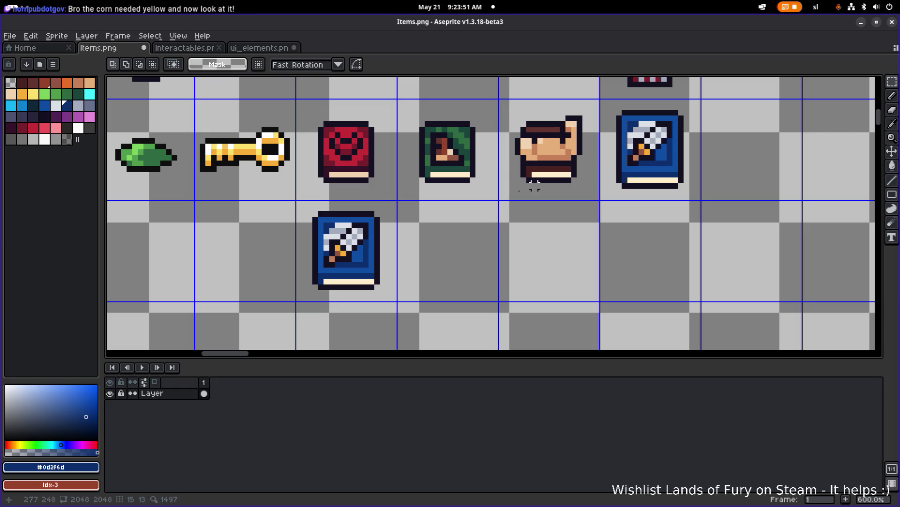
{"action": "left_click_drag", "start_coordinate": [360, 254], "coordinate": [393, 246]}
Fill the copied book's cover with dark red #781f2c, then brighter red #c42c36
{"action": "key", "text": "i"}
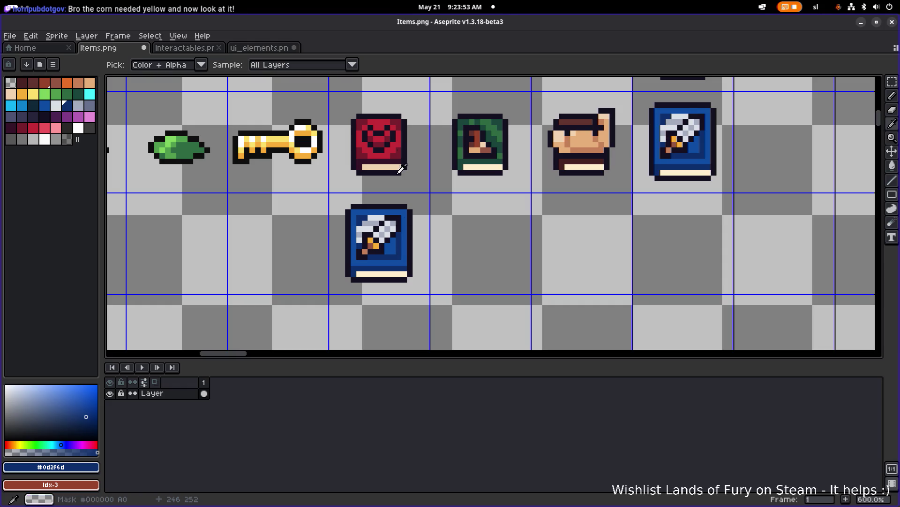
{"action": "left_click", "coordinate": [399, 150]}
{"action": "scroll", "coordinate": [356, 277], "scroll_direction": "up", "scroll_amount": 1}
{"action": "key", "text": "b"}
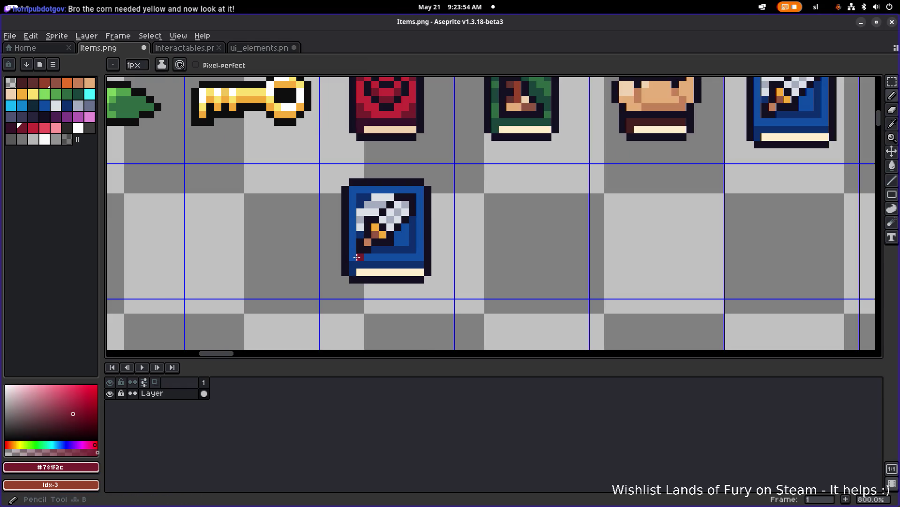
{"action": "key", "text": "g"}
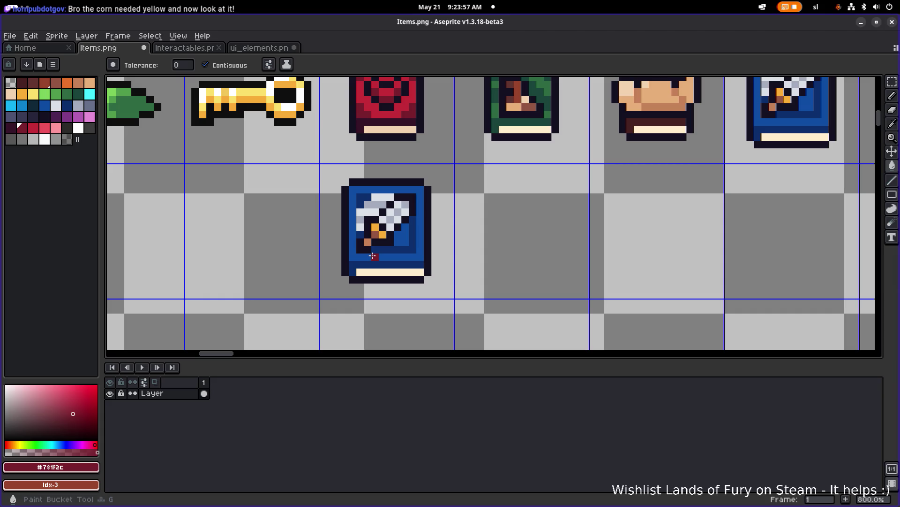
{"action": "left_click", "coordinate": [373, 255]}
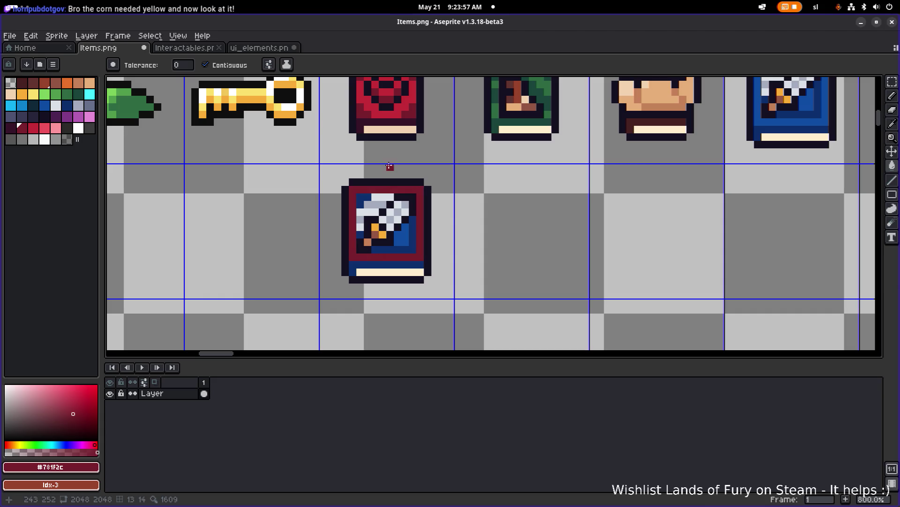
{"action": "key", "text": "bracketright"}
{"action": "left_click", "coordinate": [392, 257]}
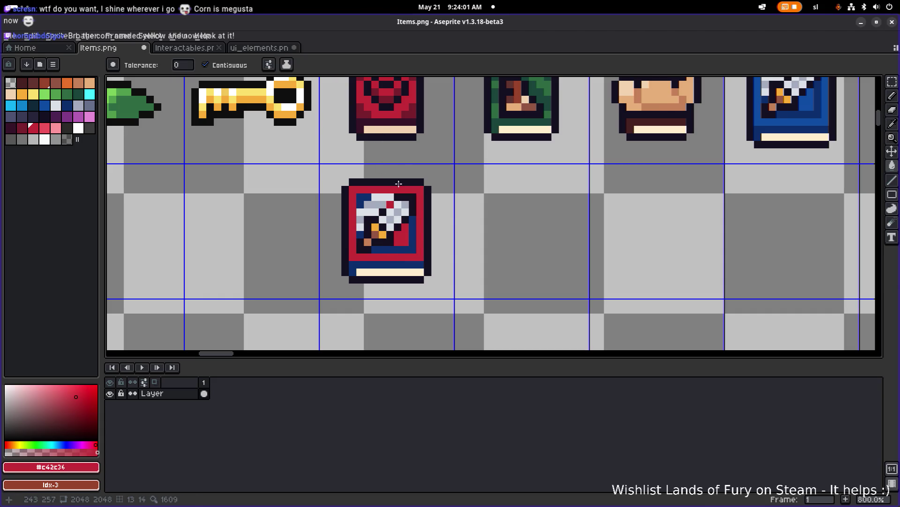
{"action": "scroll", "coordinate": [390, 204], "scroll_direction": "up", "scroll_amount": 1}
{"action": "key", "text": "bracketleft"}
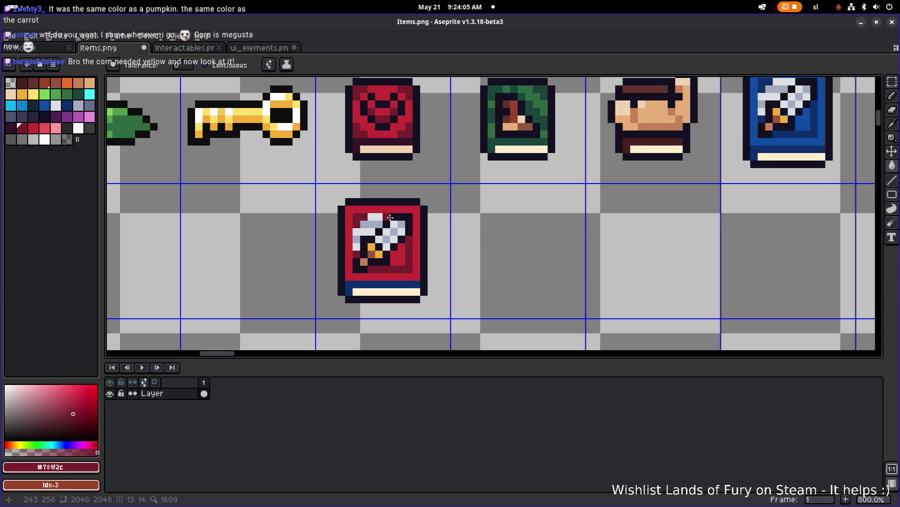
Paint over the sword emblem with the book's dark and bright reds
{"action": "key", "text": "m"}
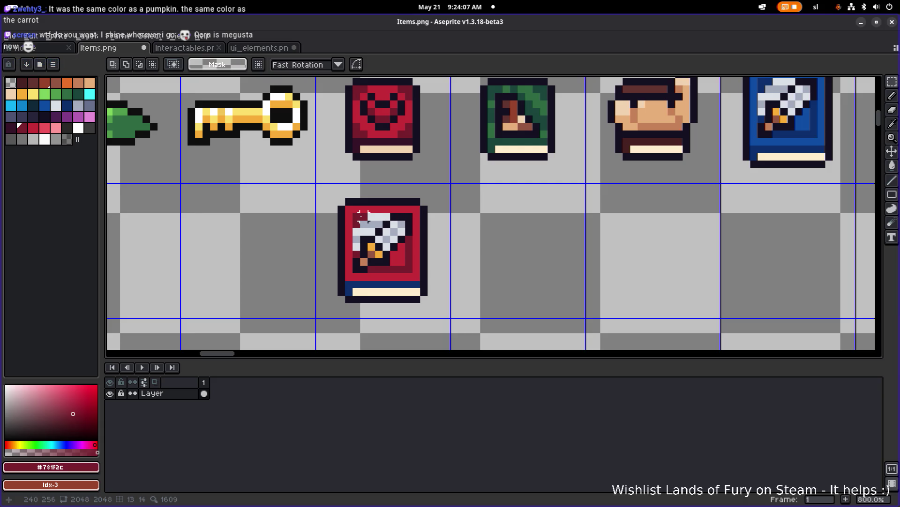
{"action": "key", "text": "b"}
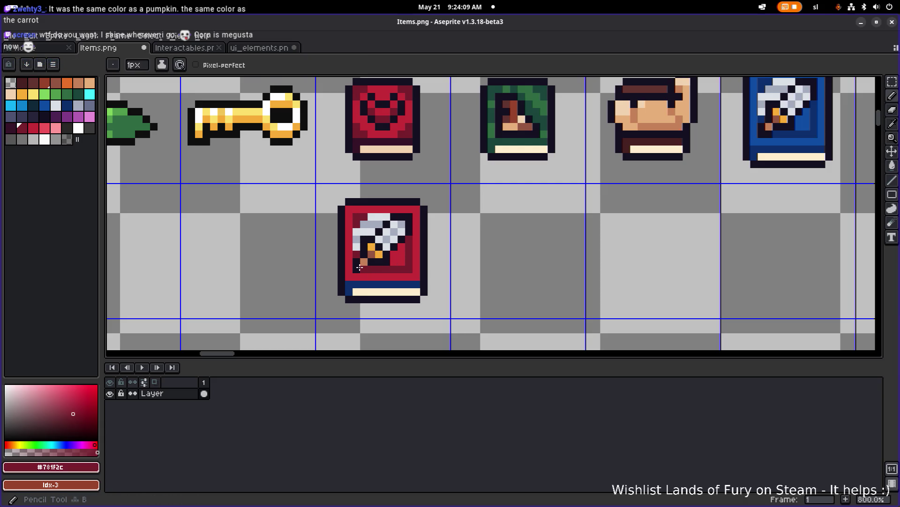
{"action": "left_click_drag", "start_coordinate": [359, 217], "coordinate": [408, 217]}
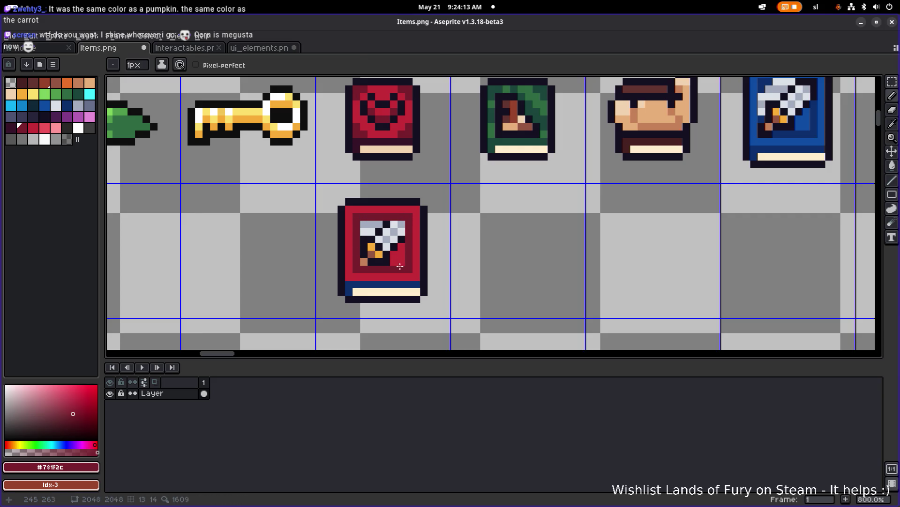
{"action": "left_click", "coordinate": [371, 262], "text": "alt"}
{"action": "mouse_move", "coordinate": [370, 262]}
{"action": "left_mouse_down"}
{"action": "mouse_move", "coordinate": [376, 235]}
{"action": "mouse_move", "coordinate": [379, 257]}
{"action": "left_mouse_up"}
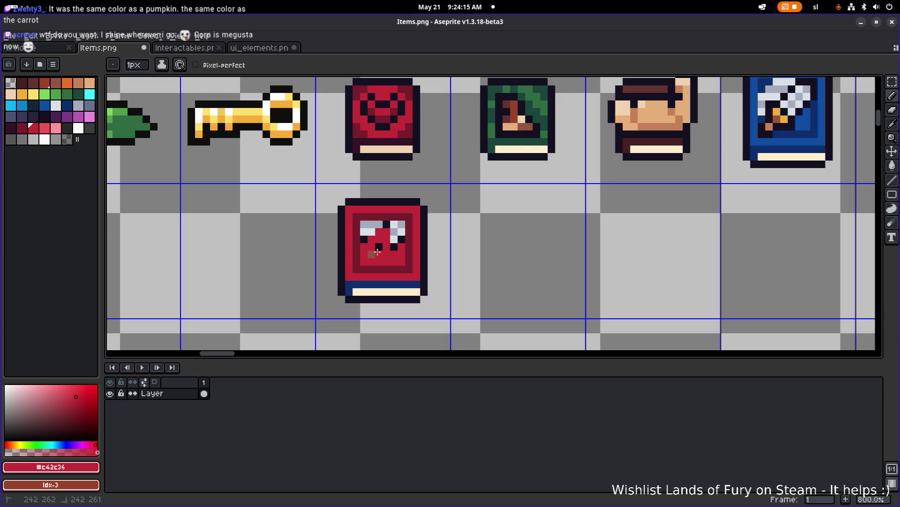
{"action": "left_click_drag", "start_coordinate": [361, 227], "coordinate": [392, 226]}
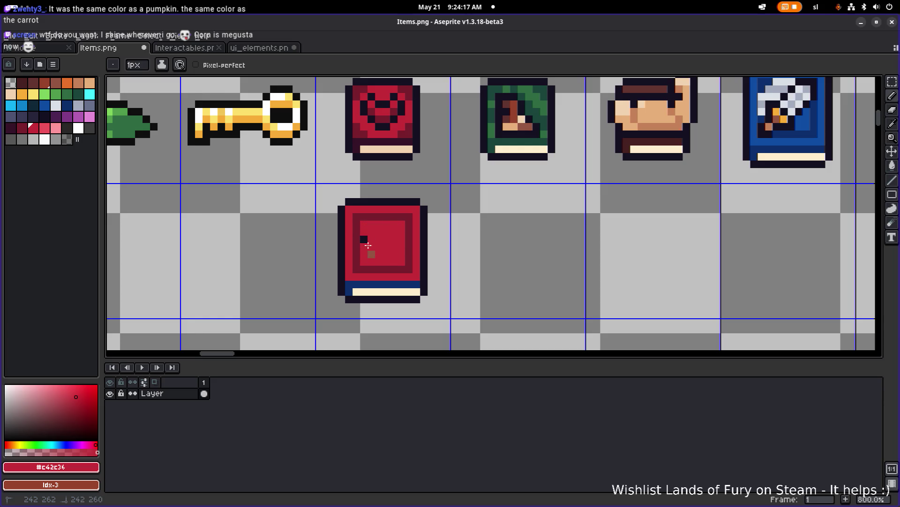
{"action": "key", "text": "alt"}
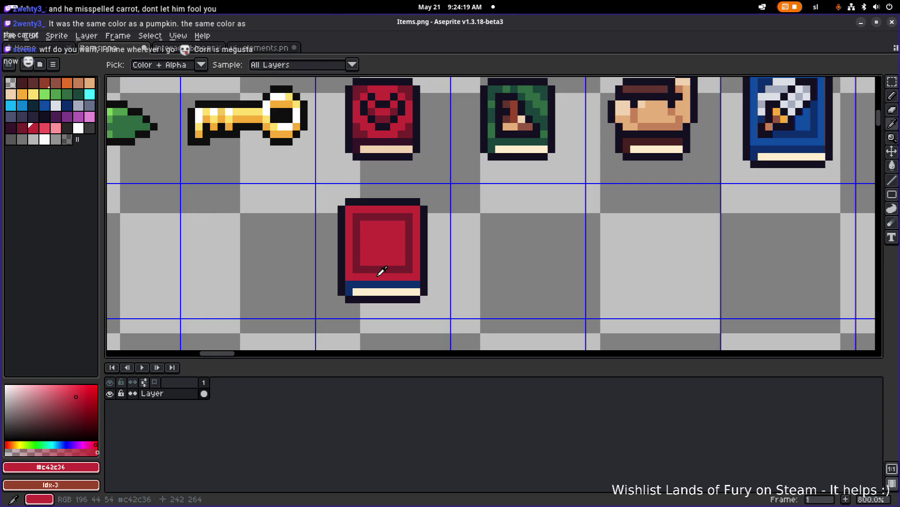
{"action": "left_click", "coordinate": [403, 277]}
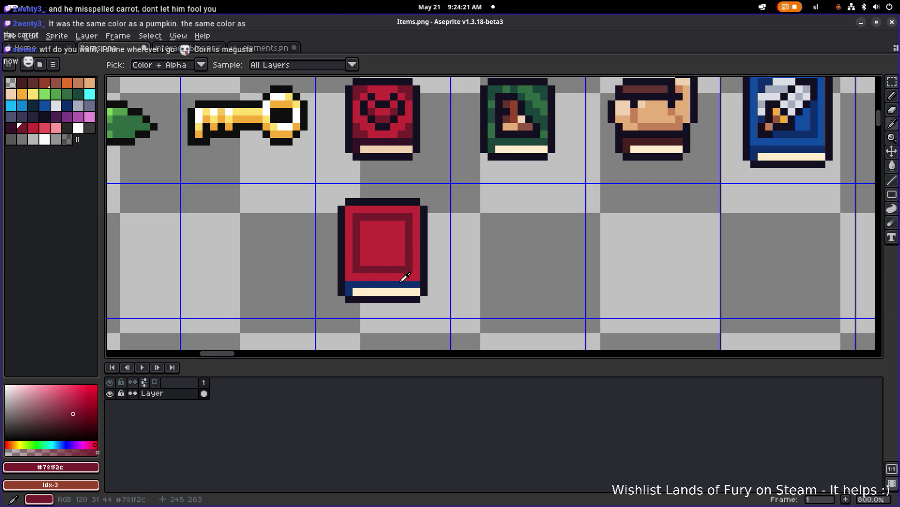
{"action": "key", "text": "g"}
{"action": "scroll", "coordinate": [402, 277], "scroll_direction": "down", "scroll_amount": 3}
Move the red book up and right into its cell
{"action": "key", "text": "m"}
{"action": "left_click_drag", "start_coordinate": [335, 313], "coordinate": [416, 230]}
{"action": "left_click_drag", "start_coordinate": [645, 164], "coordinate": [659, 136]}
{"action": "left_click", "coordinate": [718, 175]}
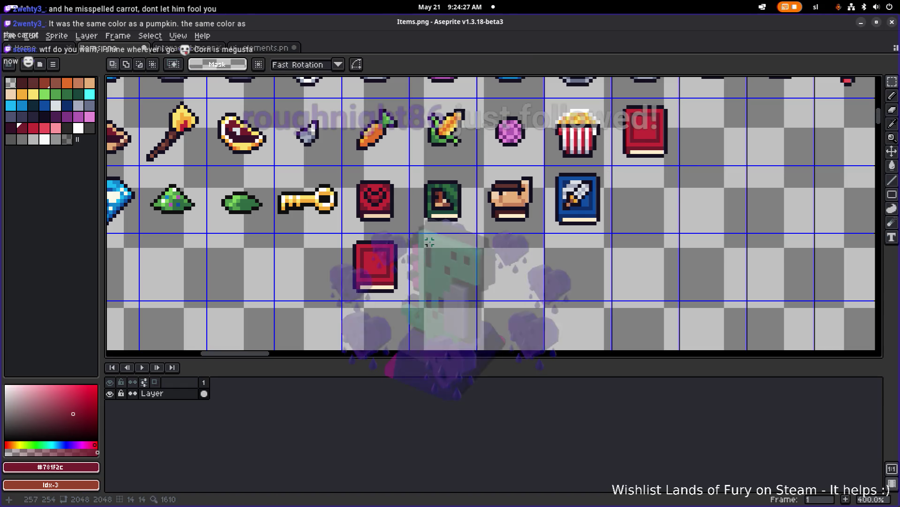
Copy the upper red book's heart emblem onto the plain red book in the lower row
{"action": "key", "text": "alt+Tab"}
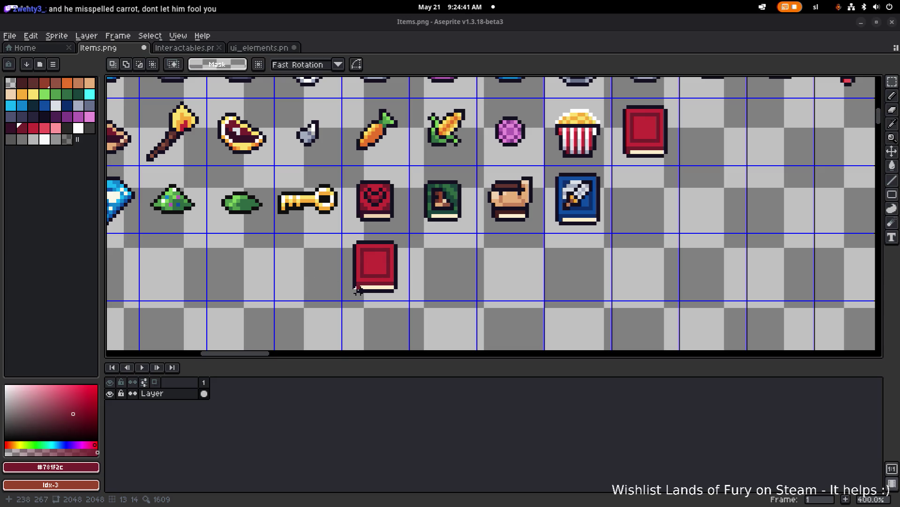
{"action": "scroll", "coordinate": [397, 271], "scroll_direction": "right", "scroll_amount": 1}
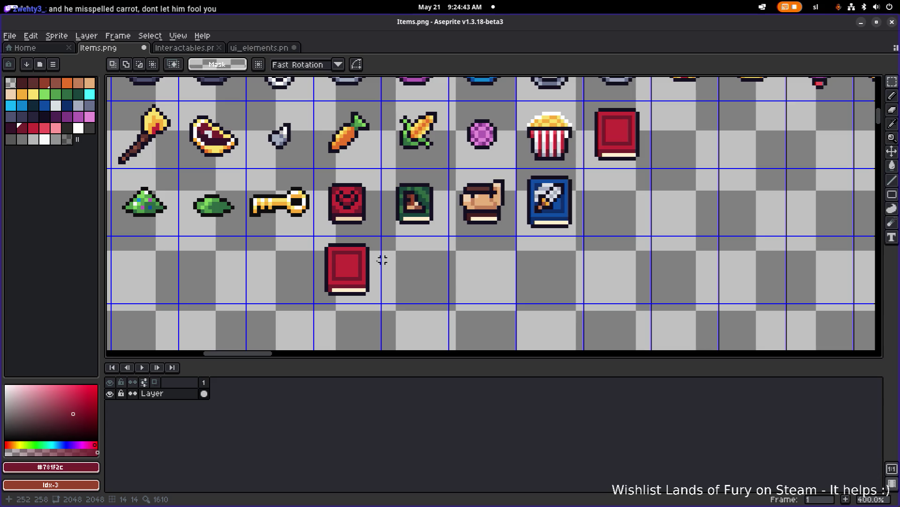
{"action": "key", "text": "m"}
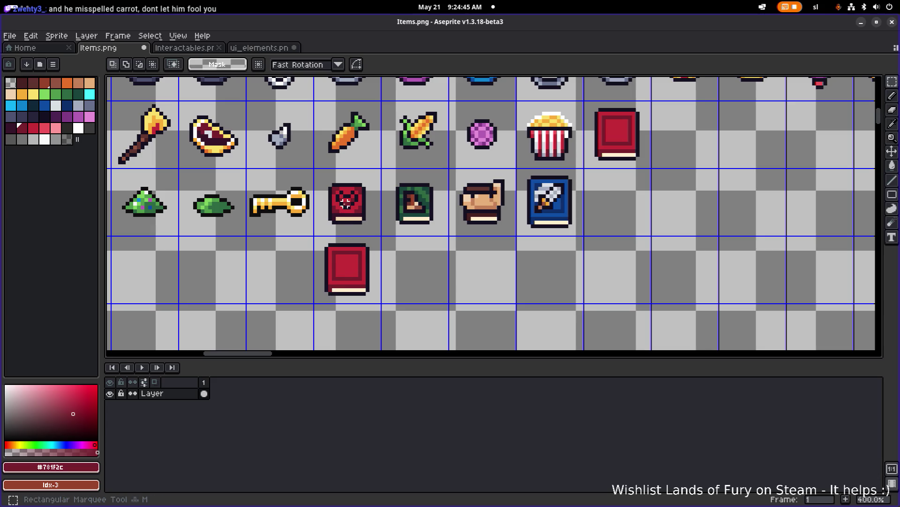
{"action": "scroll", "coordinate": [346, 203], "scroll_direction": "up", "scroll_amount": 3}
{"action": "left_click_drag", "start_coordinate": [336, 176], "coordinate": [372, 202]}
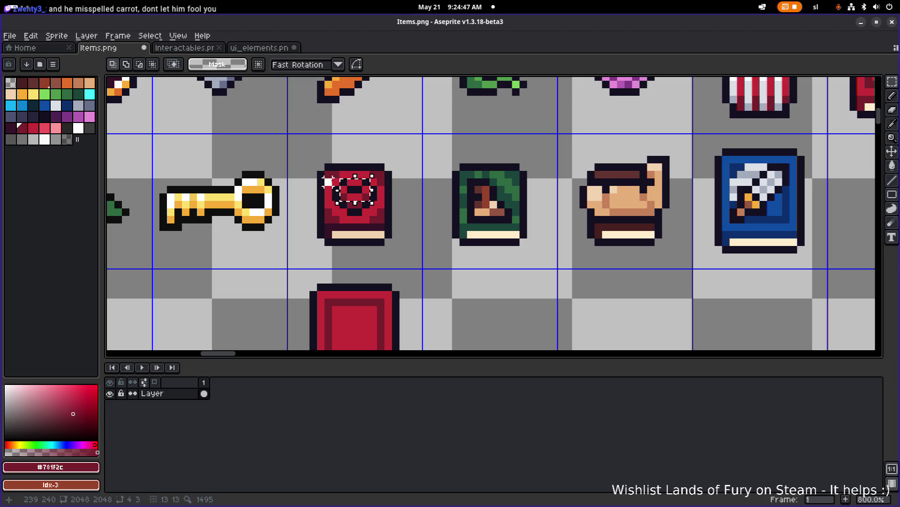
{"action": "mouse_move", "coordinate": [329, 177]}
{"action": "left_mouse_down"}
{"action": "mouse_move", "coordinate": [388, 219]}
{"action": "mouse_move", "coordinate": [379, 216]}
{"action": "left_mouse_up"}
{"action": "scroll", "coordinate": [379, 217], "scroll_direction": "up", "scroll_amount": 2}
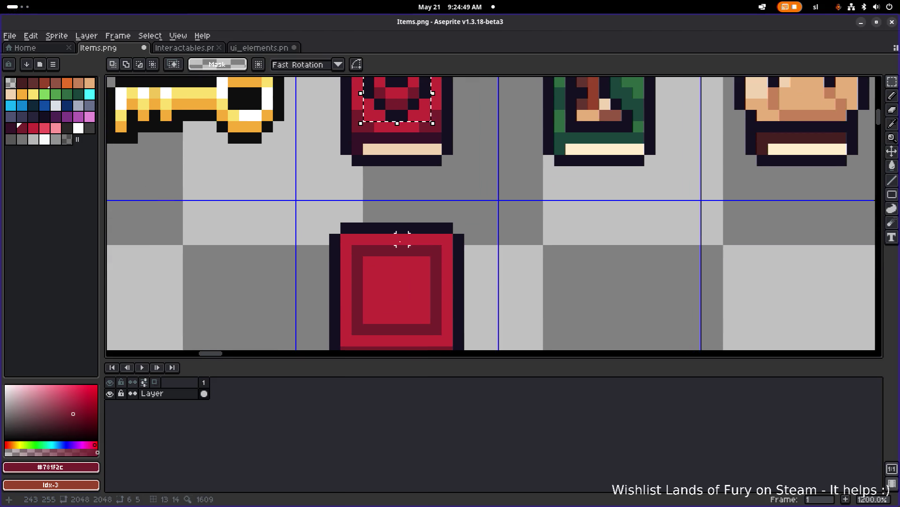
{"action": "left_click_drag", "start_coordinate": [396, 145], "coordinate": [394, 297]}
{"action": "scroll", "coordinate": [428, 297], "scroll_direction": "down", "scroll_amount": 3}
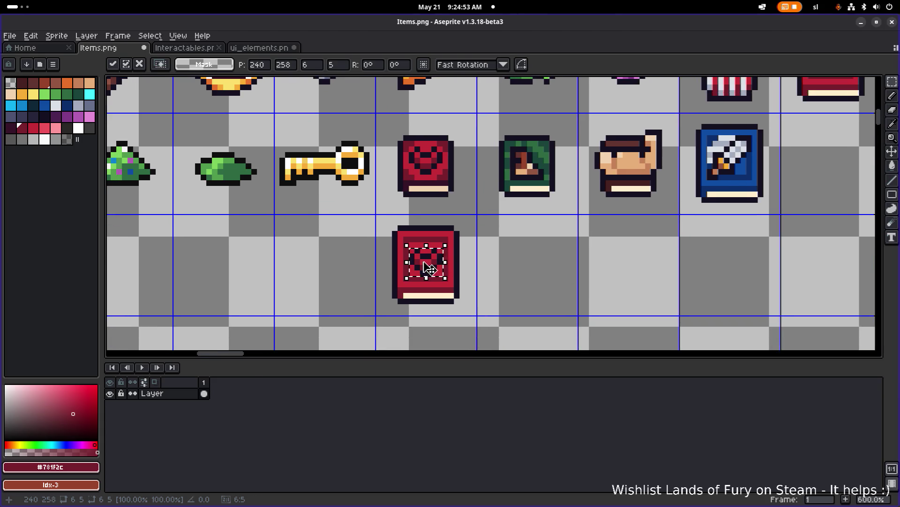
{"action": "left_click", "coordinate": [513, 255]}
Bucket-fill the bright red patches inside the copied heart dark red
{"action": "scroll", "coordinate": [423, 277], "scroll_direction": "up", "scroll_amount": 1}
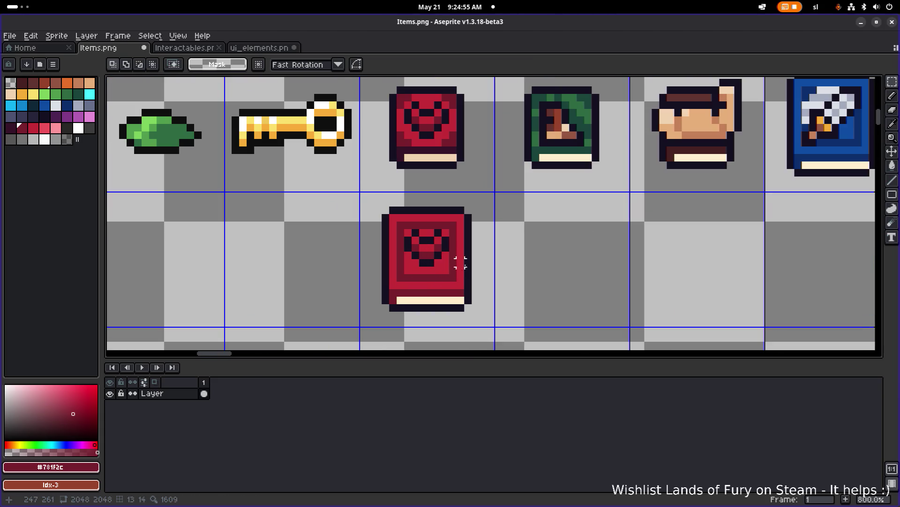
{"action": "left_click_drag", "start_coordinate": [460, 263], "coordinate": [432, 302]}
{"action": "left_click_drag", "start_coordinate": [483, 271], "coordinate": [529, 203]}
{"action": "key", "text": "i"}
{"action": "key", "text": "g"}
{"action": "left_click", "coordinate": [457, 236]}
{"action": "left_click", "coordinate": [455, 204]}
{"action": "left_click", "coordinate": [440, 205]}
{"action": "scroll", "coordinate": [479, 237], "scroll_direction": "down", "scroll_amount": 3}
{"action": "left_click_drag", "start_coordinate": [498, 233], "coordinate": [450, 345]}
{"action": "scroll", "coordinate": [411, 324], "scroll_direction": "up", "scroll_amount": 3}
Pencil bright red #c42c36 highlight pixels into the lower book's heart
{"action": "key", "text": "i"}
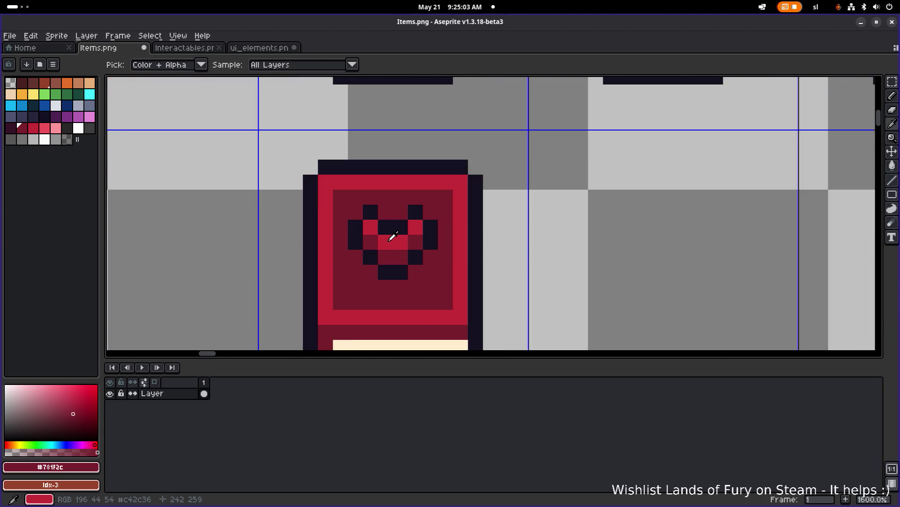
{"action": "left_click", "coordinate": [393, 237]}
{"action": "key", "text": "b"}
{"action": "left_click", "coordinate": [363, 275]}
{"action": "left_click", "coordinate": [386, 287]}
{"action": "left_click", "coordinate": [401, 287]}
{"action": "left_click", "coordinate": [416, 272]}
{"action": "left_click", "coordinate": [356, 257]}
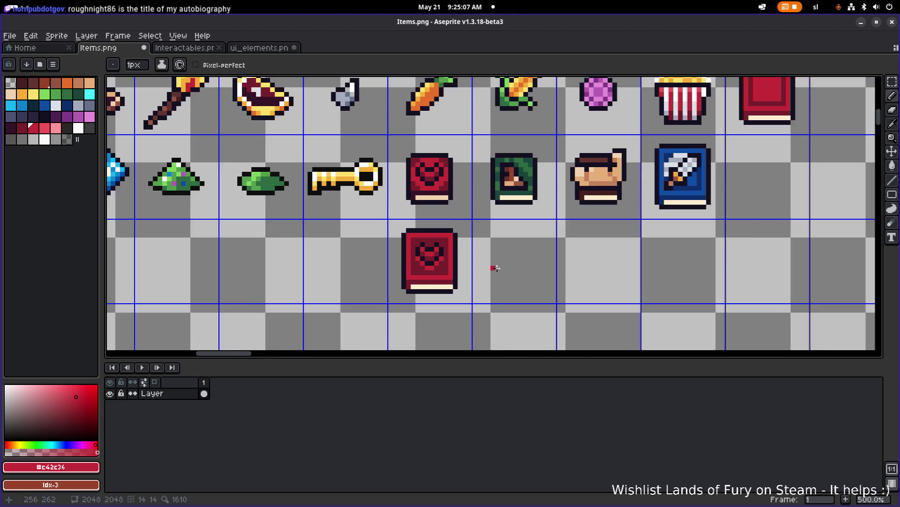
{"action": "scroll", "coordinate": [507, 268], "scroll_direction": "down", "scroll_amount": 6}
{"action": "left_click_drag", "start_coordinate": [508, 270], "coordinate": [344, 252]}
{"action": "scroll", "coordinate": [423, 262], "scroll_direction": "up", "scroll_amount": 2}
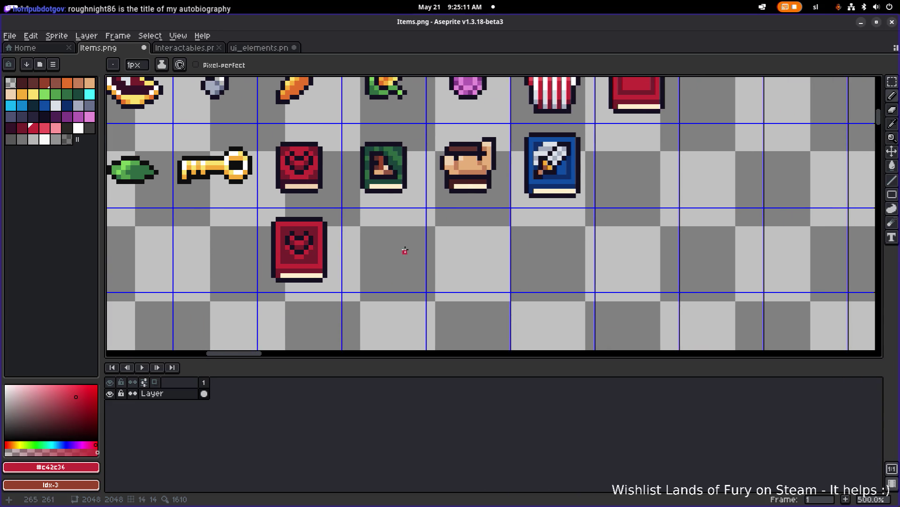
{"action": "scroll", "coordinate": [315, 284], "scroll_direction": "up", "scroll_amount": 1}
{"action": "left_click", "coordinate": [295, 273], "text": "alt"}
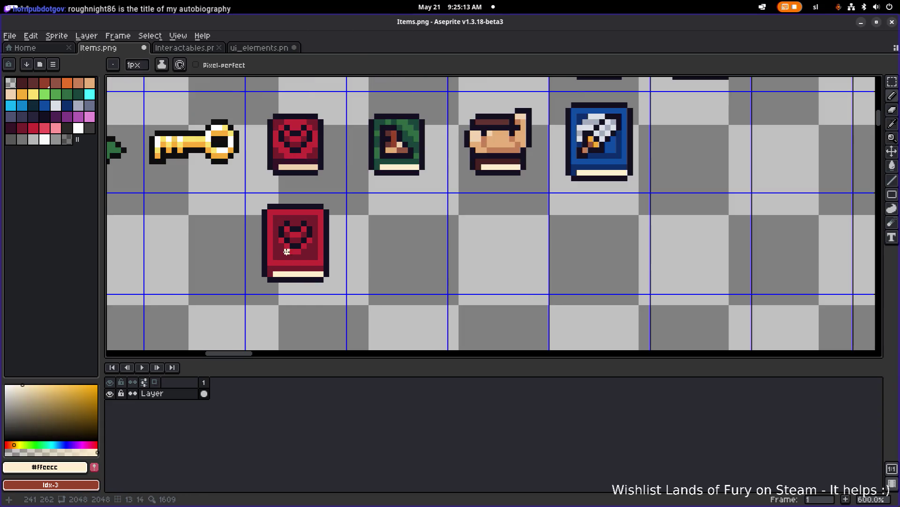
{"action": "mouse_move", "coordinate": [281, 240]}
{"action": "left_mouse_down"}
{"action": "mouse_move", "coordinate": [292, 252]}
{"action": "mouse_move", "coordinate": [309, 240]}
{"action": "left_mouse_up"}
{"action": "scroll", "coordinate": [368, 244], "scroll_direction": "down", "scroll_amount": 2}
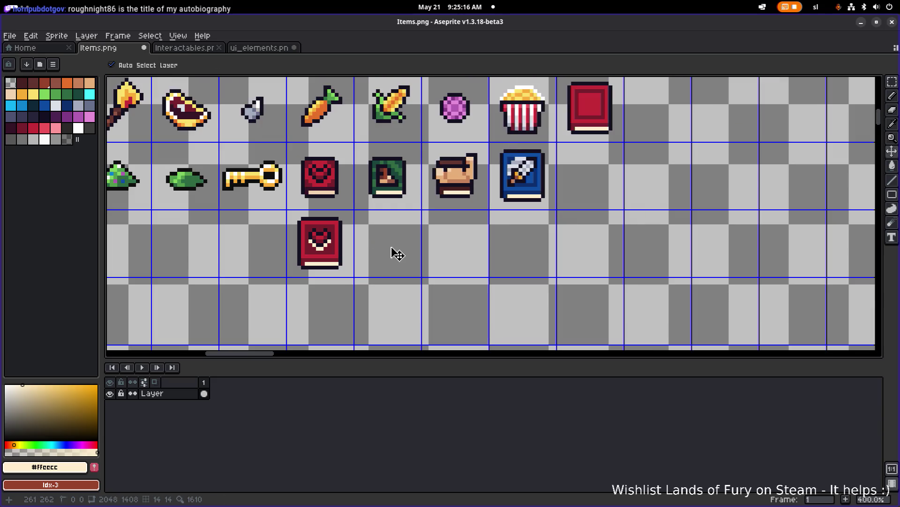
{"action": "key", "text": "ctrl+z"}
{"action": "key", "text": "ctrl+z"}
{"action": "scroll", "coordinate": [343, 248], "scroll_direction": "up", "scroll_amount": 1}
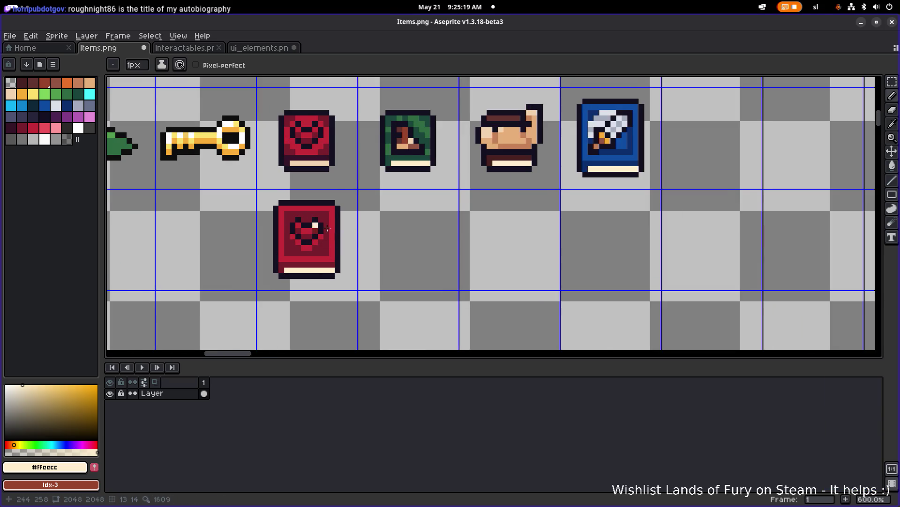
{"action": "scroll", "coordinate": [410, 237], "scroll_direction": "up", "scroll_amount": 1}
{"action": "scroll", "coordinate": [411, 240], "scroll_direction": "down", "scroll_amount": 3}
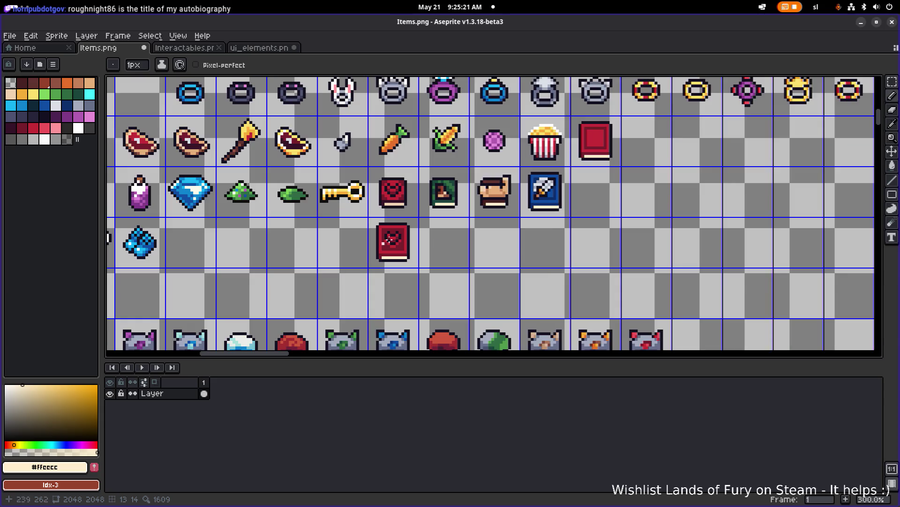
{"action": "left_click_drag", "start_coordinate": [418, 256], "coordinate": [405, 258]}
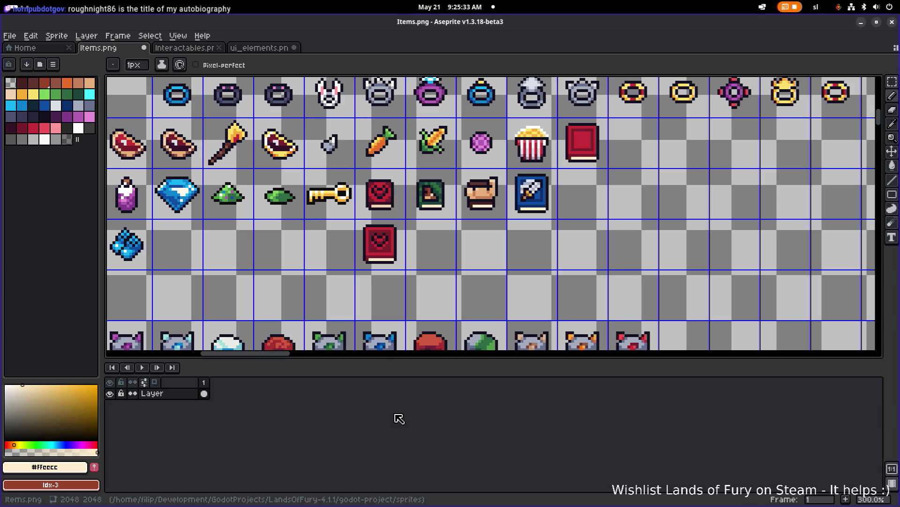
{"action": "key", "text": "m"}
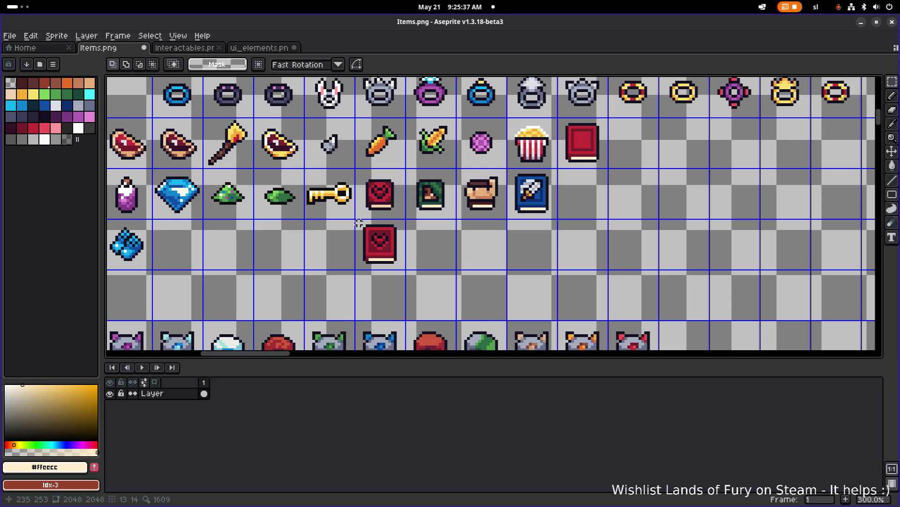
{"action": "mouse_move", "coordinate": [356, 220]}
{"action": "left_mouse_down"}
{"action": "mouse_move", "coordinate": [414, 272]}
{"action": "mouse_move", "coordinate": [406, 271]}
{"action": "left_mouse_up"}
{"action": "left_click", "coordinate": [536, 197]}
{"action": "left_click_drag", "start_coordinate": [553, 205], "coordinate": [502, 228]}
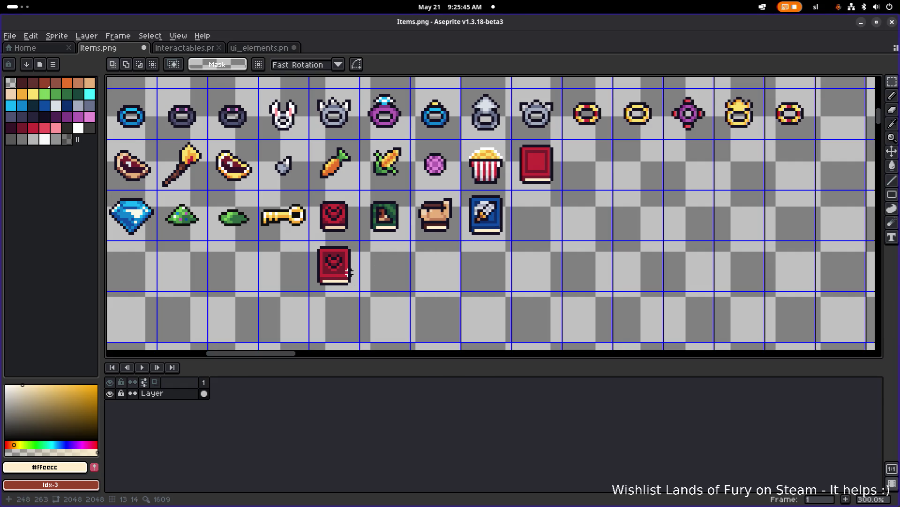
{"action": "scroll", "coordinate": [380, 240], "scroll_direction": "down", "scroll_amount": 2}
{"action": "scroll", "coordinate": [381, 240], "scroll_direction": "left", "scroll_amount": 2}
{"action": "scroll", "coordinate": [381, 241], "scroll_direction": "up", "scroll_amount": 2}
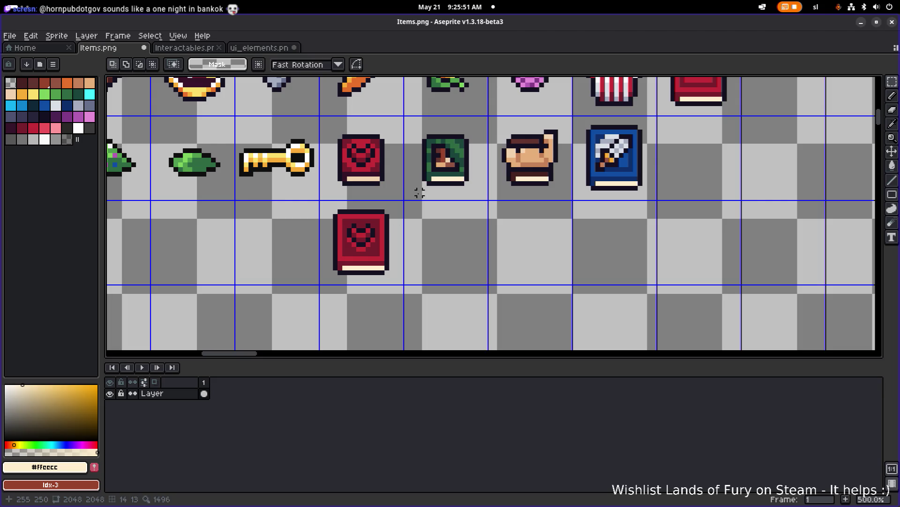
{"action": "mouse_move", "coordinate": [419, 188]}
{"action": "left_mouse_down"}
{"action": "mouse_move", "coordinate": [475, 140]}
{"action": "mouse_move", "coordinate": [472, 132]}
{"action": "left_mouse_up"}
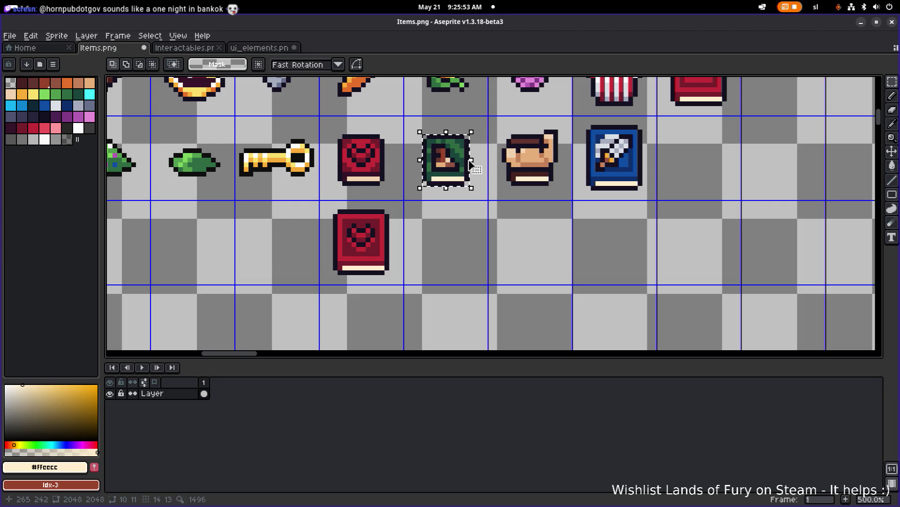
{"action": "left_click", "coordinate": [504, 202]}
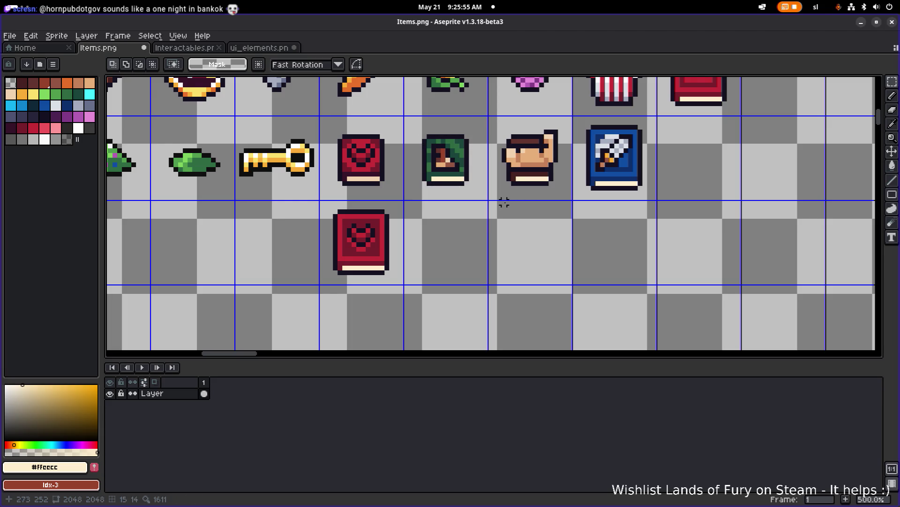
{"action": "left_click_drag", "start_coordinate": [504, 202], "coordinate": [464, 206]}
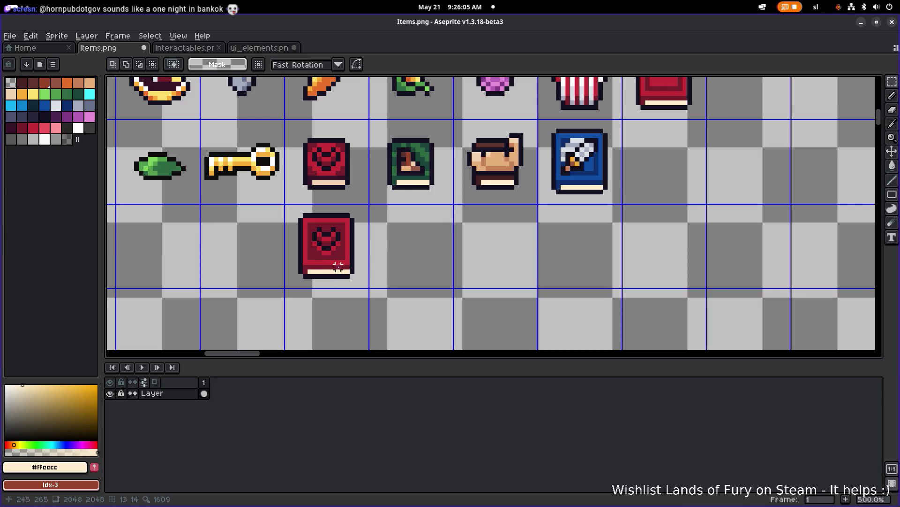
{"action": "left_click_drag", "start_coordinate": [352, 262], "coordinate": [296, 277]}
{"action": "left_click", "coordinate": [356, 267]}
{"action": "left_click_drag", "start_coordinate": [353, 262], "coordinate": [300, 277]}
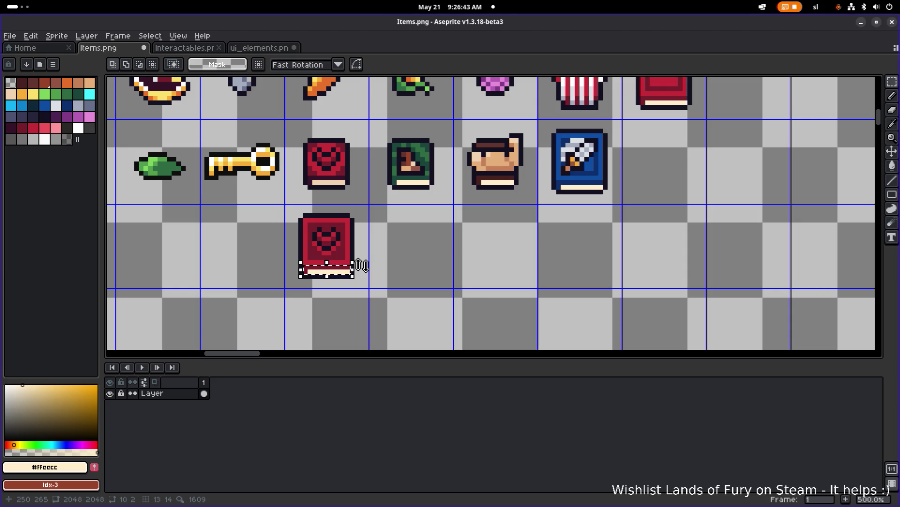
{"action": "key", "text": "ctrl+d"}
{"action": "scroll", "coordinate": [479, 199], "scroll_direction": "up", "scroll_amount": 1}
{"action": "scroll", "coordinate": [478, 198], "scroll_direction": "down", "scroll_amount": 2}
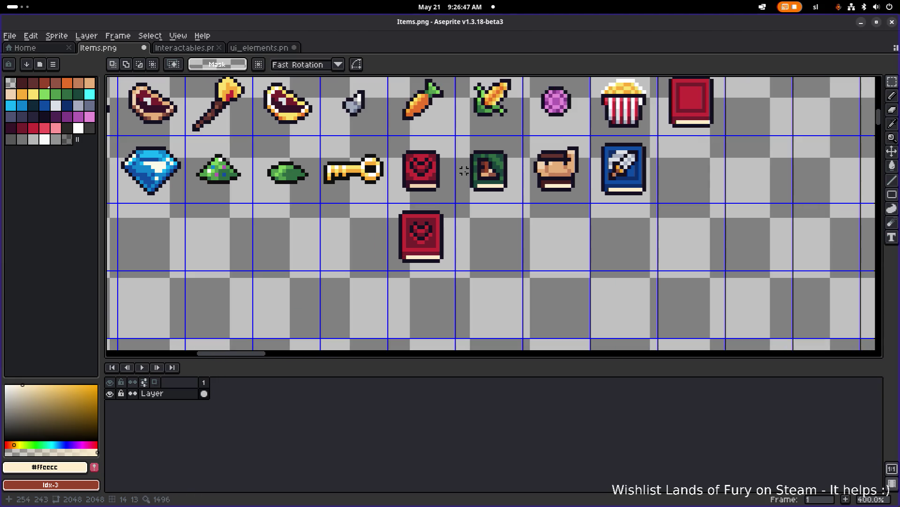
Duplicate the lower red heart book into the next cell to its right
{"action": "key", "text": "i"}
{"action": "key", "text": "alt+Tab"}
{"action": "scroll", "coordinate": [511, 190], "scroll_direction": "right", "scroll_amount": 2}
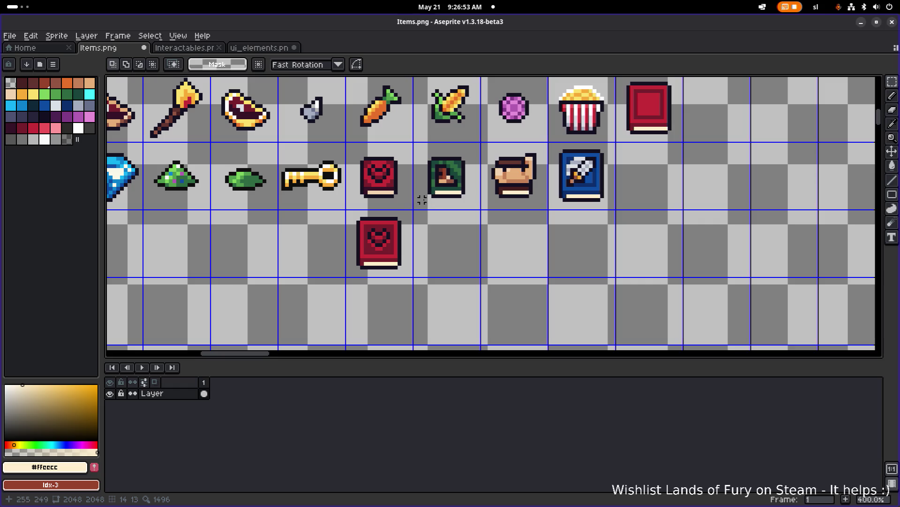
{"action": "scroll", "coordinate": [459, 188], "scroll_direction": "right", "scroll_amount": 2}
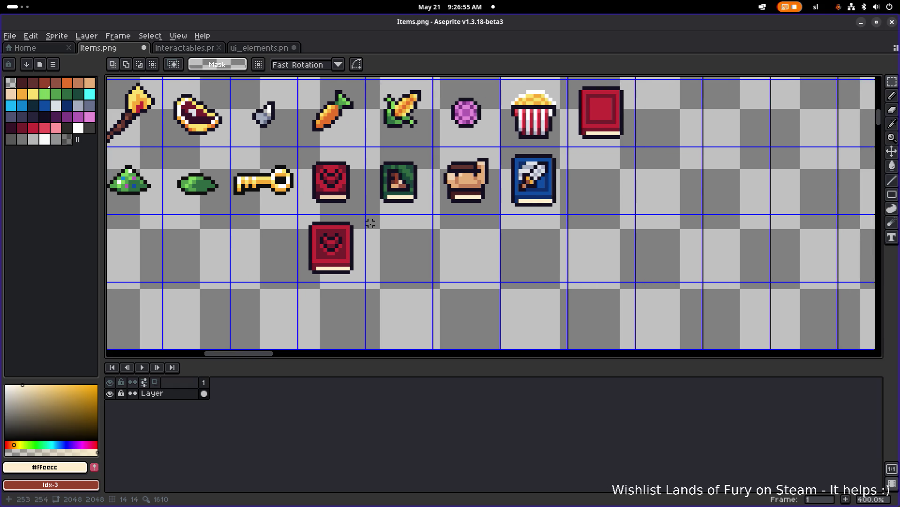
{"action": "left_click_drag", "start_coordinate": [376, 207], "coordinate": [428, 153]}
{"action": "scroll", "coordinate": [506, 200], "scroll_direction": "left", "scroll_amount": 4}
{"action": "scroll", "coordinate": [506, 199], "scroll_direction": "up", "scroll_amount": 3}
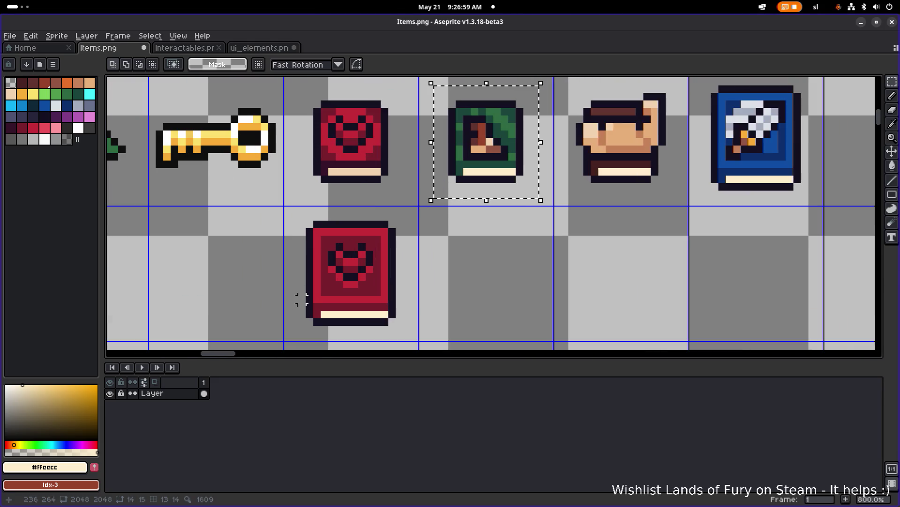
{"action": "scroll", "coordinate": [353, 190], "scroll_direction": "down", "scroll_amount": 2}
{"action": "mouse_move", "coordinate": [338, 175]}
{"action": "left_mouse_down"}
{"action": "mouse_move", "coordinate": [402, 273]}
{"action": "mouse_move", "coordinate": [421, 272]}
{"action": "left_mouse_up"}
{"action": "left_click_drag", "start_coordinate": [383, 257], "coordinate": [525, 257]}
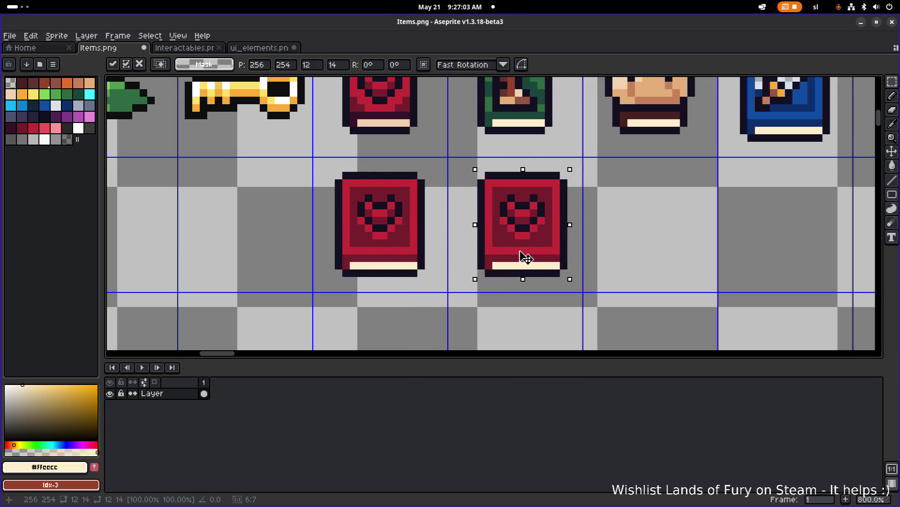
{"action": "key", "text": "Return"}
{"action": "key", "text": "ctrl+d"}
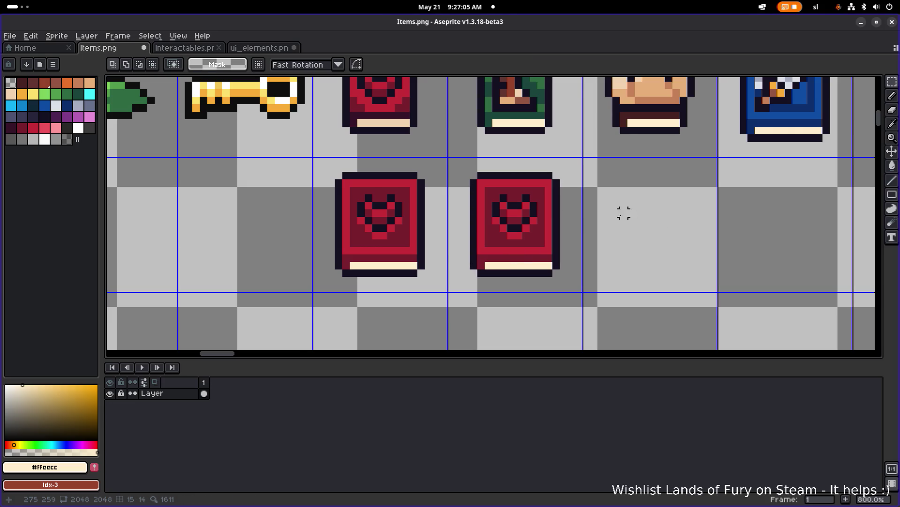
Marquee-select the hooded-figure picture on the green book's cover
{"action": "left_click_drag", "start_coordinate": [585, 198], "coordinate": [444, 254]}
{"action": "left_click_drag", "start_coordinate": [465, 189], "coordinate": [523, 176]}
{"action": "mouse_move", "coordinate": [447, 142]}
{"action": "left_mouse_down"}
{"action": "mouse_move", "coordinate": [424, 168]}
{"action": "mouse_move", "coordinate": [410, 141]}
{"action": "left_mouse_up"}
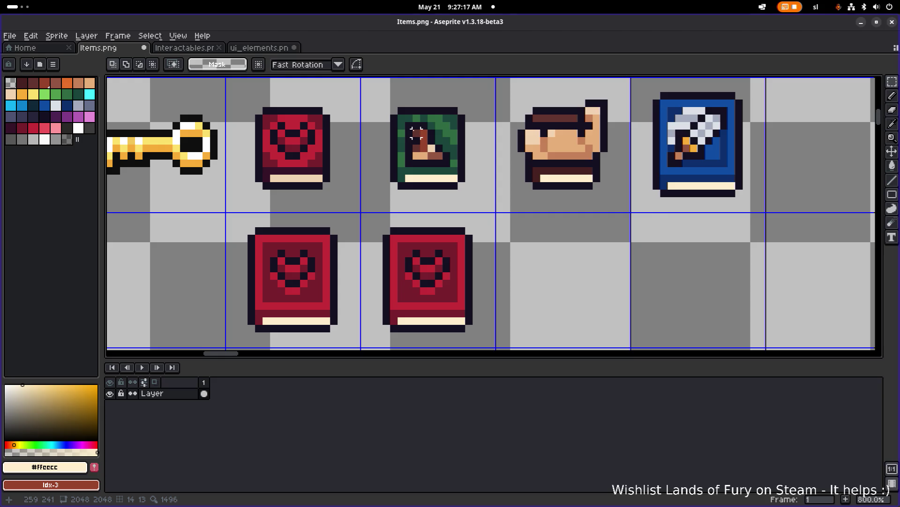
{"action": "left_click_drag", "start_coordinate": [406, 122], "coordinate": [451, 180]}
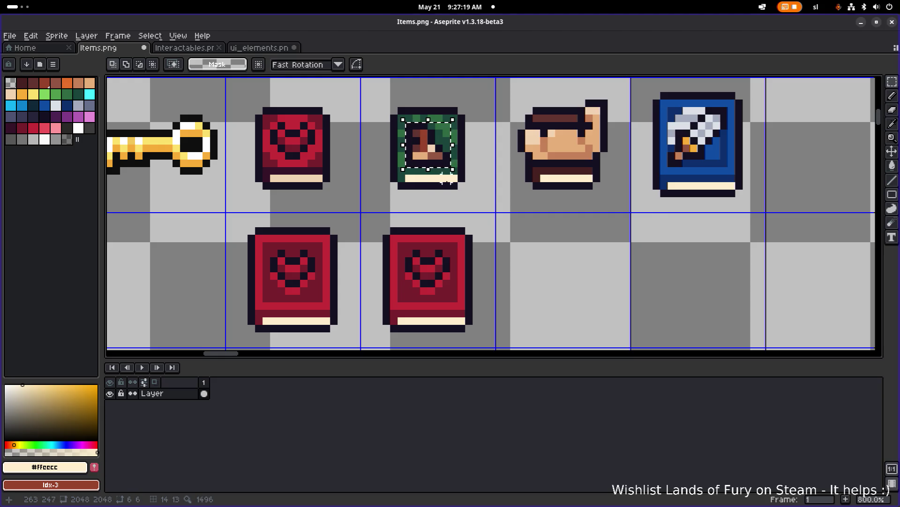
{"action": "scroll", "coordinate": [440, 193], "scroll_direction": "down", "scroll_amount": 1}
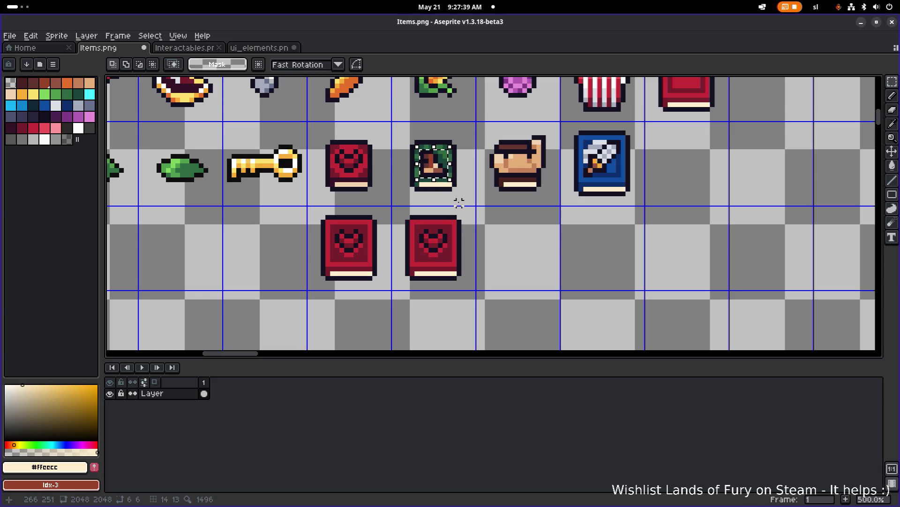
{"action": "scroll", "coordinate": [422, 193], "scroll_direction": "up", "scroll_amount": 2}
{"action": "scroll", "coordinate": [420, 202], "scroll_direction": "down", "scroll_amount": 1}
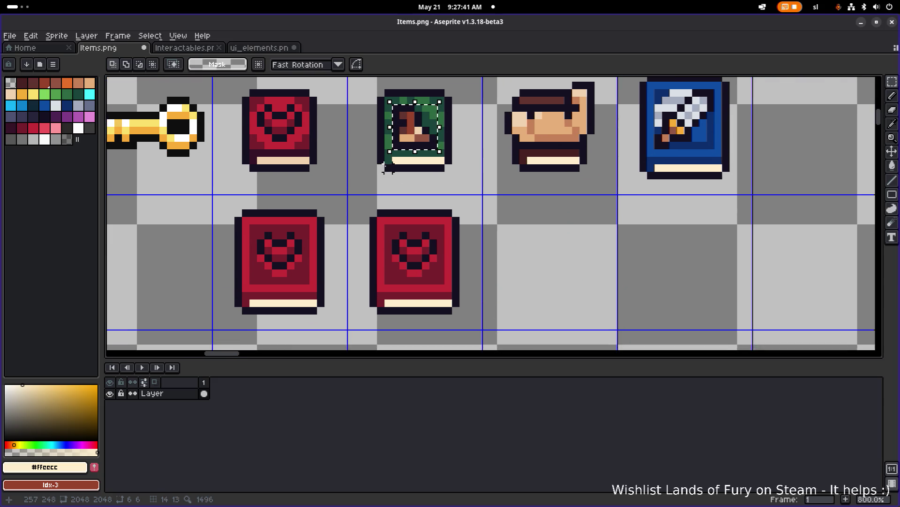
{"action": "scroll", "coordinate": [422, 160], "scroll_direction": "up", "scroll_amount": 2}
{"action": "scroll", "coordinate": [428, 120], "scroll_direction": "down", "scroll_amount": 2}
Move the green book's hooded-figure picture onto the new red book's cover
{"action": "mouse_move", "coordinate": [437, 152]}
{"action": "left_mouse_down"}
{"action": "mouse_move", "coordinate": [429, 228]}
{"action": "mouse_move", "coordinate": [436, 255]}
{"action": "left_mouse_up"}
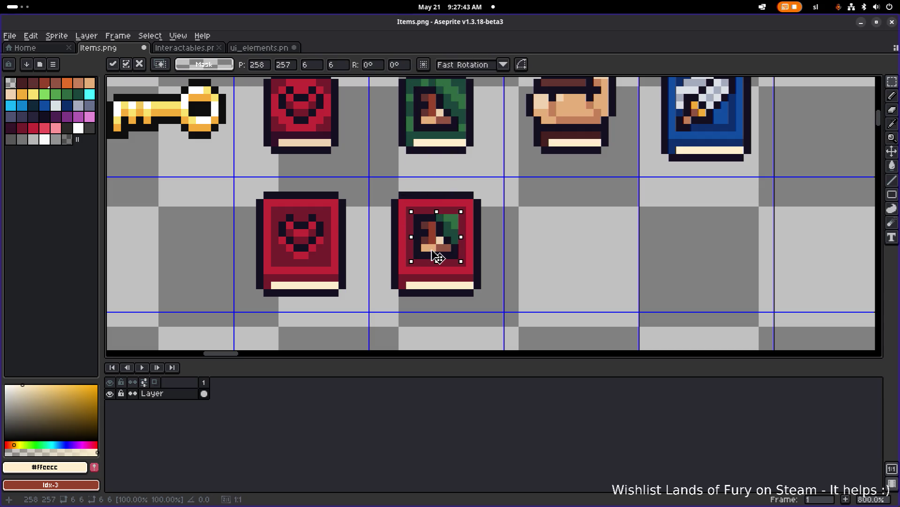
{"action": "left_click", "coordinate": [605, 232]}
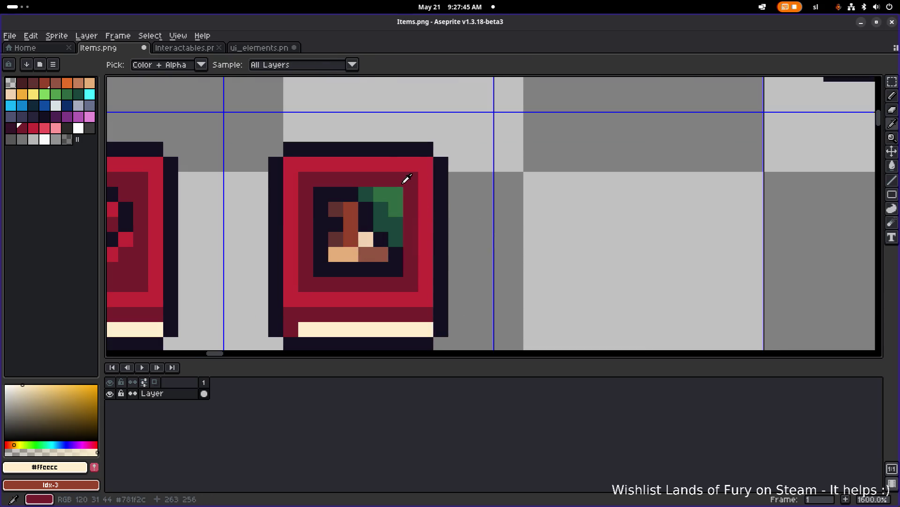
{"action": "left_click", "coordinate": [404, 177], "text": "alt"}
{"action": "scroll", "coordinate": [464, 196], "scroll_direction": "down", "scroll_amount": 5}
{"action": "scroll", "coordinate": [463, 196], "scroll_direction": "up", "scroll_amount": 2}
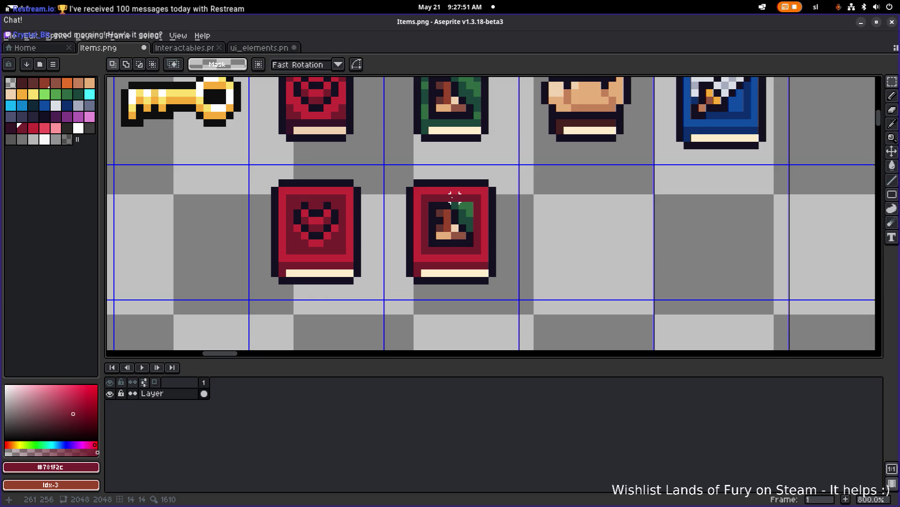
{"action": "left_click_drag", "start_coordinate": [464, 170], "coordinate": [469, 211]}
{"action": "left_click_drag", "start_coordinate": [475, 250], "coordinate": [451, 238]}
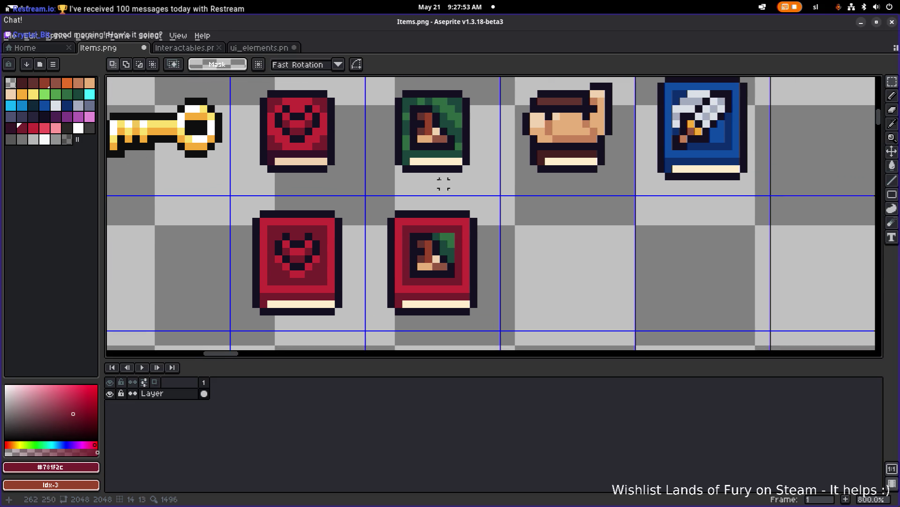
Bucket-fill the new book's border, cover and bottom band with the green book's greens
{"action": "left_click", "coordinate": [457, 136], "text": "alt"}
{"action": "key", "text": "g"}
{"action": "left_click", "coordinate": [412, 232]}
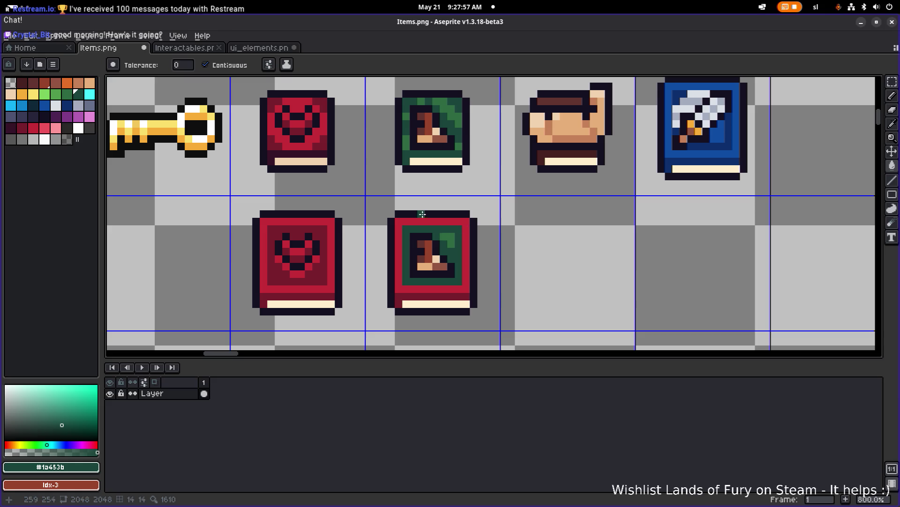
{"action": "left_click", "coordinate": [452, 113], "text": "alt"}
{"action": "left_click", "coordinate": [409, 223]}
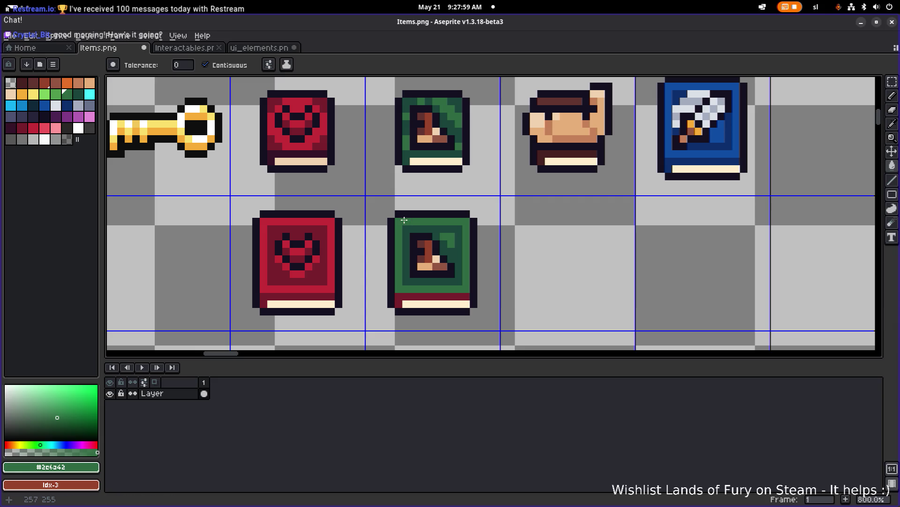
{"action": "left_click", "coordinate": [419, 287], "text": "alt"}
{"action": "left_click", "coordinate": [408, 296]}
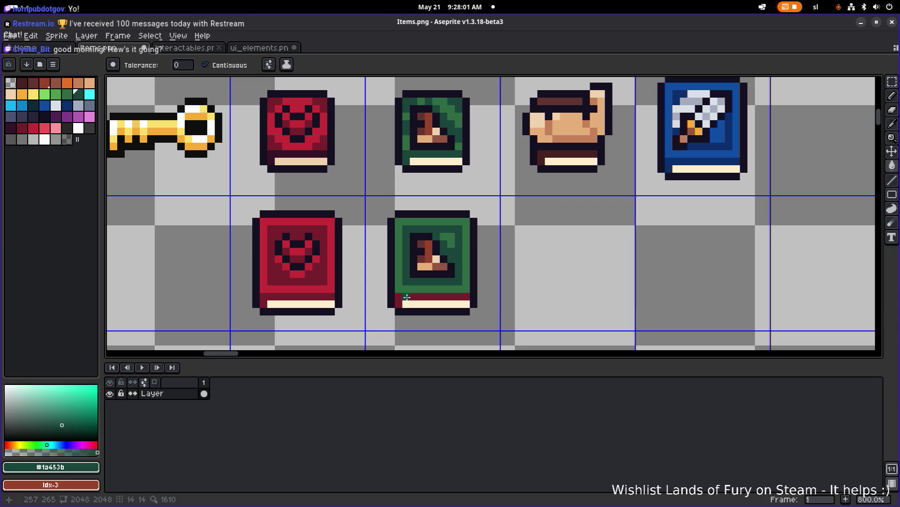
{"action": "scroll", "coordinate": [432, 281], "scroll_direction": "down", "scroll_amount": 2}
{"action": "scroll", "coordinate": [441, 273], "scroll_direction": "up", "scroll_amount": 5}
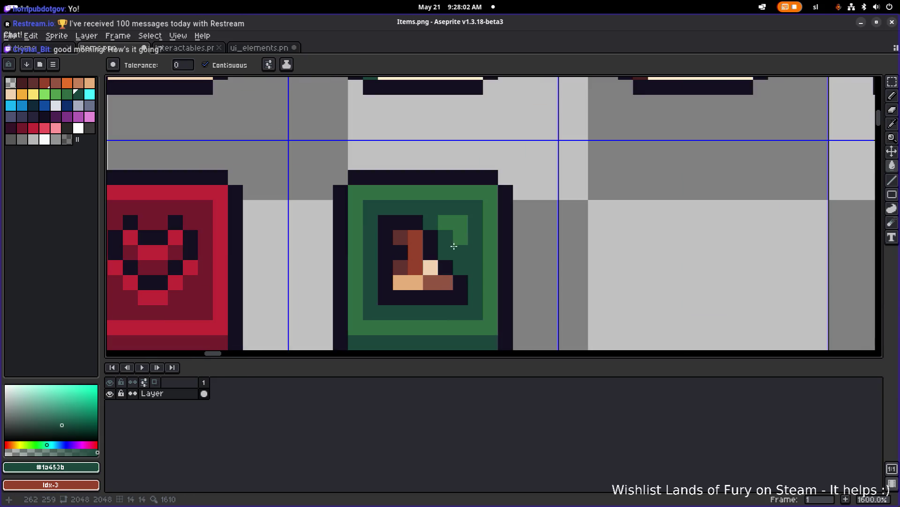
Pencil three mid-green highlight pixels into the picture and clear the stray selection
{"action": "left_click", "coordinate": [460, 217], "text": "alt"}
{"action": "key", "text": "b"}
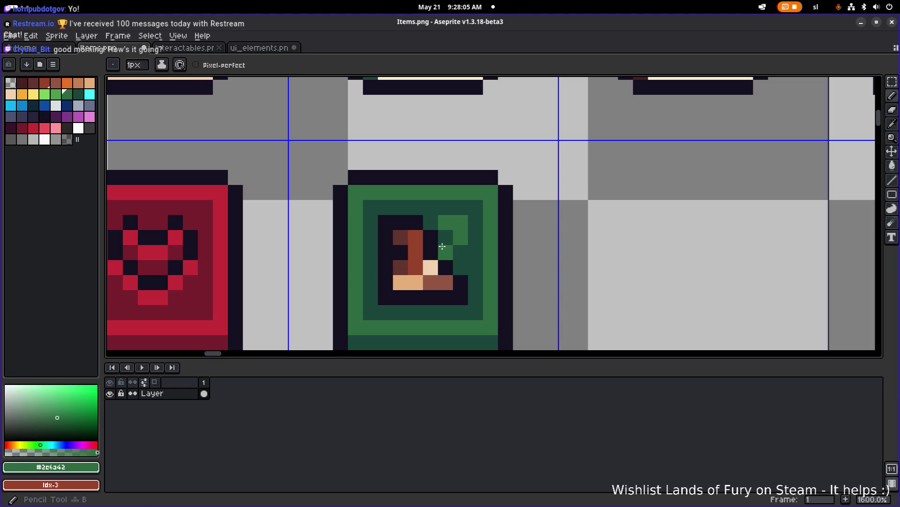
{"action": "left_click", "coordinate": [460, 268]}
{"action": "left_click", "coordinate": [460, 253]}
{"action": "left_click", "coordinate": [431, 222]}
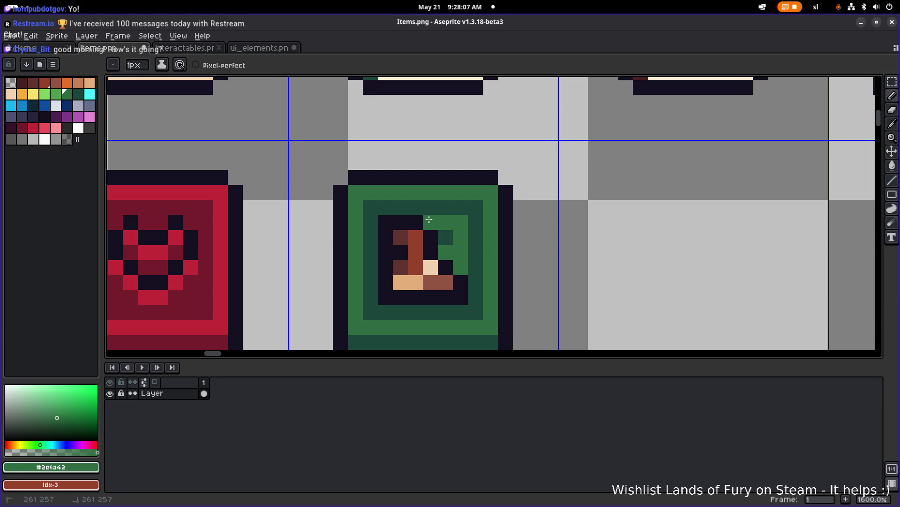
{"action": "scroll", "coordinate": [429, 217], "scroll_direction": "down", "scroll_amount": 5}
{"action": "scroll", "coordinate": [521, 236], "scroll_direction": "down", "scroll_amount": 1}
{"action": "mouse_move", "coordinate": [487, 231]}
{"action": "left_mouse_down"}
{"action": "mouse_move", "coordinate": [451, 241]}
{"action": "mouse_move", "coordinate": [407, 226]}
{"action": "mouse_move", "coordinate": [410, 208]}
{"action": "mouse_move", "coordinate": [471, 152]}
{"action": "left_mouse_up"}
{"action": "key", "text": "m"}
{"action": "key", "text": "ctrl+d"}
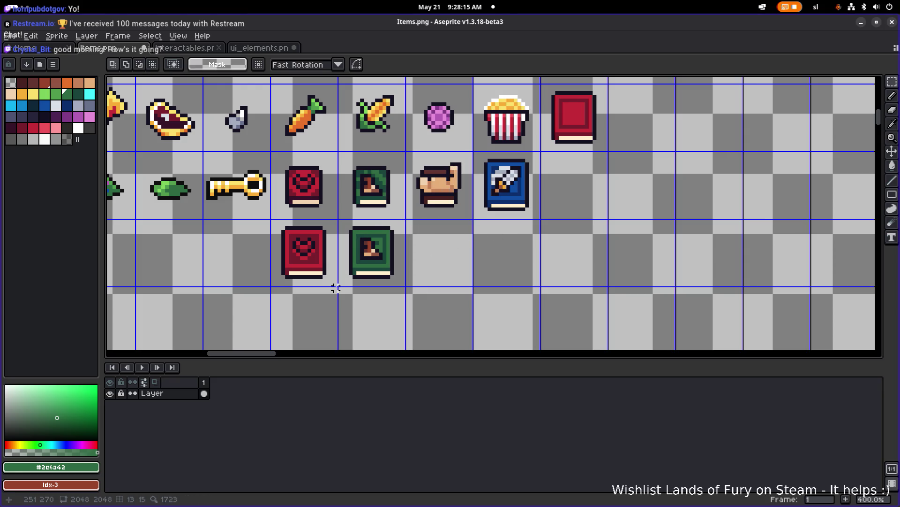
Copy the lower red heart book into the third cell of the new row
{"action": "left_click_drag", "start_coordinate": [276, 291], "coordinate": [335, 219]}
{"action": "key", "text": "ctrl+d"}
{"action": "left_click_drag", "start_coordinate": [272, 284], "coordinate": [337, 219]}
{"action": "mouse_move", "coordinate": [322, 251]}
{"action": "left_mouse_down"}
{"action": "mouse_move", "coordinate": [441, 244]}
{"action": "mouse_move", "coordinate": [458, 252]}
{"action": "left_mouse_up"}
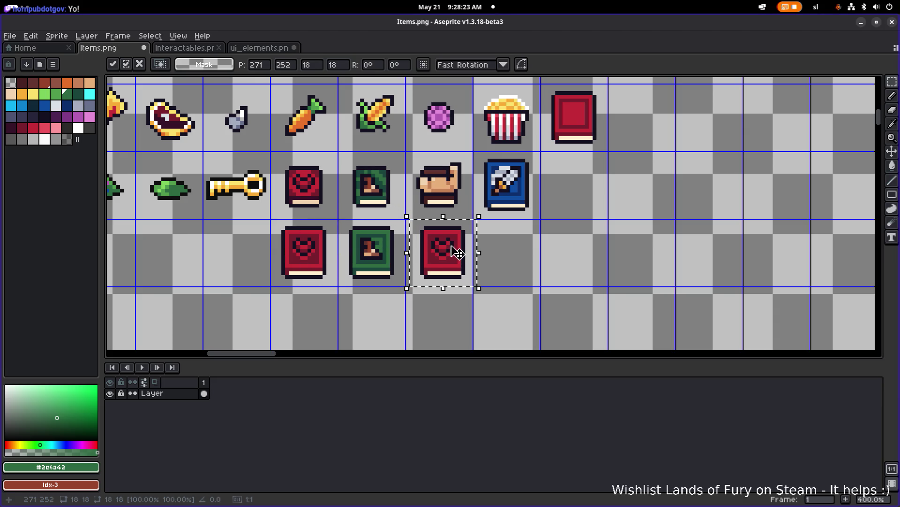
{"action": "left_click", "coordinate": [527, 227]}
{"action": "scroll", "coordinate": [478, 209], "scroll_direction": "up", "scroll_amount": 2}
Duplicate the blue axe book into the lower-row cell beneath it
{"action": "left_click_drag", "start_coordinate": [473, 223], "coordinate": [566, 125]}
{"action": "scroll", "coordinate": [542, 158], "scroll_direction": "down", "scroll_amount": 2}
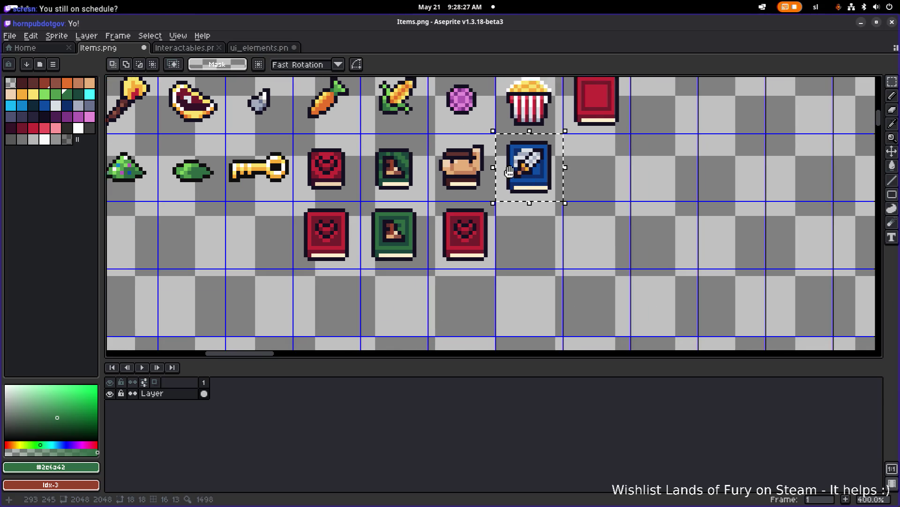
{"action": "mouse_move", "coordinate": [499, 162]}
{"action": "left_mouse_down"}
{"action": "mouse_move", "coordinate": [490, 238]}
{"action": "mouse_move", "coordinate": [499, 233]}
{"action": "left_mouse_up"}
{"action": "scroll", "coordinate": [499, 233], "scroll_direction": "up", "scroll_amount": 2}
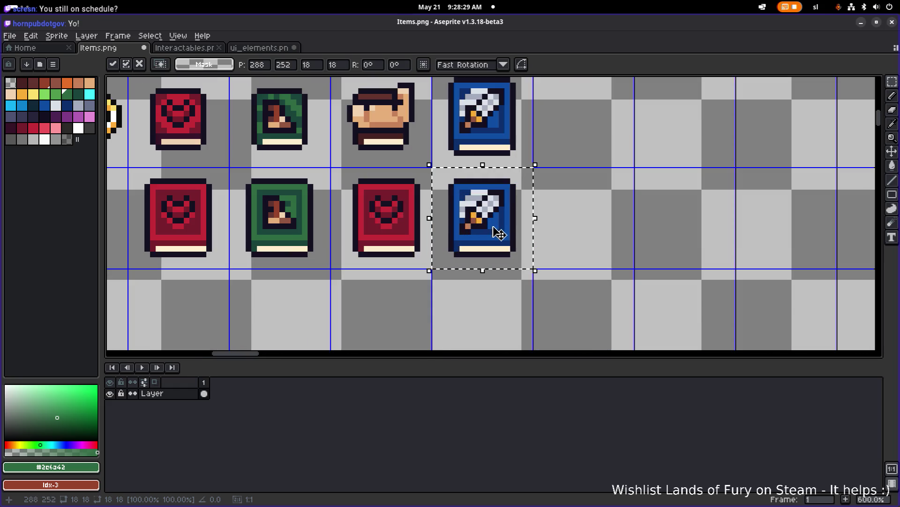
{"action": "left_click", "coordinate": [586, 210]}
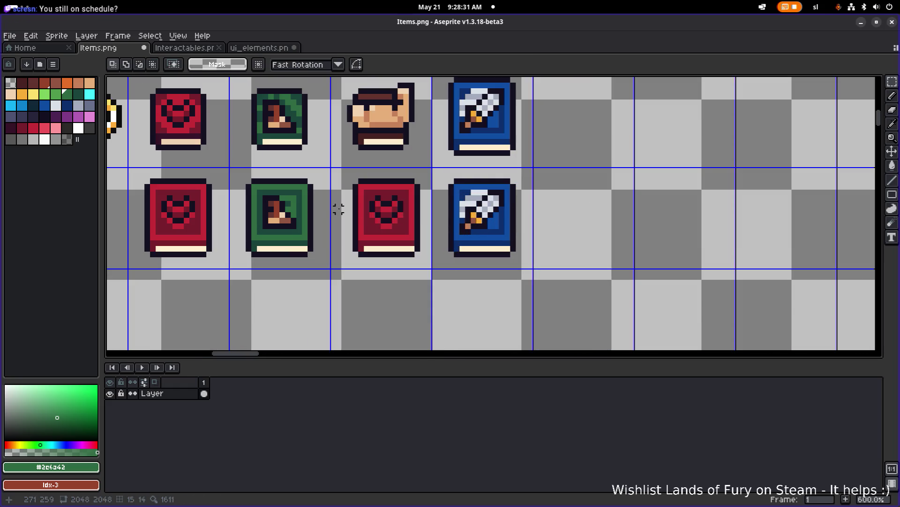
{"action": "scroll", "coordinate": [599, 195], "scroll_direction": "down", "scroll_amount": 2}
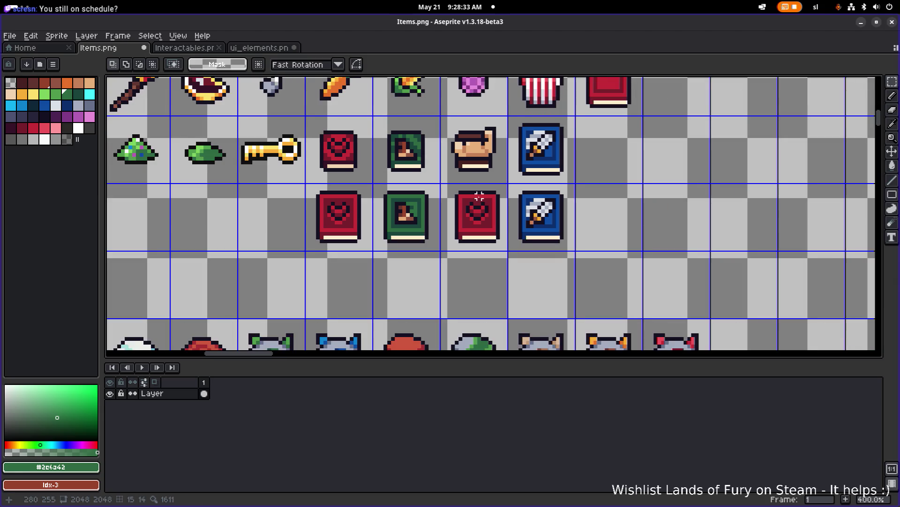
{"action": "scroll", "coordinate": [367, 206], "scroll_direction": "right", "scroll_amount": 2}
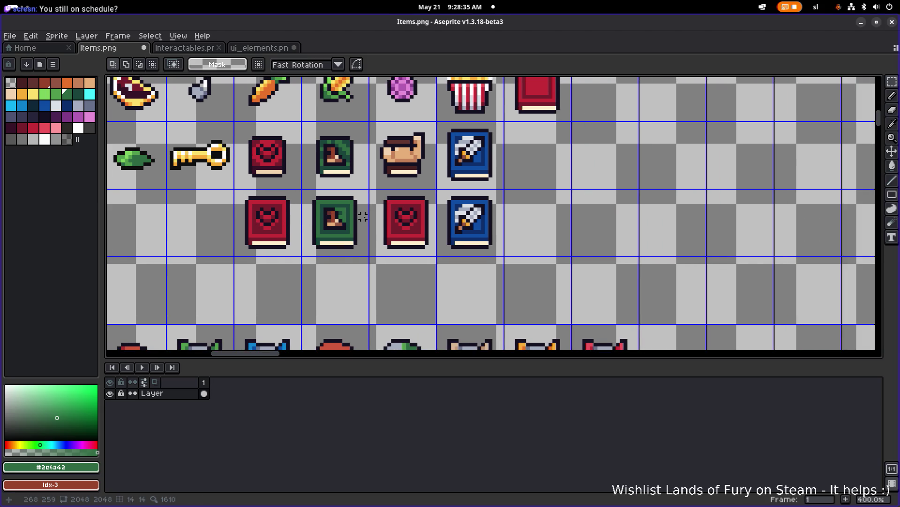
{"action": "scroll", "coordinate": [370, 197], "scroll_direction": "up", "scroll_amount": 2}
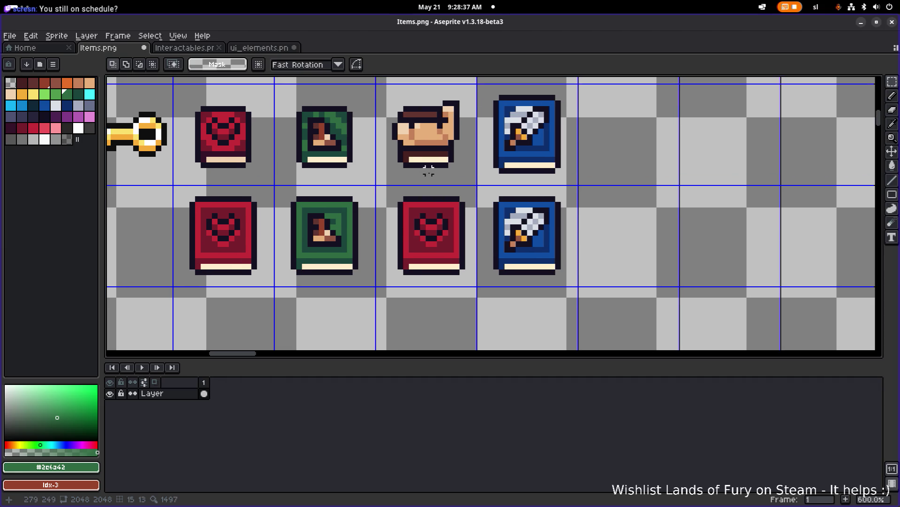
{"action": "key", "text": "ctrl+Tab"}
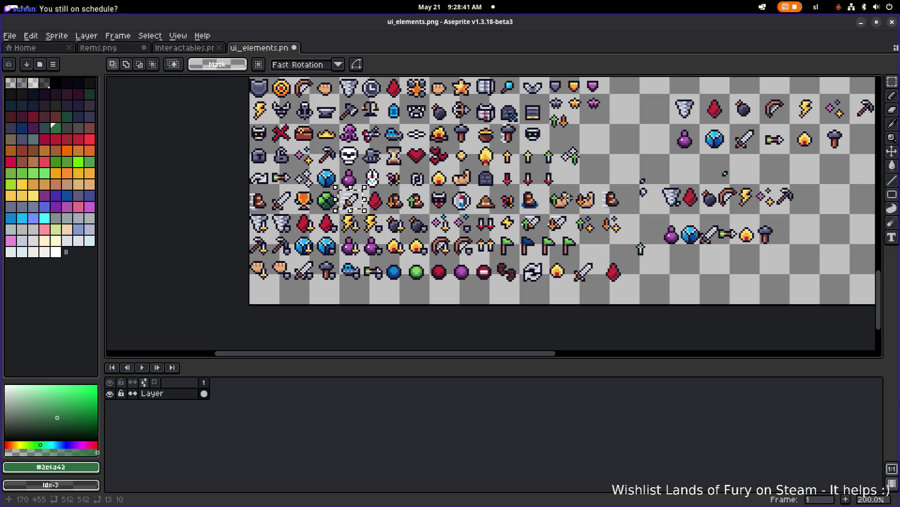
{"action": "scroll", "coordinate": [435, 193], "scroll_direction": "up", "scroll_amount": 2}
{"action": "left_click_drag", "start_coordinate": [435, 193], "coordinate": [483, 145]}
{"action": "key", "text": "ctrl+shift+Tab"}
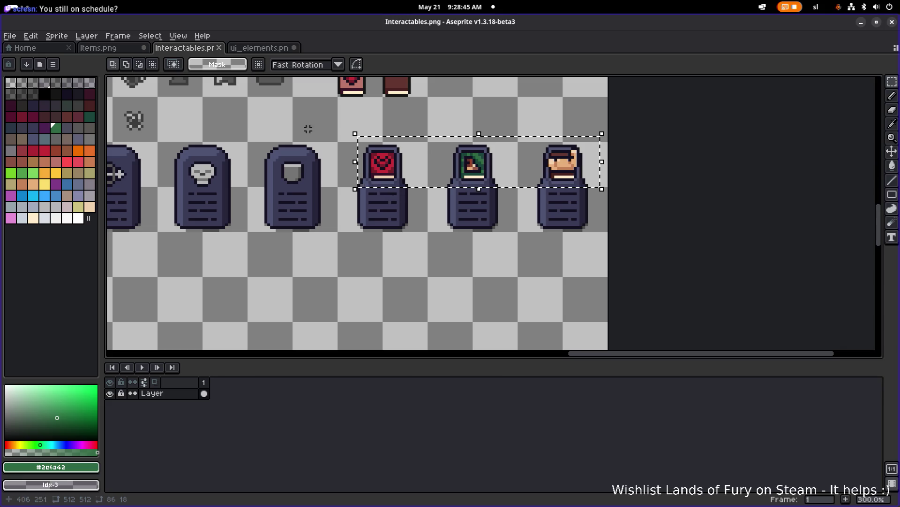
{"action": "left_click", "coordinate": [122, 49]}
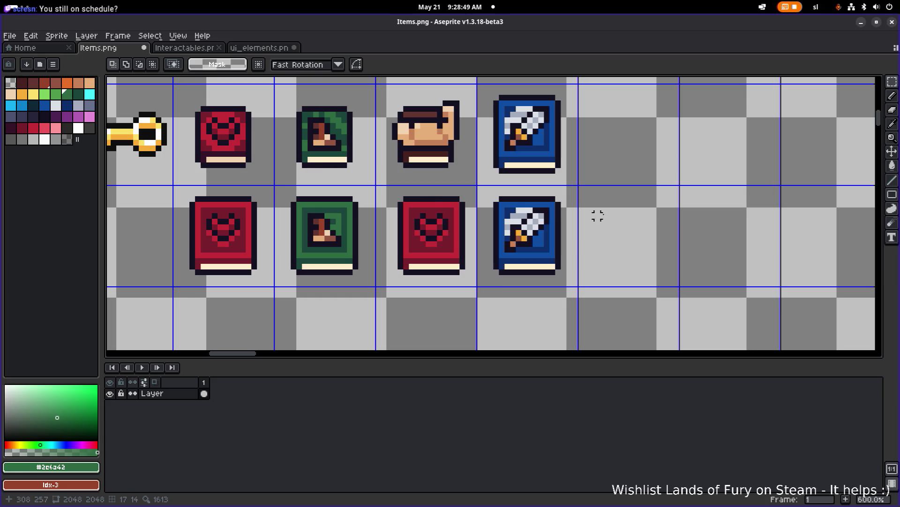
Paste the arm icon beside the blue book, shrinking and shortening it slightly
{"action": "key", "text": "ctrl+v"}
{"action": "mouse_move", "coordinate": [492, 234]}
{"action": "left_mouse_down"}
{"action": "mouse_move", "coordinate": [438, 244]}
{"action": "mouse_move", "coordinate": [681, 225]}
{"action": "mouse_move", "coordinate": [625, 166]}
{"action": "left_mouse_up"}
{"action": "scroll", "coordinate": [624, 159], "scroll_direction": "right", "scroll_amount": 2}
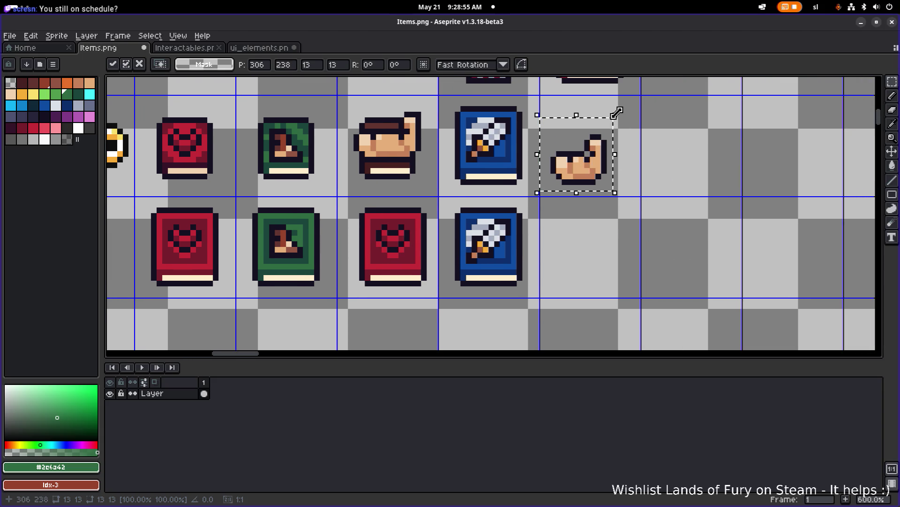
{"action": "mouse_move", "coordinate": [616, 114]}
{"action": "left_mouse_down"}
{"action": "mouse_move", "coordinate": [612, 123]}
{"action": "mouse_move", "coordinate": [624, 129]}
{"action": "left_mouse_up"}
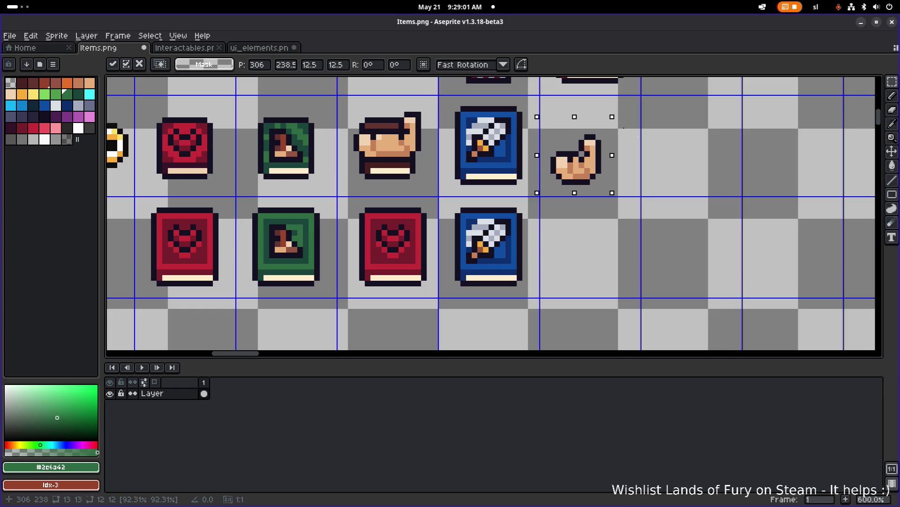
{"action": "key", "text": "Return"}
{"action": "left_click_drag", "start_coordinate": [620, 205], "coordinate": [546, 111]}
{"action": "mouse_move", "coordinate": [575, 155]}
{"action": "left_mouse_down"}
{"action": "mouse_move", "coordinate": [294, 241]}
{"action": "mouse_move", "coordinate": [601, 183]}
{"action": "mouse_move", "coordinate": [638, 159]}
{"action": "mouse_move", "coordinate": [627, 159]}
{"action": "left_mouse_up"}
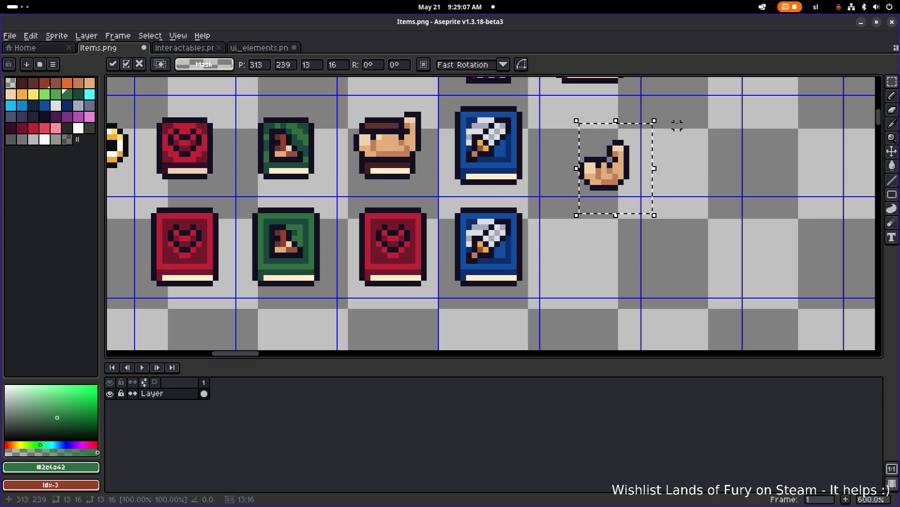
{"action": "left_click_drag", "start_coordinate": [616, 119], "coordinate": [617, 126]}
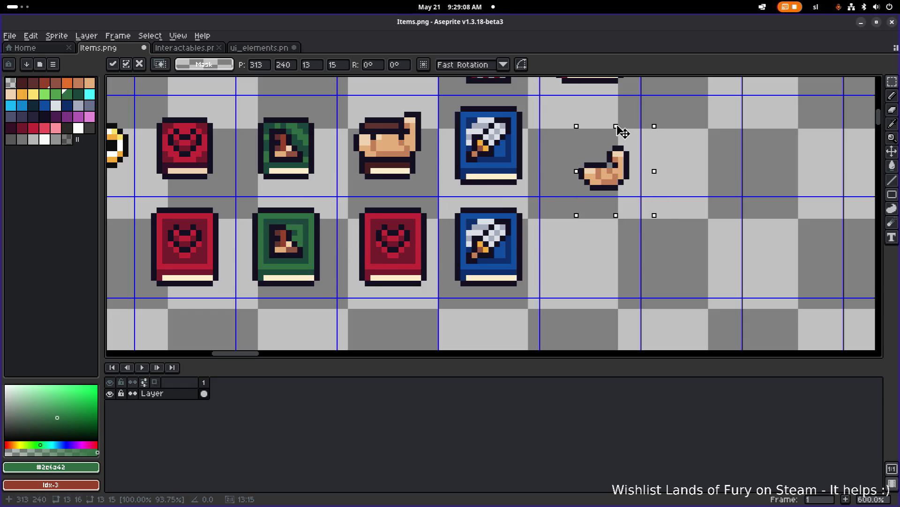
{"action": "left_click", "coordinate": [683, 209]}
Scale the hand down a little more and lower it about 7 pixels
{"action": "mouse_move", "coordinate": [678, 226]}
{"action": "left_mouse_down"}
{"action": "mouse_move", "coordinate": [554, 101]}
{"action": "mouse_move", "coordinate": [287, 218]}
{"action": "mouse_move", "coordinate": [650, 175]}
{"action": "left_mouse_up"}
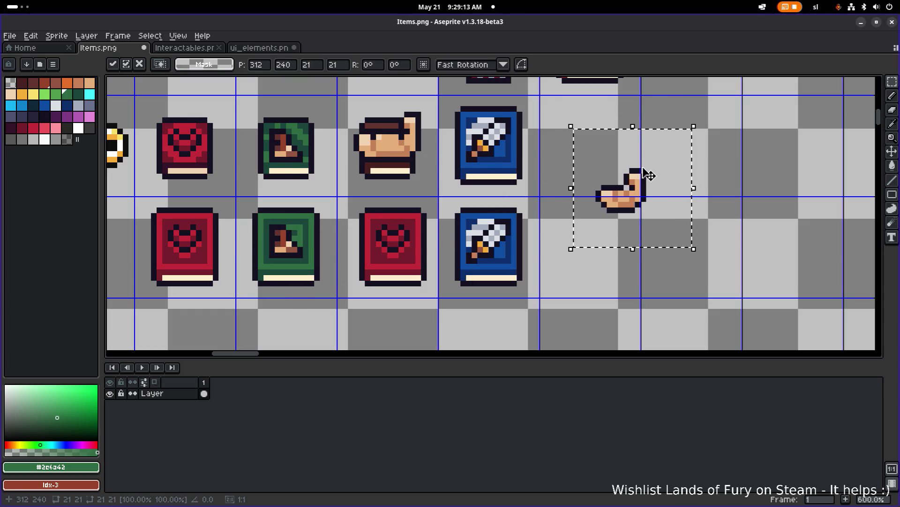
{"action": "left_click_drag", "start_coordinate": [692, 127], "coordinate": [693, 140]}
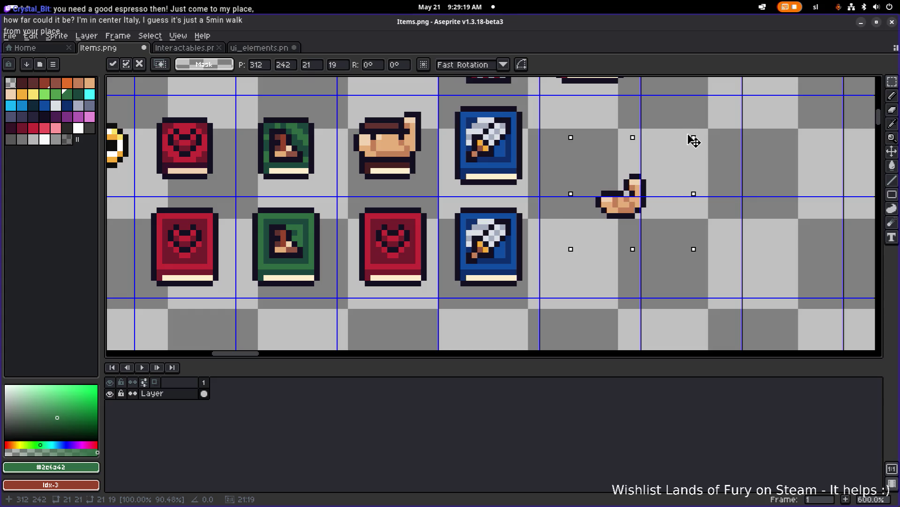
{"action": "left_click", "coordinate": [699, 140]}
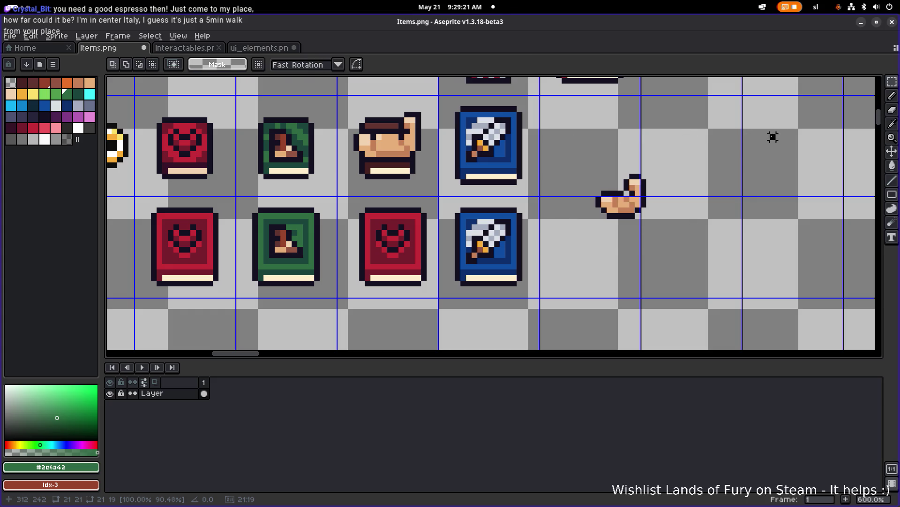
{"action": "mouse_move", "coordinate": [635, 202]}
{"action": "left_mouse_down"}
{"action": "mouse_move", "coordinate": [296, 247]}
{"action": "mouse_move", "coordinate": [617, 179]}
{"action": "mouse_move", "coordinate": [580, 191]}
{"action": "mouse_move", "coordinate": [590, 190]}
{"action": "left_mouse_up"}
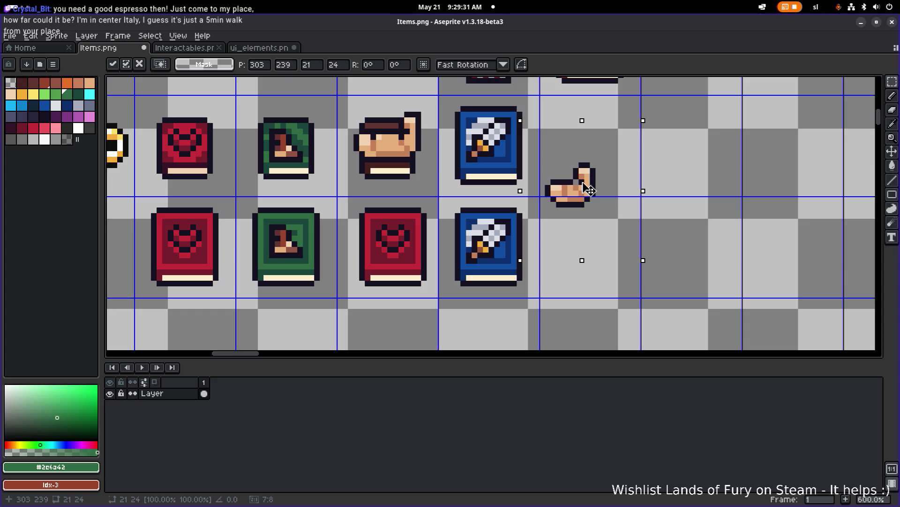
{"action": "left_click_drag", "start_coordinate": [590, 190], "coordinate": [584, 229]}
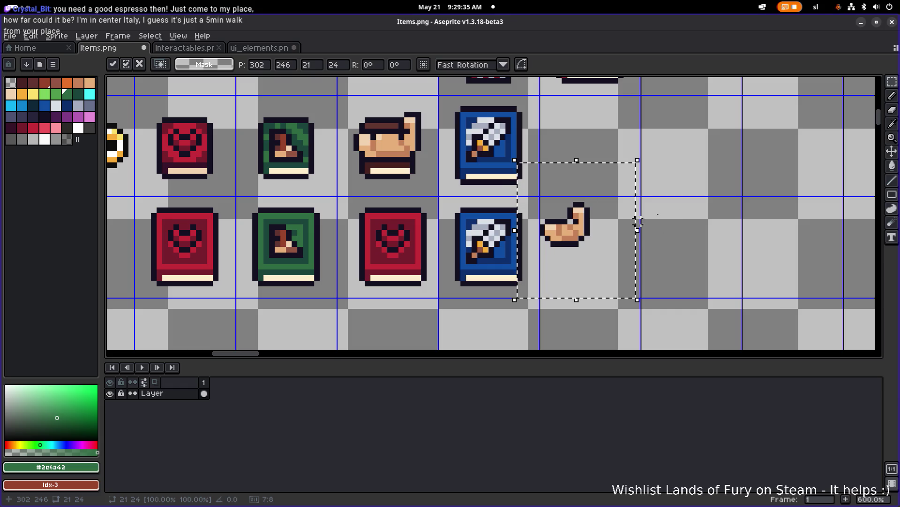
{"action": "left_click", "coordinate": [635, 253]}
Place the hand in the empty cell beside the lower blue book and deselect
{"action": "left_click_drag", "start_coordinate": [631, 265], "coordinate": [537, 171]}
{"action": "mouse_move", "coordinate": [555, 207]}
{"action": "left_mouse_down"}
{"action": "mouse_move", "coordinate": [481, 230]}
{"action": "mouse_move", "coordinate": [389, 226]}
{"action": "mouse_move", "coordinate": [480, 230]}
{"action": "mouse_move", "coordinate": [619, 205]}
{"action": "left_mouse_up"}
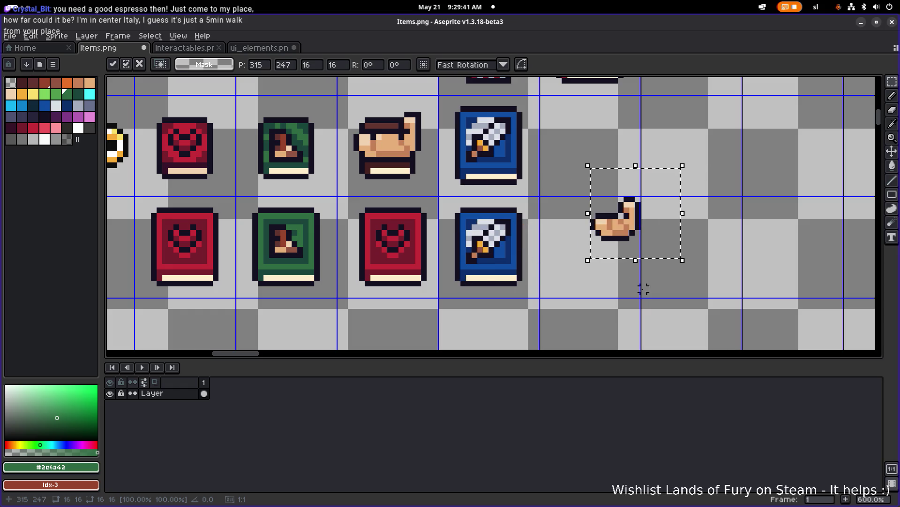
{"action": "left_click", "coordinate": [643, 289]}
{"action": "left_click_drag", "start_coordinate": [585, 247], "coordinate": [602, 202]}
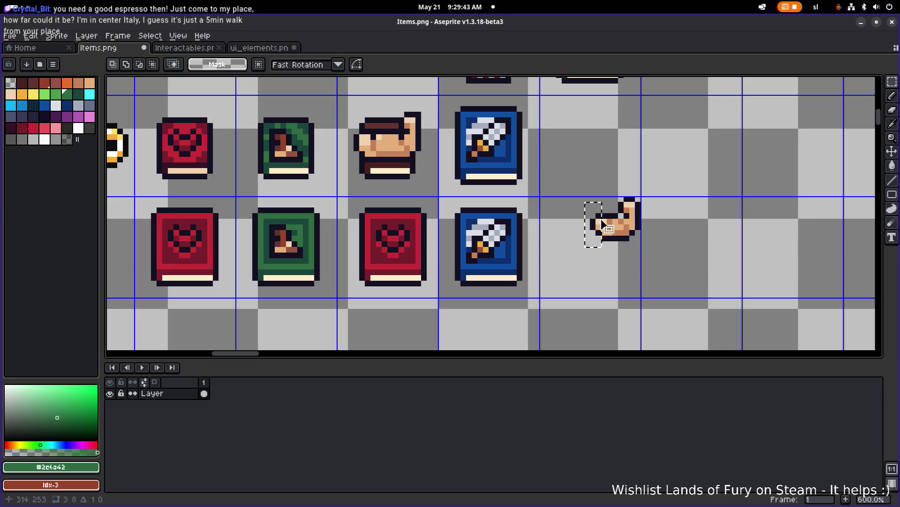
{"action": "key", "text": "ctrl+d"}
{"action": "scroll", "coordinate": [677, 209], "scroll_direction": "up", "scroll_amount": 1}
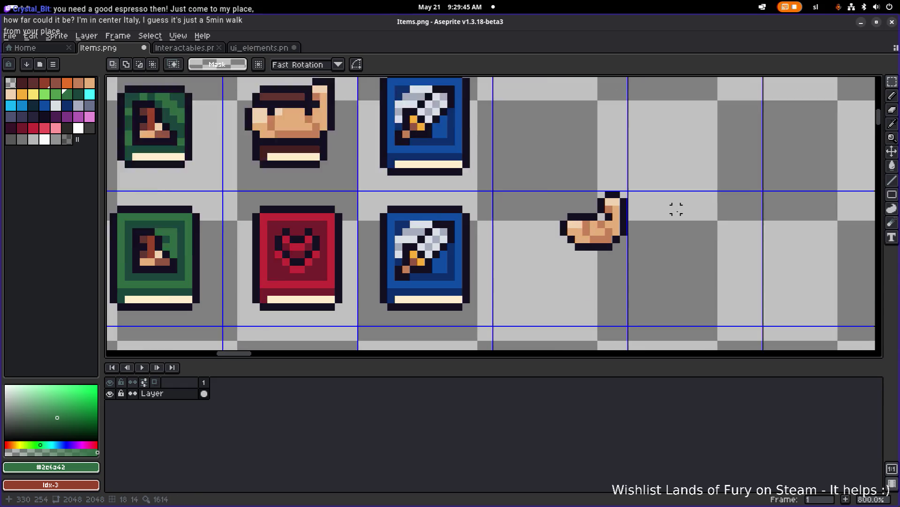
{"action": "scroll", "coordinate": [656, 209], "scroll_direction": "up", "scroll_amount": 1}
Shift the hand's left edge one pixel right and add a dark outline pixel
{"action": "left_click_drag", "start_coordinate": [469, 214], "coordinate": [521, 237]}
{"action": "key", "text": "ctrl+d"}
{"action": "key", "text": "b"}
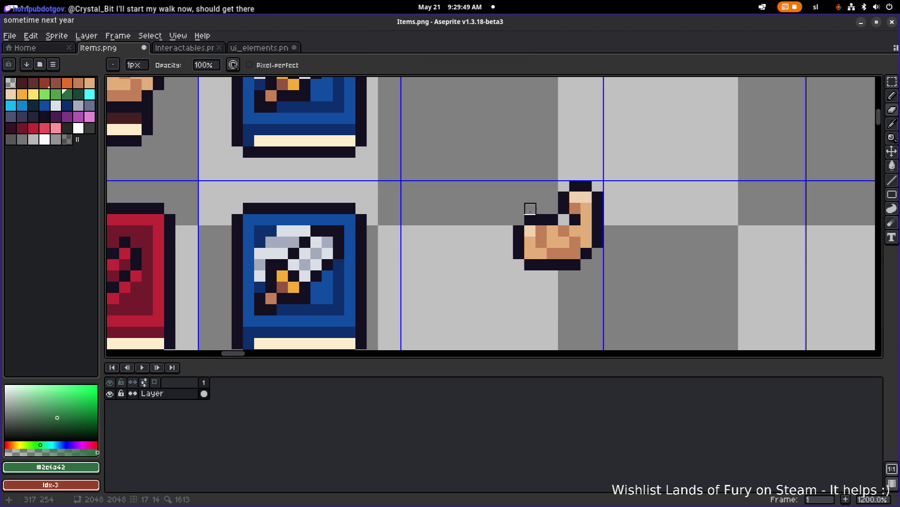
{"action": "scroll", "coordinate": [530, 209], "scroll_direction": "down", "scroll_amount": 4}
{"action": "scroll", "coordinate": [540, 219], "scroll_direction": "up", "scroll_amount": 2}
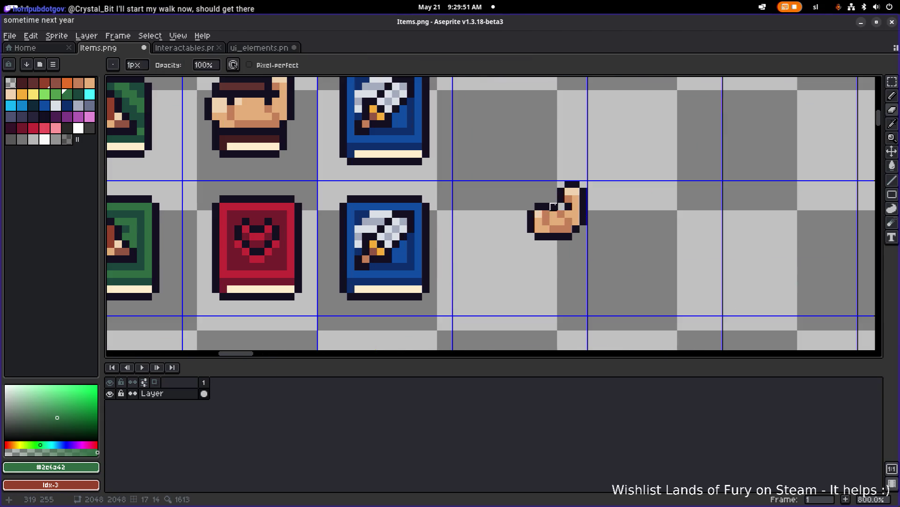
{"action": "left_click", "coordinate": [531, 221], "text": "alt"}
{"action": "left_click", "coordinate": [508, 266]}
Move the whole hand sprite onto the lower-row red book
{"action": "key", "text": "m"}
{"action": "left_click_drag", "start_coordinate": [492, 271], "coordinate": [635, 147]}
{"action": "left_click_drag", "start_coordinate": [555, 203], "coordinate": [262, 233]}
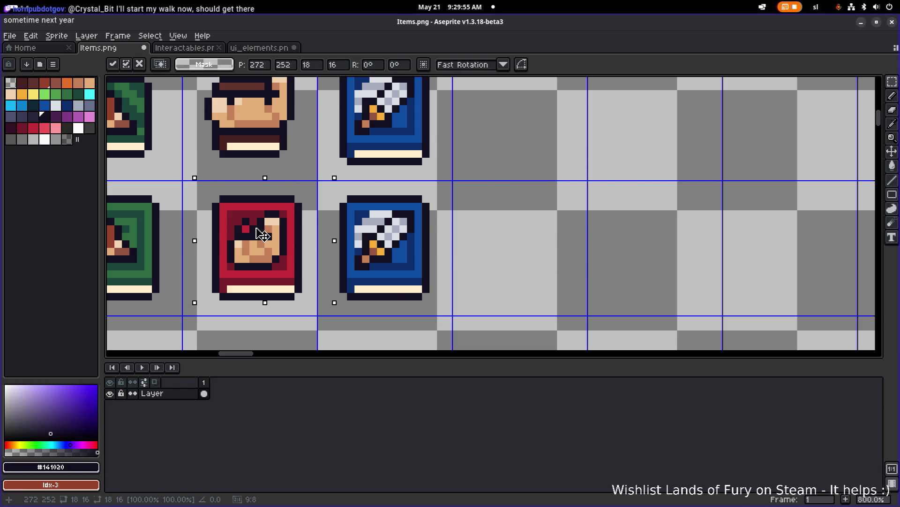
{"action": "left_click", "coordinate": [569, 191]}
Fix stray pixels on the red book, recolouring the dark ones dark red
{"action": "scroll", "coordinate": [502, 191], "scroll_direction": "left", "scroll_amount": 5}
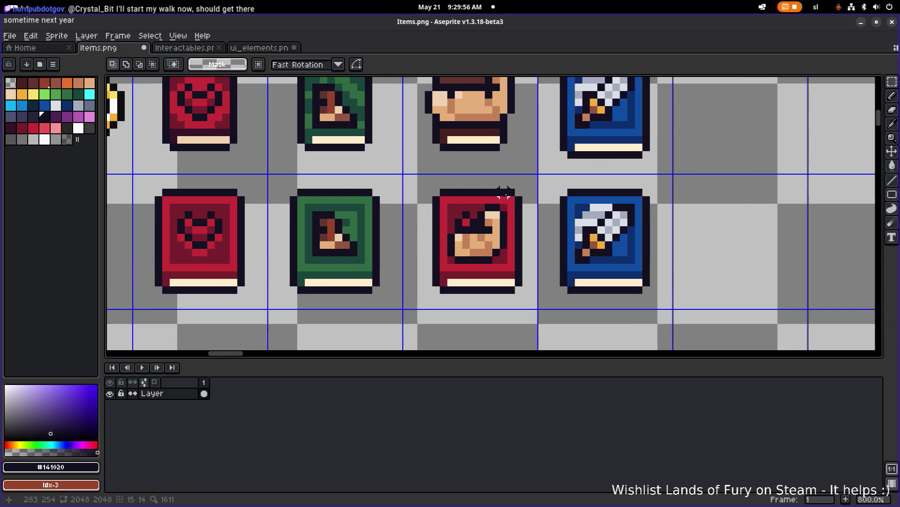
{"action": "scroll", "coordinate": [473, 221], "scroll_direction": "up", "scroll_amount": 1}
{"action": "key", "text": "b"}
{"action": "mouse_move", "coordinate": [483, 203]}
{"action": "left_mouse_down"}
{"action": "mouse_move", "coordinate": [464, 224]}
{"action": "mouse_move", "coordinate": [482, 201]}
{"action": "mouse_move", "coordinate": [469, 218]}
{"action": "mouse_move", "coordinate": [481, 214]}
{"action": "left_mouse_up"}
{"action": "left_click", "coordinate": [452, 211], "text": "alt"}
{"action": "left_click", "coordinate": [453, 218]}
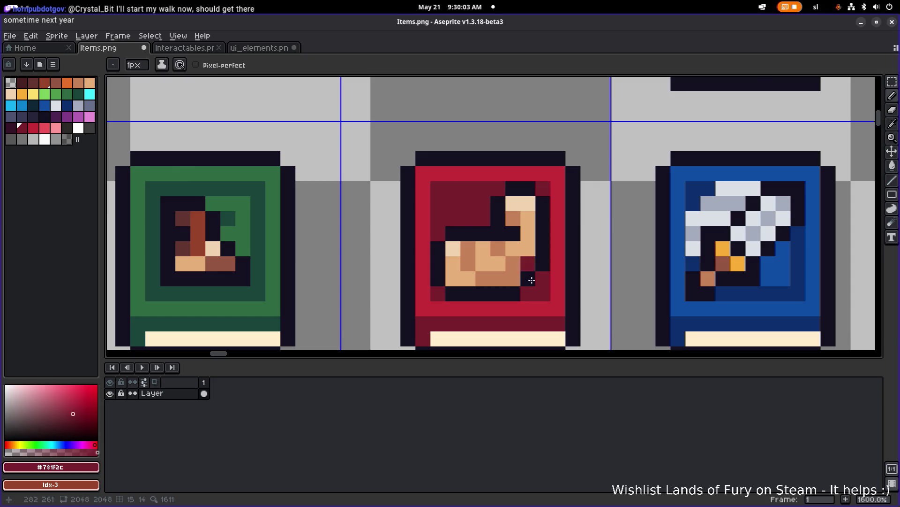
Fill the red book's cover, corners and border with dark brown #46211F
{"action": "scroll", "coordinate": [542, 195], "scroll_direction": "down", "scroll_amount": 5}
{"action": "scroll", "coordinate": [543, 190], "scroll_direction": "up", "scroll_amount": 5}
{"action": "left_click", "coordinate": [547, 124], "text": "alt"}
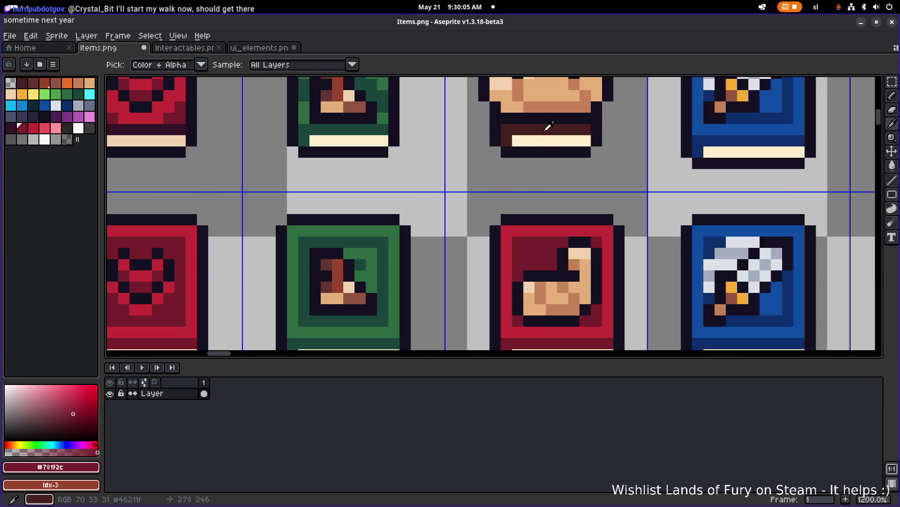
{"action": "left_click_drag", "start_coordinate": [542, 239], "coordinate": [472, 217]}
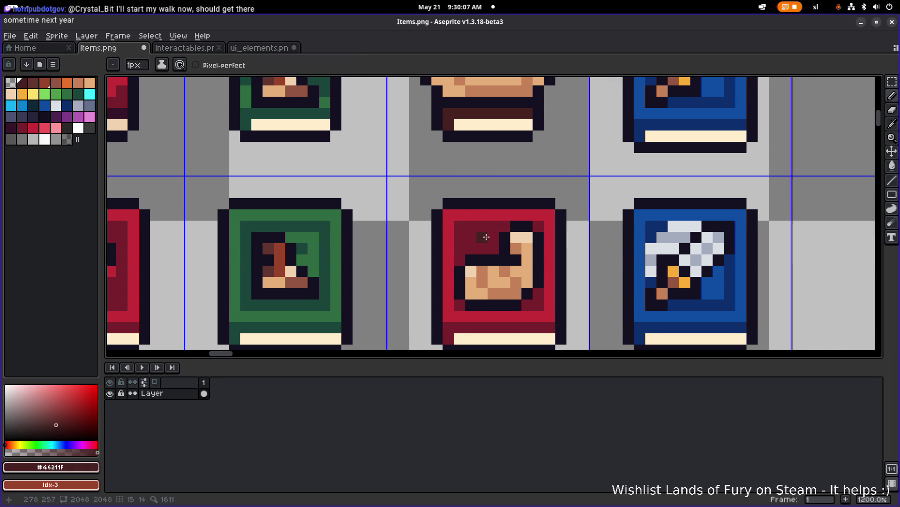
{"action": "key", "text": "g"}
{"action": "left_click", "coordinate": [474, 238]}
{"action": "left_click", "coordinate": [495, 328]}
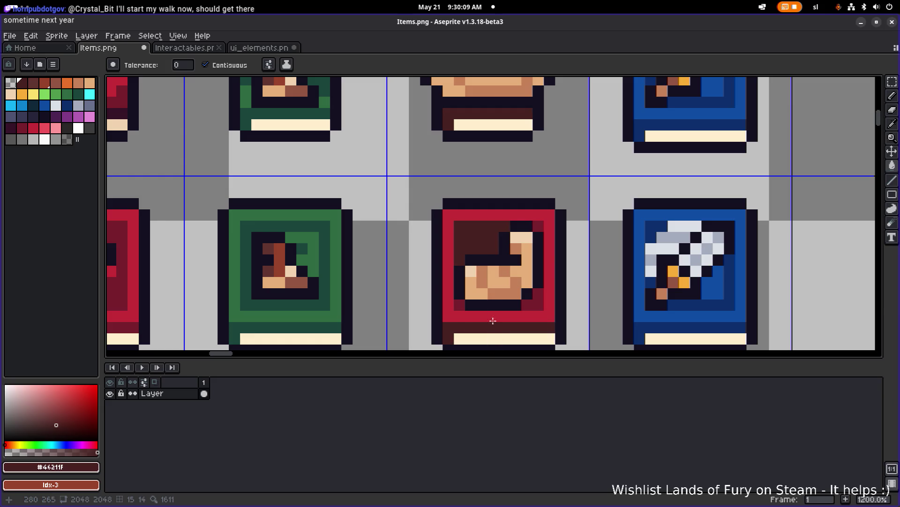
{"action": "left_click", "coordinate": [459, 305]}
{"action": "left_click", "coordinate": [539, 300]}
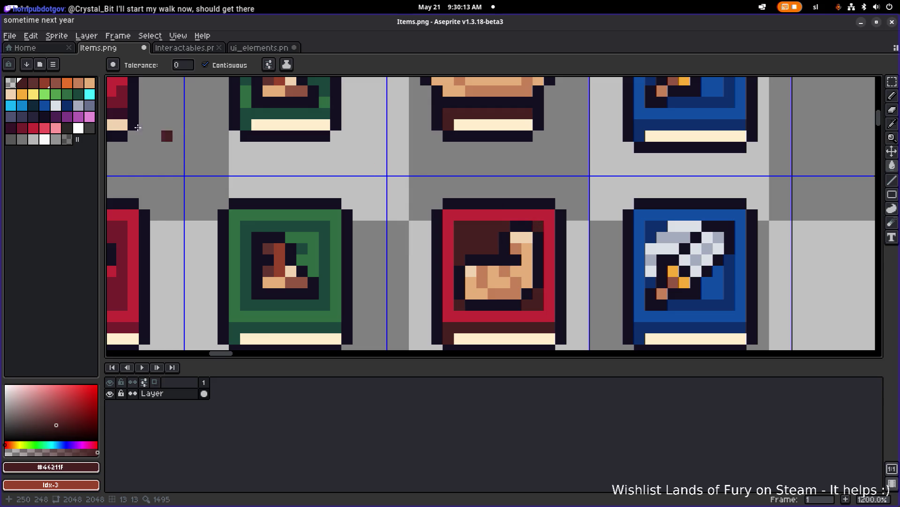
{"action": "left_click", "coordinate": [449, 215]}
{"action": "scroll", "coordinate": [448, 216], "scroll_direction": "down", "scroll_amount": 5}
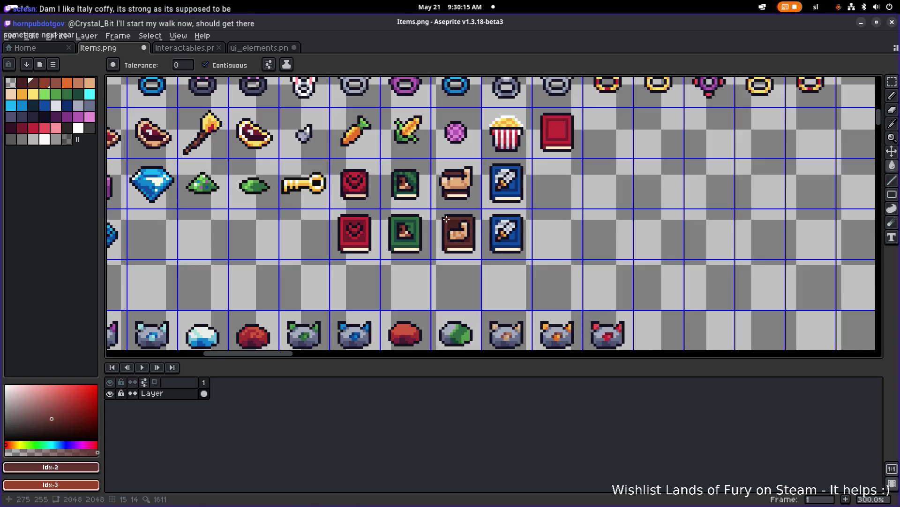
Fill the hand book's outer ring with the lighter brown
{"action": "scroll", "coordinate": [446, 219], "scroll_direction": "up", "scroll_amount": 4}
{"action": "key", "text": "v"}
{"action": "key", "text": "g"}
{"action": "left_click", "coordinate": [475, 220]}
{"action": "scroll", "coordinate": [475, 221], "scroll_direction": "down", "scroll_amount": 3}
{"action": "scroll", "coordinate": [475, 223], "scroll_direction": "up", "scroll_amount": 3}
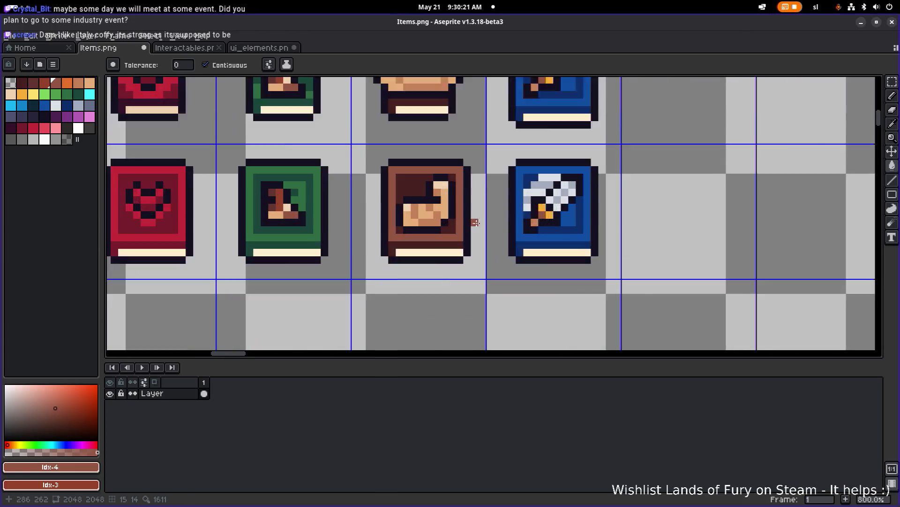
{"action": "scroll", "coordinate": [475, 222], "scroll_direction": "up", "scroll_amount": 2}
Fill the top-right inner corner pixel dark brown and save Items.png
{"action": "left_click", "coordinate": [362, 177], "text": "alt"}
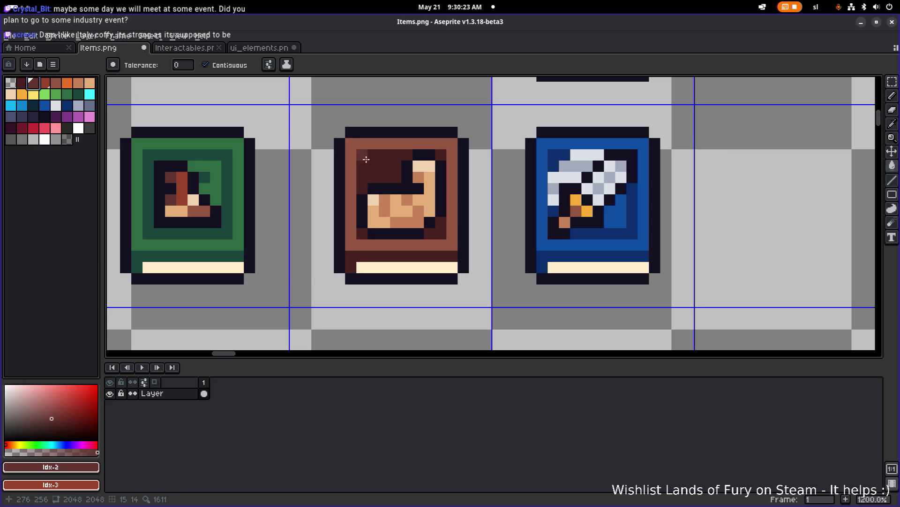
{"action": "left_click", "coordinate": [429, 220]}
{"action": "key", "text": "ctrl+z"}
{"action": "left_click", "coordinate": [447, 154]}
{"action": "scroll", "coordinate": [450, 153], "scroll_direction": "down", "scroll_amount": 6}
{"action": "scroll", "coordinate": [455, 152], "scroll_direction": "up", "scroll_amount": 1}
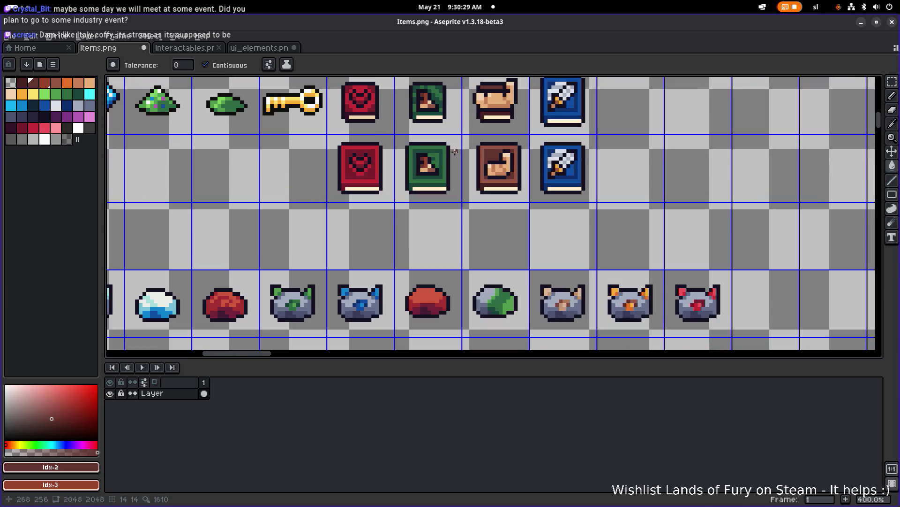
{"action": "key", "text": "ctrl+s"}
Recolour the green book's top-right corner pixel lighter green
{"action": "scroll", "coordinate": [450, 149], "scroll_direction": "up", "scroll_amount": 3}
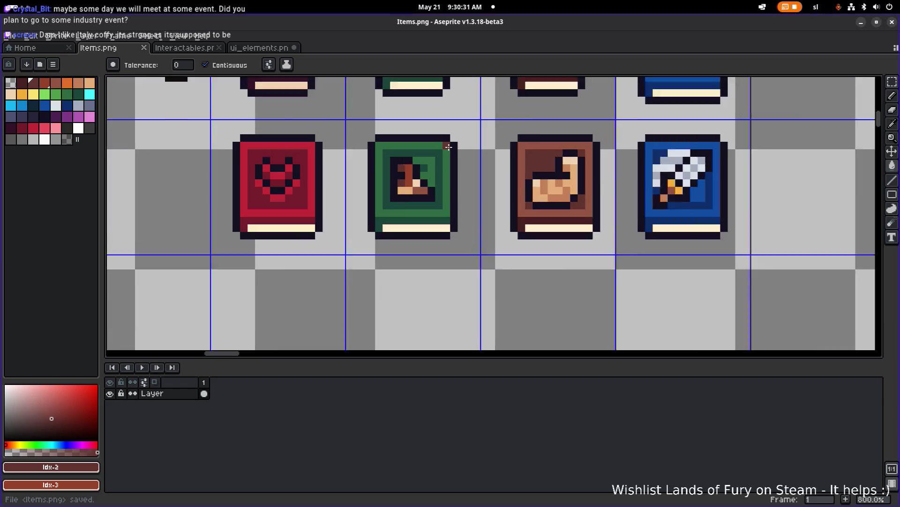
{"action": "scroll", "coordinate": [448, 147], "scroll_direction": "up", "scroll_amount": 3}
{"action": "scroll", "coordinate": [438, 144], "scroll_direction": "down", "scroll_amount": 1}
{"action": "left_click", "coordinate": [410, 179], "text": "alt"}
{"action": "left_click", "coordinate": [422, 169], "text": "alt"}
{"action": "left_click", "coordinate": [433, 167]}
{"action": "scroll", "coordinate": [462, 169], "scroll_direction": "down", "scroll_amount": 5}
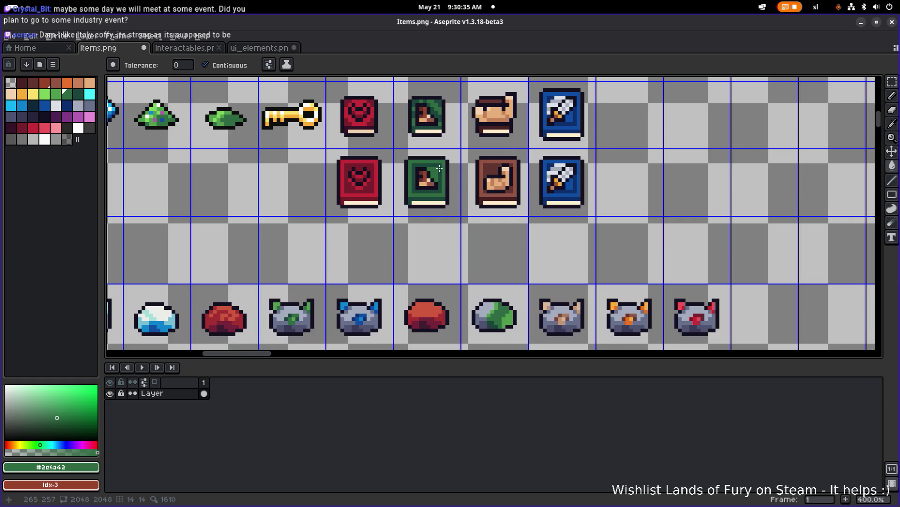
{"action": "scroll", "coordinate": [439, 168], "scroll_direction": "up", "scroll_amount": 5}
{"action": "left_click", "coordinate": [476, 167], "text": "alt"}
{"action": "scroll", "coordinate": [511, 170], "scroll_direction": "down", "scroll_amount": 5}
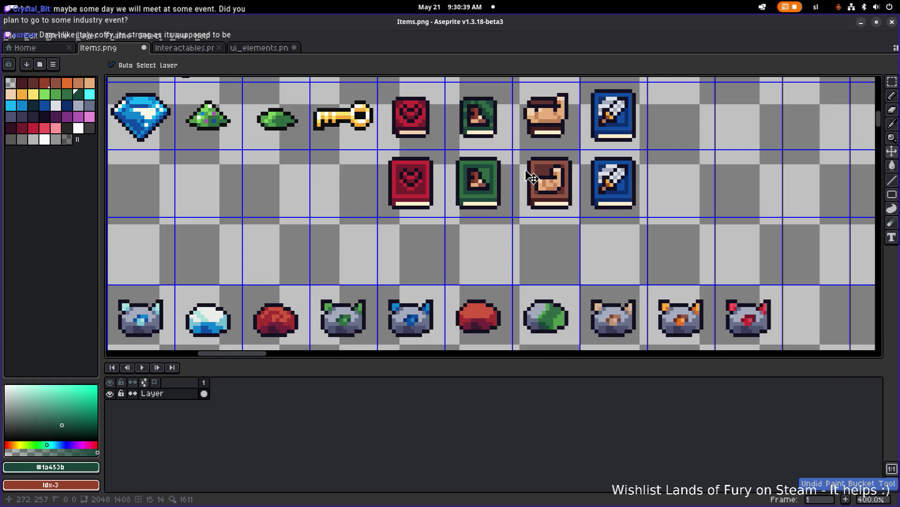
{"action": "scroll", "coordinate": [488, 172], "scroll_direction": "up", "scroll_amount": 6}
{"action": "key", "text": "ctrl+z"}
{"action": "scroll", "coordinate": [490, 169], "scroll_direction": "down", "scroll_amount": 1}
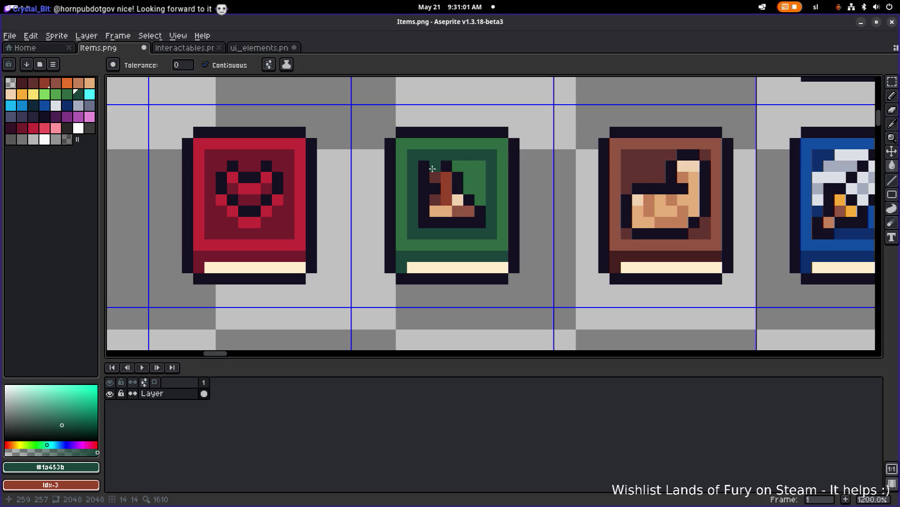
Repaint several upper-left brown book pixels light brown, then undo those edits
{"action": "scroll", "coordinate": [433, 168], "scroll_direction": "right", "scroll_amount": 5}
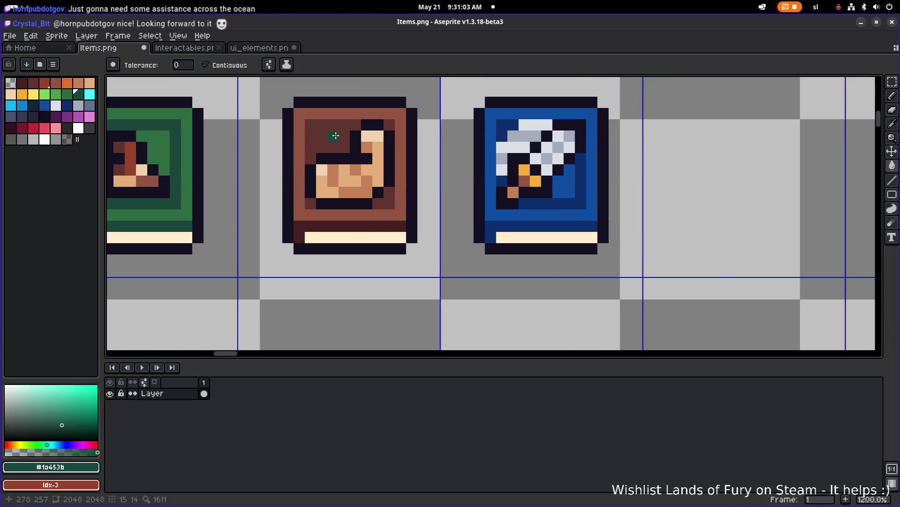
{"action": "left_click", "coordinate": [341, 130], "text": "alt"}
{"action": "key", "text": "b"}
{"action": "left_click", "coordinate": [328, 122]}
{"action": "left_click", "coordinate": [322, 125]}
{"action": "left_click", "coordinate": [310, 136]}
{"action": "left_click", "coordinate": [310, 145]}
{"action": "left_click", "coordinate": [322, 136]}
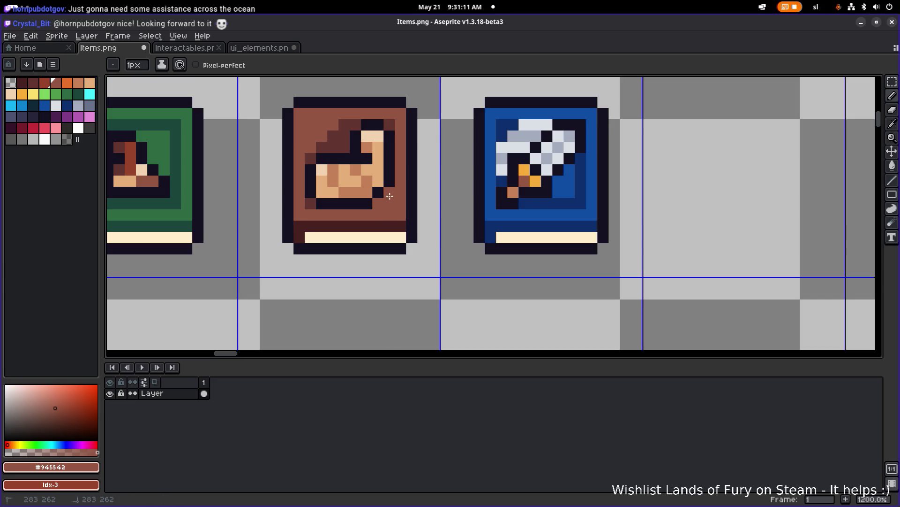
{"action": "scroll", "coordinate": [401, 173], "scroll_direction": "down", "scroll_amount": 4}
{"action": "scroll", "coordinate": [381, 174], "scroll_direction": "up", "scroll_amount": 5}
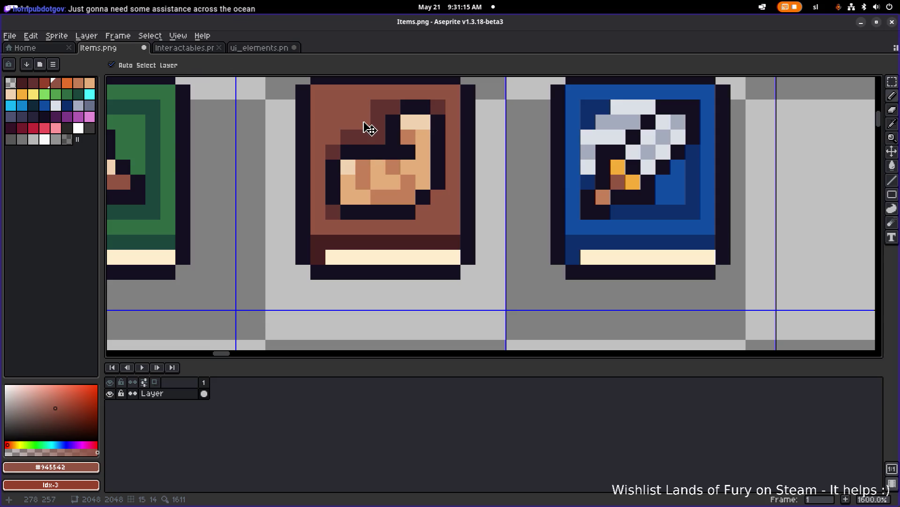
{"action": "key", "text": "ctrl+z"}
{"action": "key", "text": "ctrl+z"}
{"action": "key", "text": "ctrl+z"}
{"action": "key", "text": "ctrl+z"}
{"action": "key", "text": "ctrl+z"}
{"action": "key", "text": "ctrl+z"}
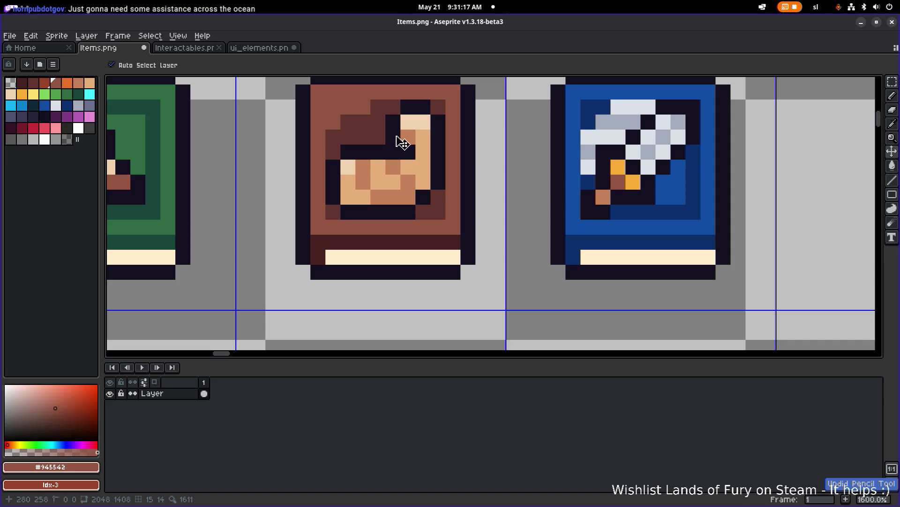
{"action": "key", "text": "ctrl+z"}
{"action": "key", "text": "ctrl+z"}
{"action": "scroll", "coordinate": [398, 142], "scroll_direction": "down", "scroll_amount": 3}
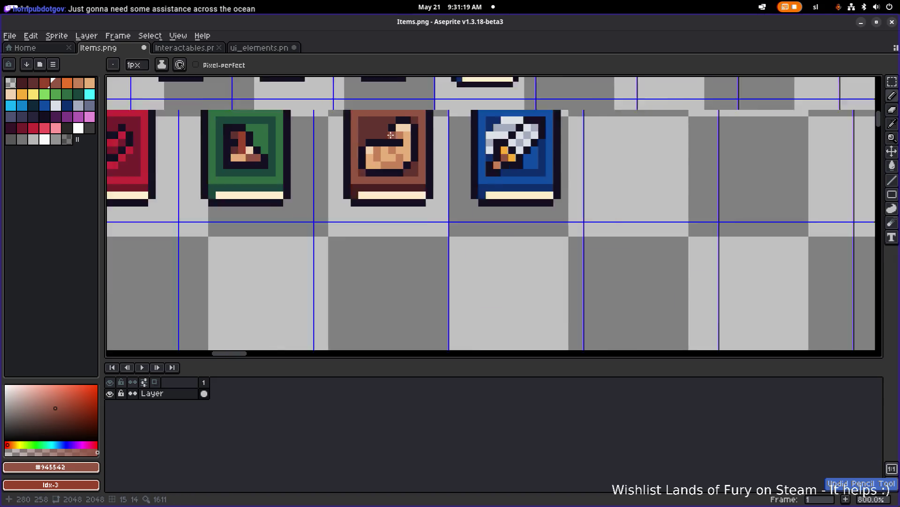
{"action": "scroll", "coordinate": [368, 115], "scroll_direction": "up", "scroll_amount": 2}
{"action": "key", "text": "ctrl+z"}
{"action": "key", "text": "ctrl+z"}
{"action": "key", "text": "ctrl+z"}
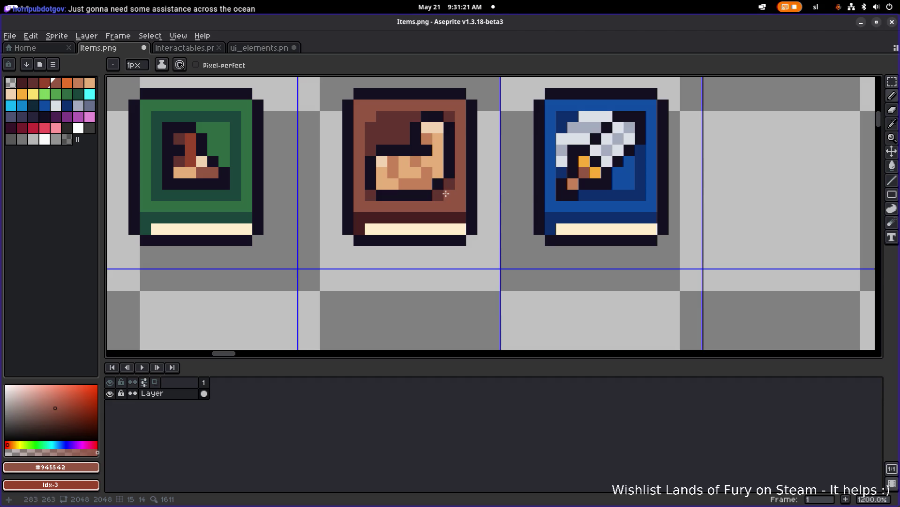
Flood-fill the area around the arm on the brown book's upper cover with #623530
{"action": "scroll", "coordinate": [484, 120], "scroll_direction": "down", "scroll_amount": 5}
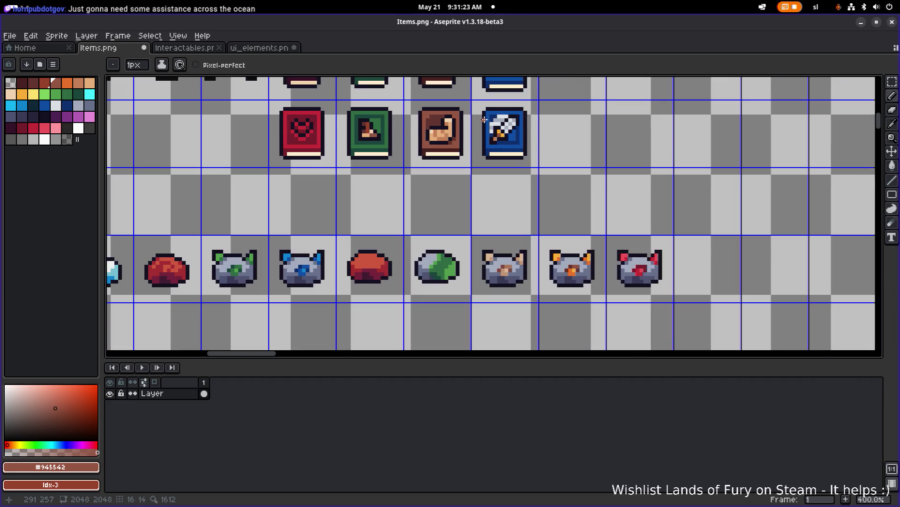
{"action": "scroll", "coordinate": [483, 119], "scroll_direction": "down", "scroll_amount": 1}
{"action": "scroll", "coordinate": [449, 116], "scroll_direction": "up", "scroll_amount": 6}
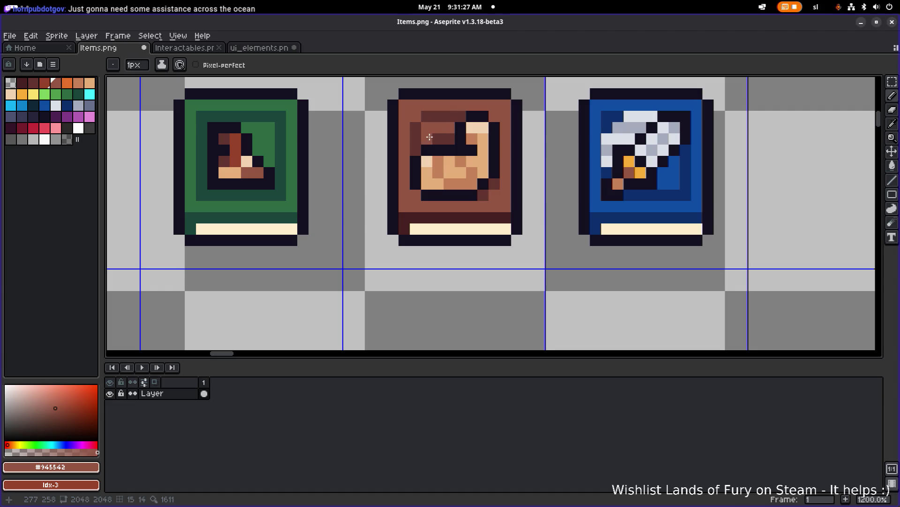
{"action": "scroll", "coordinate": [467, 137], "scroll_direction": "down", "scroll_amount": 2}
{"action": "scroll", "coordinate": [466, 137], "scroll_direction": "down", "scroll_amount": 3}
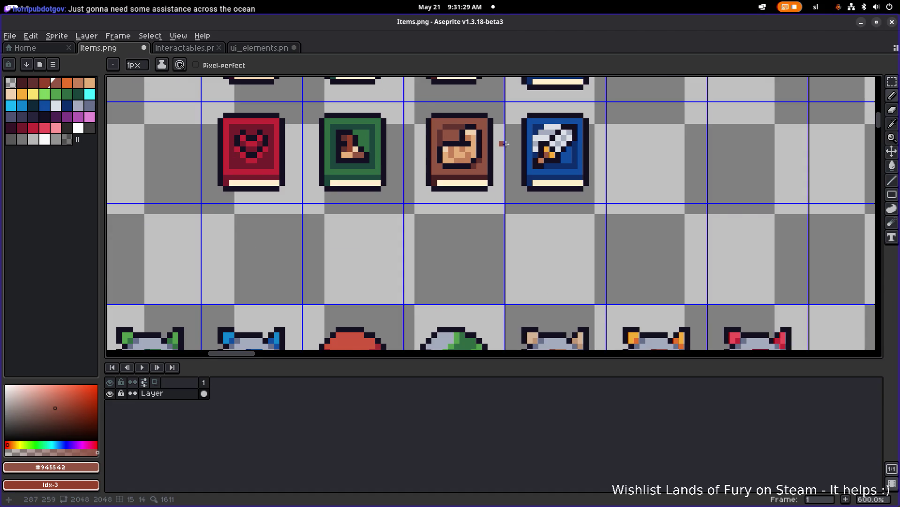
{"action": "scroll", "coordinate": [532, 145], "scroll_direction": "down", "scroll_amount": 1}
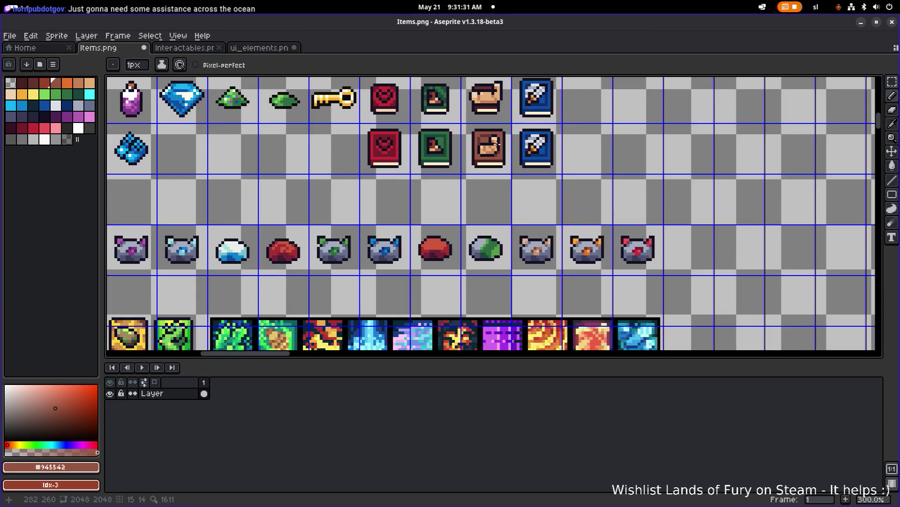
{"action": "scroll", "coordinate": [516, 127], "scroll_direction": "up", "scroll_amount": 6}
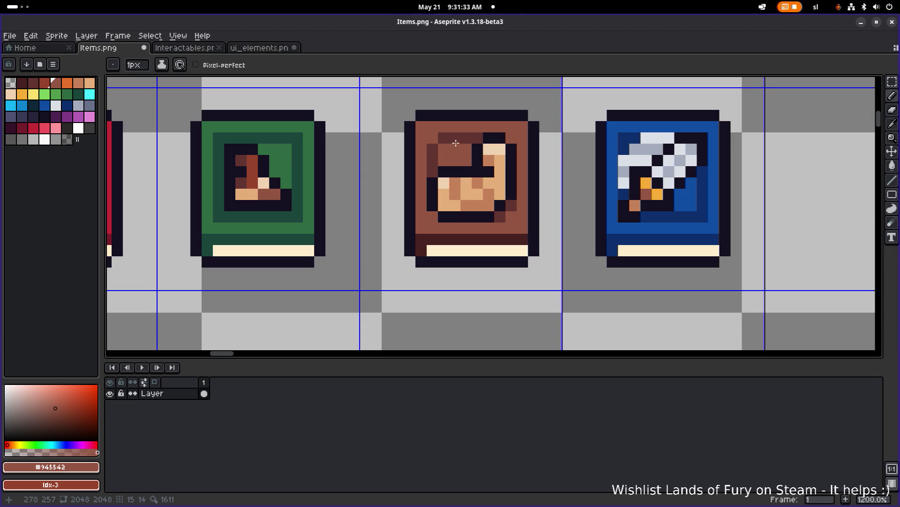
{"action": "left_click", "coordinate": [455, 143], "text": "alt"}
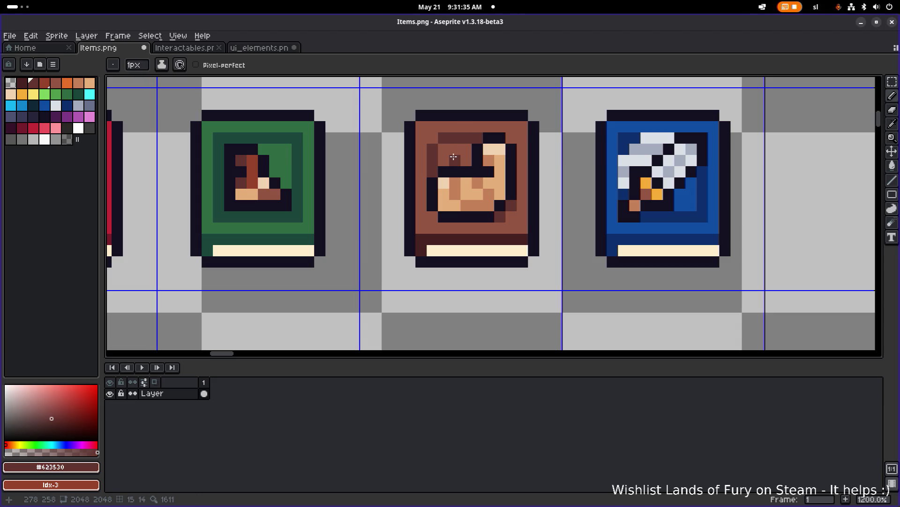
{"action": "key", "text": "g"}
{"action": "left_click", "coordinate": [455, 156]}
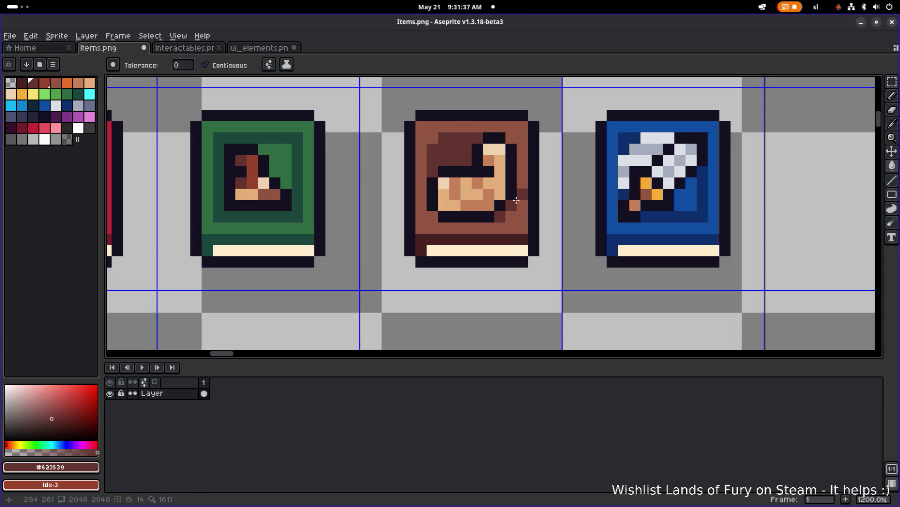
{"action": "scroll", "coordinate": [580, 178], "scroll_direction": "down", "scroll_amount": 6}
Bring both book rows into view and switch to the Rectangular Marquee tool
{"action": "left_click_drag", "start_coordinate": [577, 174], "coordinate": [451, 175]}
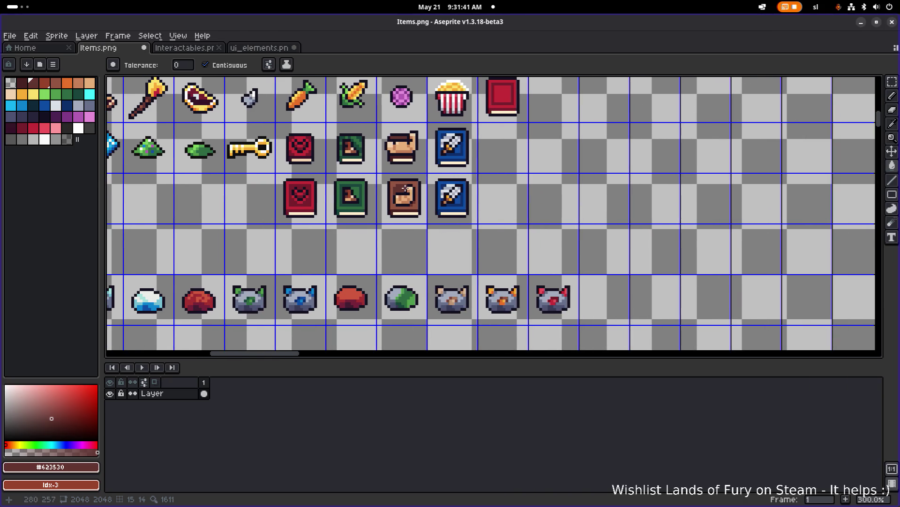
{"action": "scroll", "coordinate": [405, 189], "scroll_direction": "up", "scroll_amount": 3}
{"action": "scroll", "coordinate": [336, 180], "scroll_direction": "down", "scroll_amount": 2}
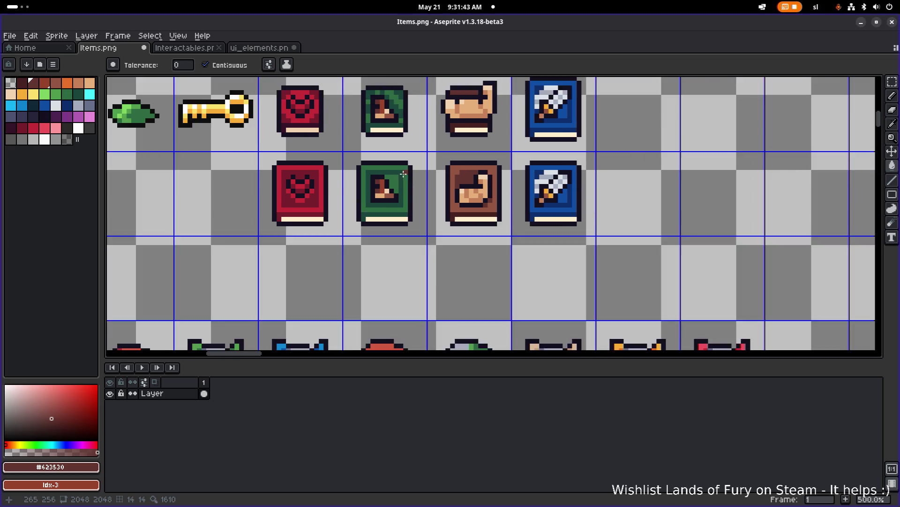
{"action": "scroll", "coordinate": [391, 173], "scroll_direction": "up", "scroll_amount": 5}
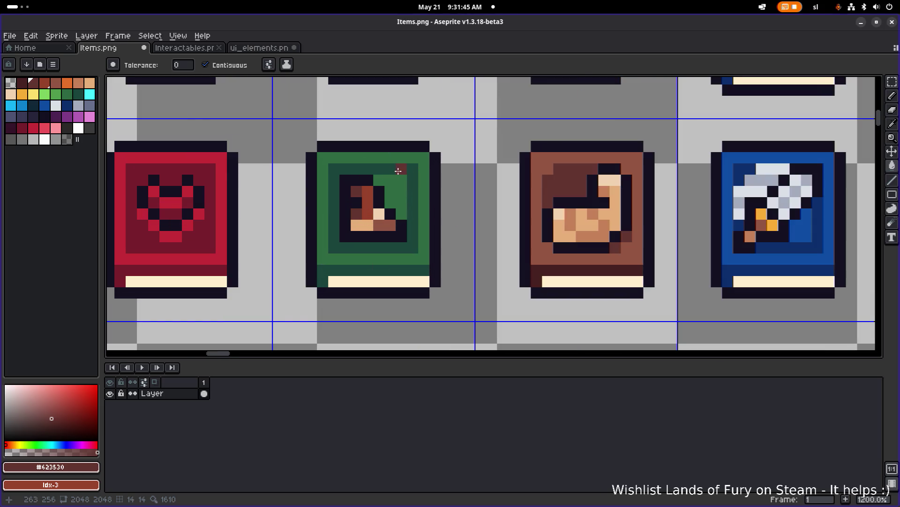
{"action": "scroll", "coordinate": [334, 156], "scroll_direction": "down", "scroll_amount": 5}
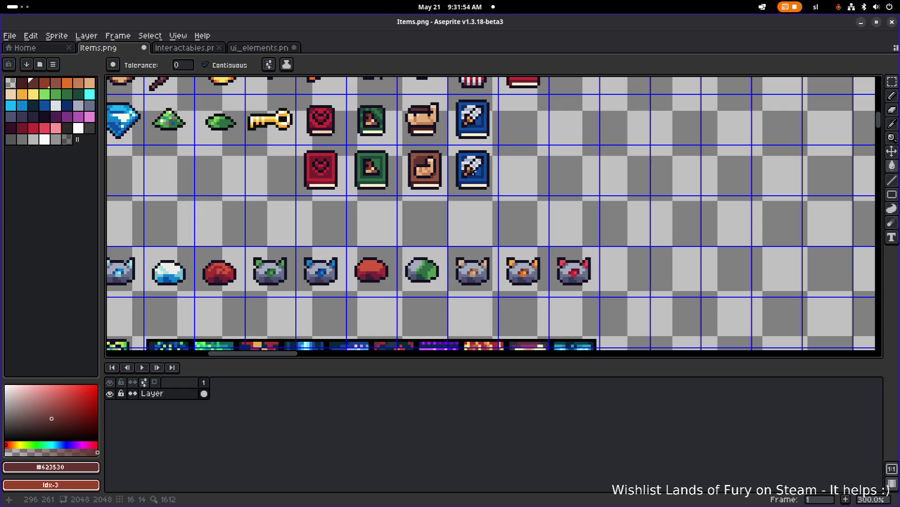
{"action": "key", "text": "m"}
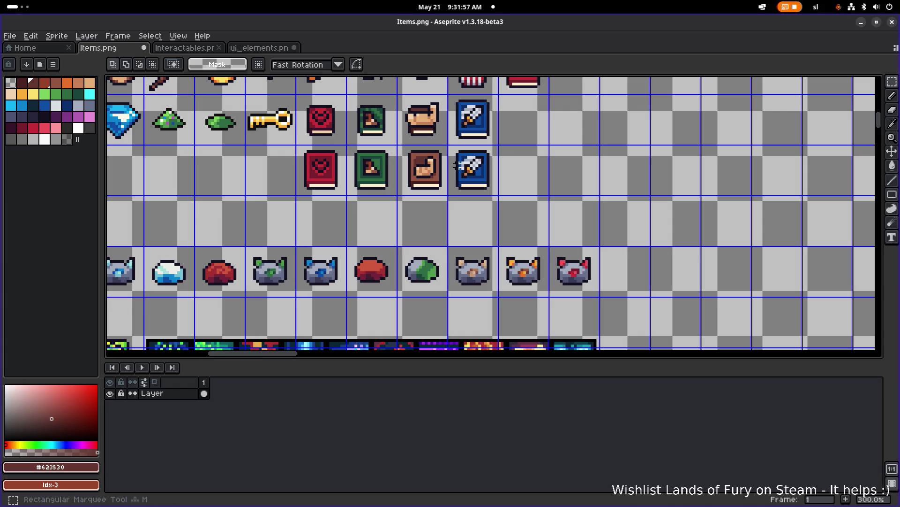
{"action": "scroll", "coordinate": [323, 178], "scroll_direction": "up", "scroll_amount": 2}
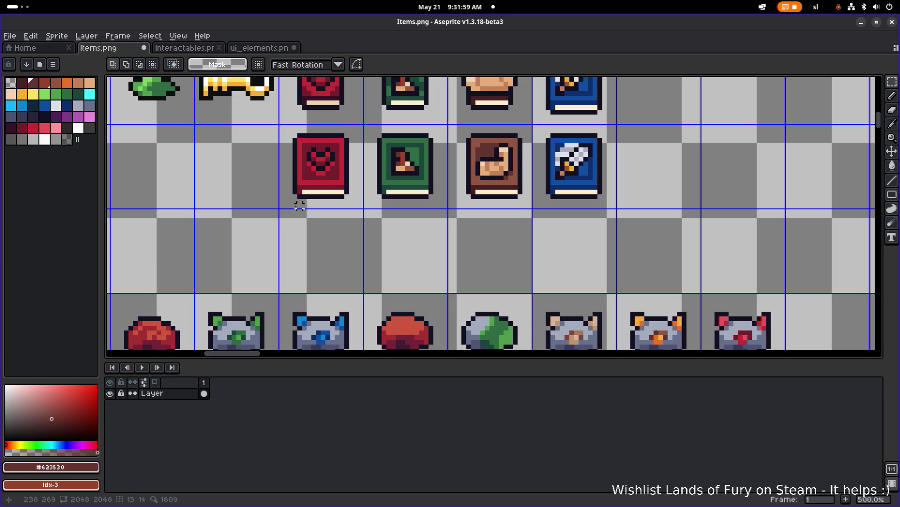
Copy the red heart book and place it after the blue sword book
{"action": "scroll", "coordinate": [299, 205], "scroll_direction": "down", "scroll_amount": 2}
{"action": "scroll", "coordinate": [342, 197], "scroll_direction": "up", "scroll_amount": 1}
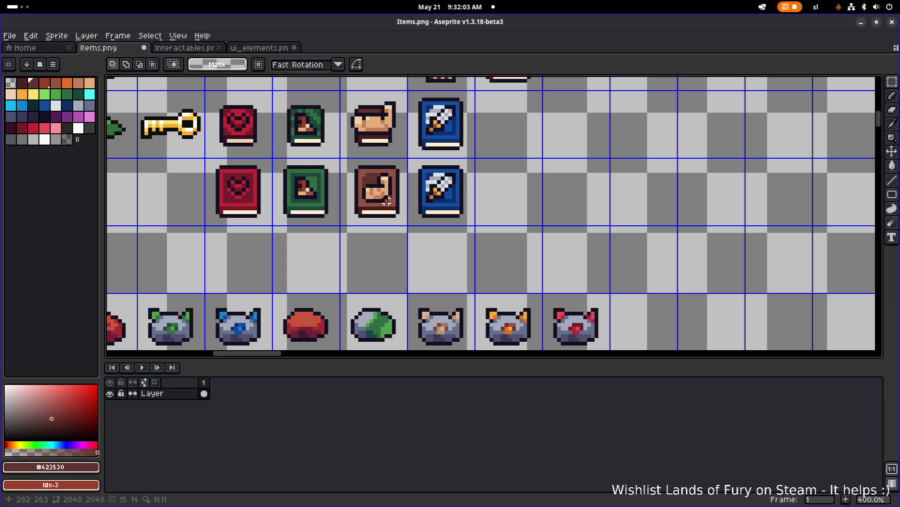
{"action": "scroll", "coordinate": [342, 200], "scroll_direction": "down", "scroll_amount": 3}
{"action": "scroll", "coordinate": [341, 200], "scroll_direction": "up", "scroll_amount": 3}
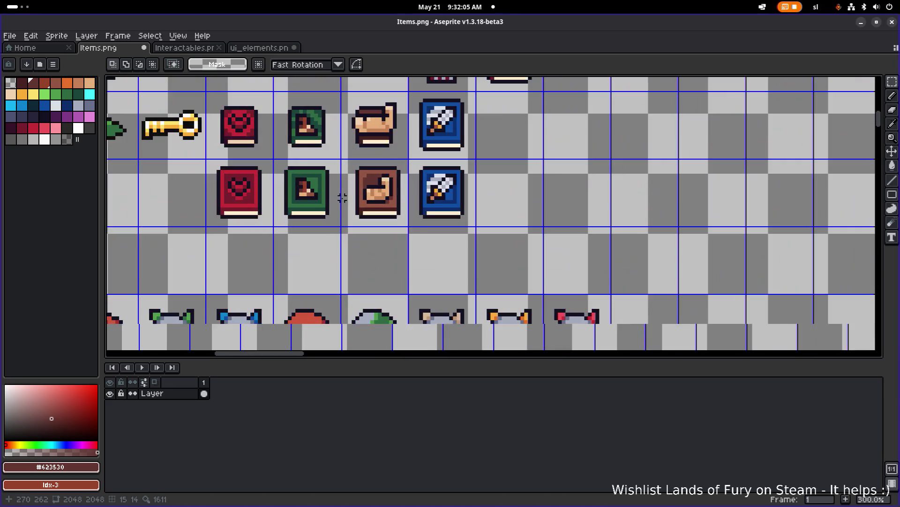
{"action": "scroll", "coordinate": [342, 200], "scroll_direction": "down", "scroll_amount": 1}
{"action": "left_click_drag", "start_coordinate": [222, 168], "coordinate": [291, 227]}
{"action": "mouse_move", "coordinate": [273, 194]}
{"action": "left_mouse_down"}
{"action": "mouse_move", "coordinate": [485, 192]}
{"action": "mouse_move", "coordinate": [478, 195]}
{"action": "left_mouse_up"}
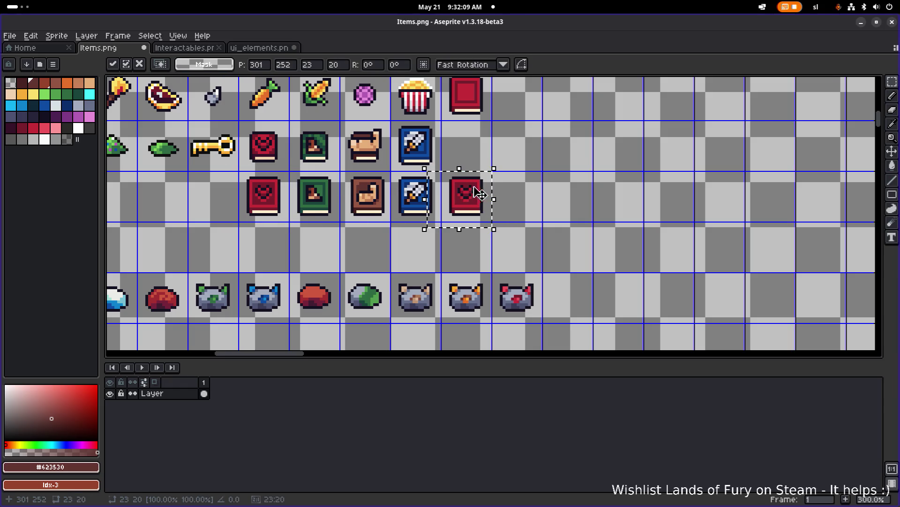
{"action": "scroll", "coordinate": [479, 196], "scroll_direction": "up", "scroll_amount": 2}
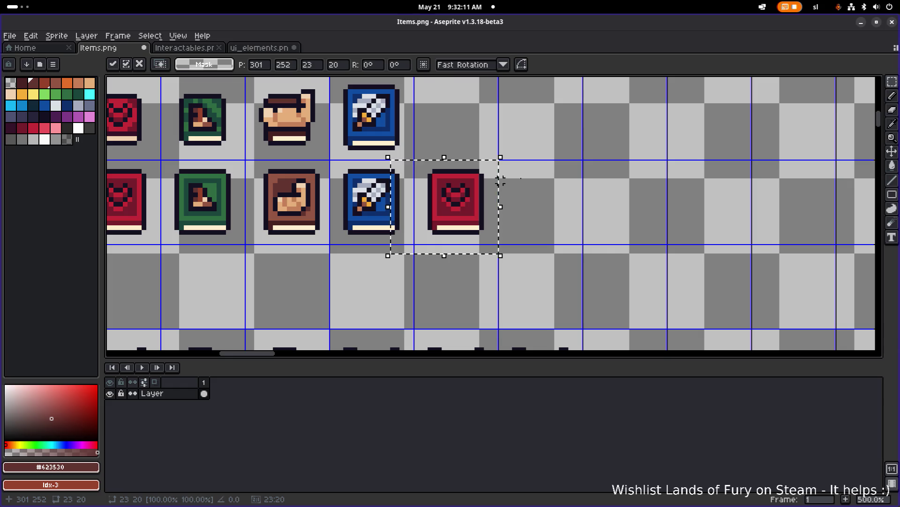
{"action": "left_click", "coordinate": [503, 197]}
Place a second red heart book copy further right, then show ui_elements.png
{"action": "left_click_drag", "start_coordinate": [425, 260], "coordinate": [514, 143]}
{"action": "left_click", "coordinate": [566, 152]}
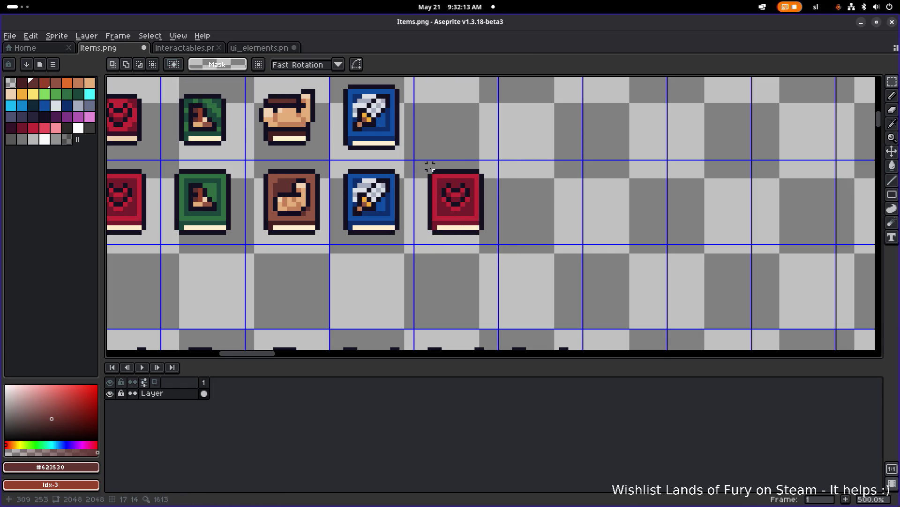
{"action": "left_click_drag", "start_coordinate": [411, 162], "coordinate": [500, 251]}
{"action": "left_click_drag", "start_coordinate": [467, 214], "coordinate": [549, 214]}
{"action": "left_click", "coordinate": [617, 185]}
{"action": "scroll", "coordinate": [618, 189], "scroll_direction": "down", "scroll_amount": 1}
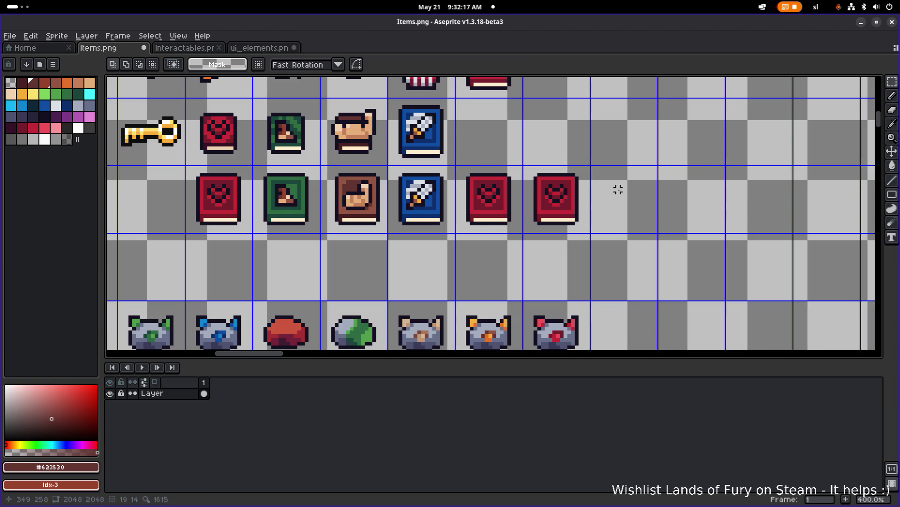
{"action": "left_click", "coordinate": [259, 47]}
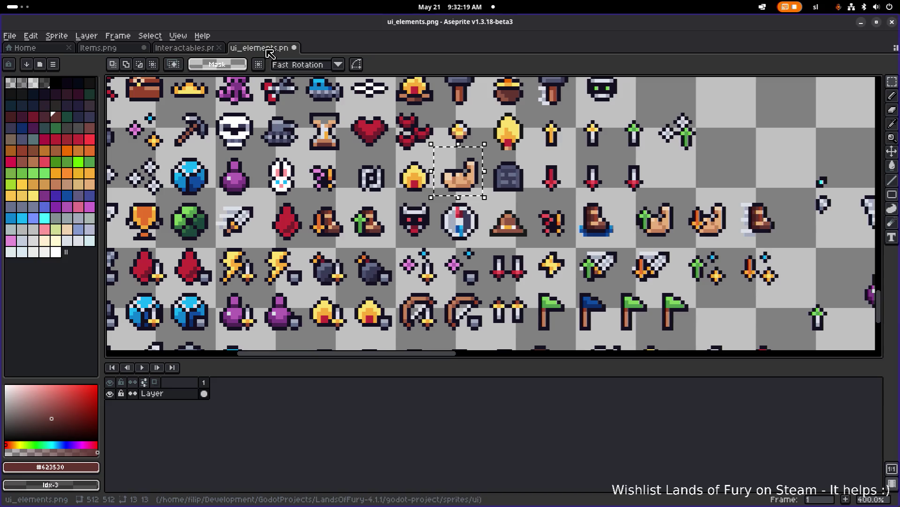
Paste the bow into Items.png and position it in the empty cell beside the blue book
{"action": "scroll", "coordinate": [393, 127], "scroll_direction": "down", "scroll_amount": 1}
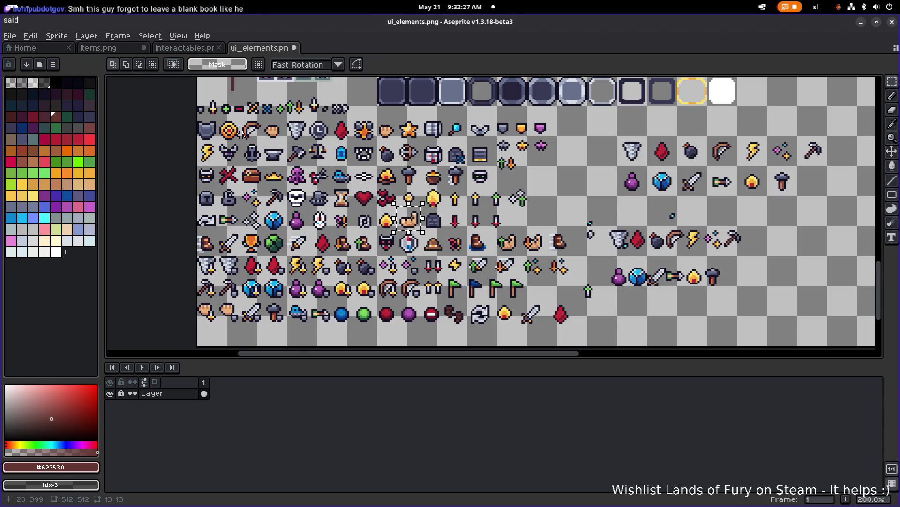
{"action": "scroll", "coordinate": [238, 137], "scroll_direction": "up", "scroll_amount": 2}
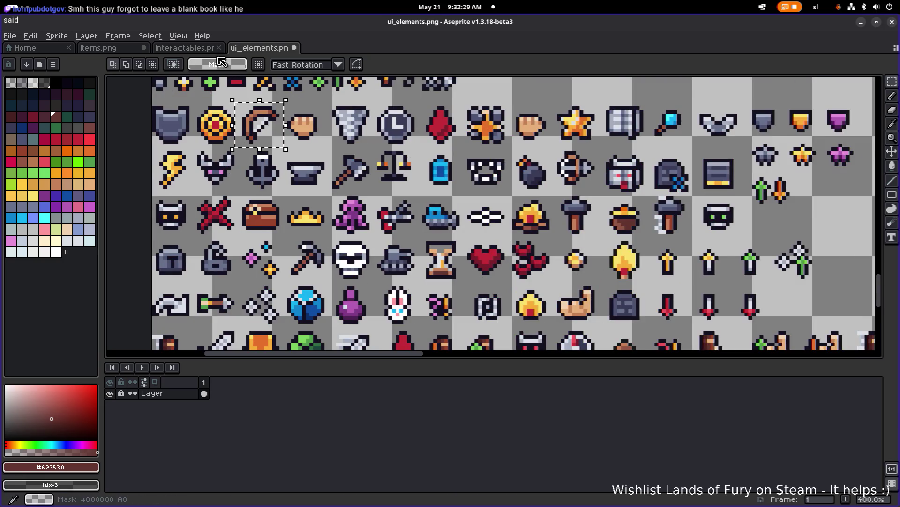
{"action": "left_click", "coordinate": [184, 47]}
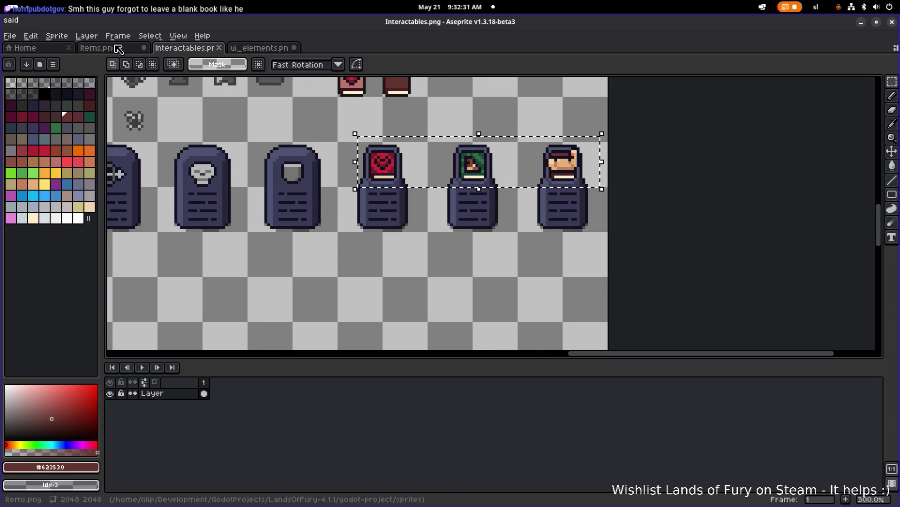
{"action": "left_click", "coordinate": [98, 47]}
{"action": "key", "text": "ctrl+v"}
{"action": "mouse_move", "coordinate": [507, 207]}
{"action": "left_mouse_down"}
{"action": "mouse_move", "coordinate": [467, 209]}
{"action": "mouse_move", "coordinate": [481, 136]}
{"action": "mouse_move", "coordinate": [467, 141]}
{"action": "left_mouse_up"}
{"action": "scroll", "coordinate": [468, 141], "scroll_direction": "up", "scroll_amount": 2}
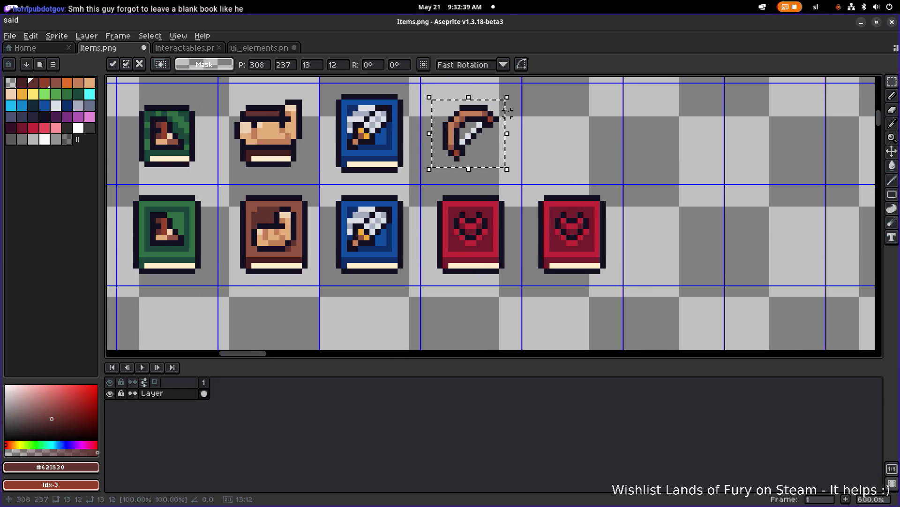
{"action": "key", "text": "Down"}
{"action": "key", "text": "Down"}
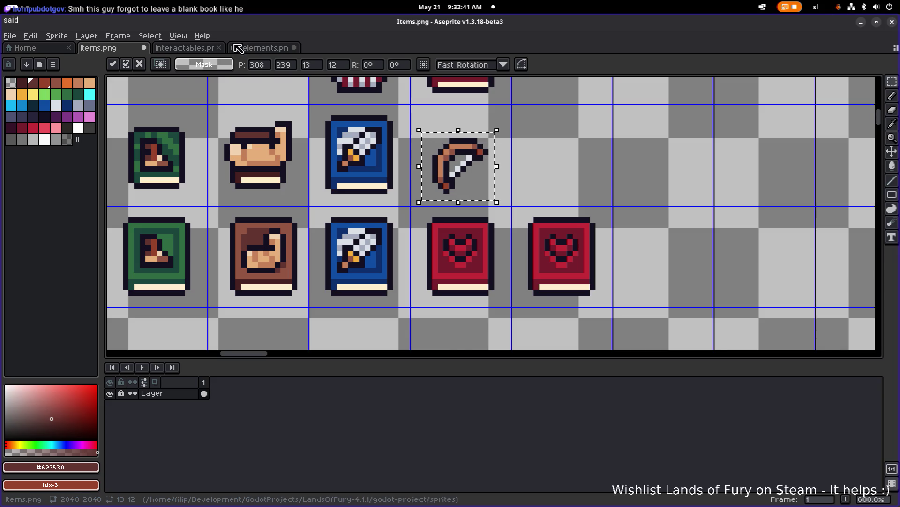
{"action": "left_click", "coordinate": [238, 48]}
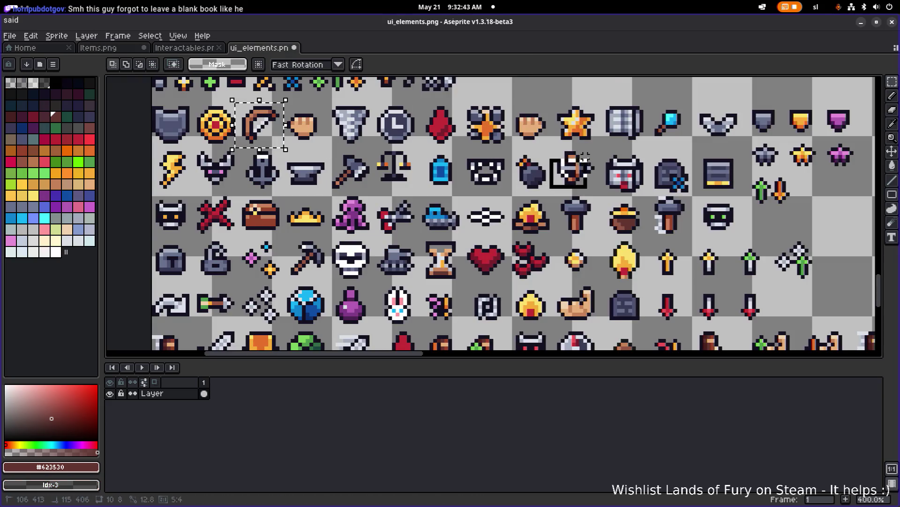
{"action": "key", "text": "ctrl+shift+Tab"}
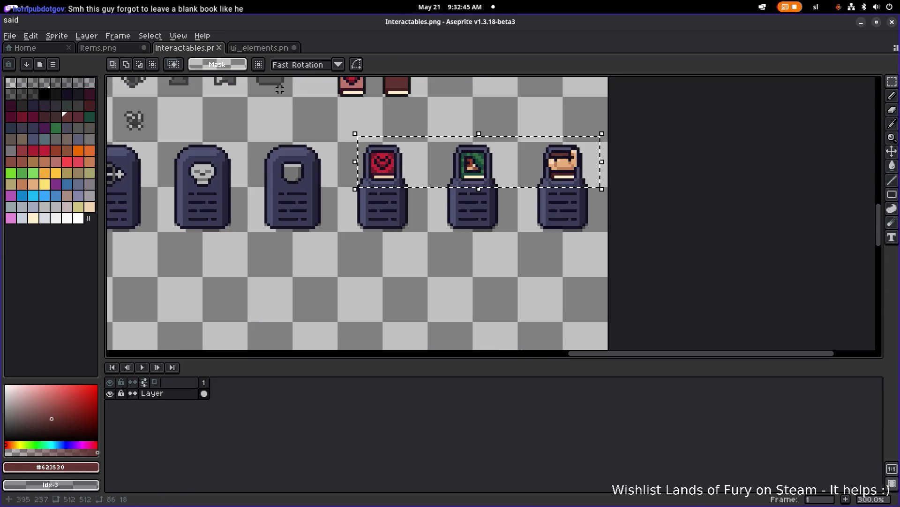
{"action": "left_click", "coordinate": [126, 49]}
{"action": "mouse_move", "coordinate": [456, 158]}
{"action": "left_mouse_down"}
{"action": "mouse_move", "coordinate": [492, 202]}
{"action": "mouse_move", "coordinate": [573, 256]}
{"action": "mouse_move", "coordinate": [568, 247]}
{"action": "mouse_move", "coordinate": [368, 248]}
{"action": "mouse_move", "coordinate": [649, 121]}
{"action": "left_mouse_up"}
{"action": "key", "text": "Return"}
Shrink the bow to about 92%, roughly 12 pixels wide, and reposition it
{"action": "left_click_drag", "start_coordinate": [412, 114], "coordinate": [507, 193]}
{"action": "left_click", "coordinate": [434, 149]}
{"action": "mouse_move", "coordinate": [436, 141]}
{"action": "left_mouse_down"}
{"action": "mouse_move", "coordinate": [490, 195]}
{"action": "mouse_move", "coordinate": [427, 116]}
{"action": "left_mouse_up"}
{"action": "left_click", "coordinate": [492, 197]}
{"action": "key", "text": "Return"}
{"action": "mouse_move", "coordinate": [458, 159]}
{"action": "left_mouse_down"}
{"action": "mouse_move", "coordinate": [370, 243]}
{"action": "mouse_move", "coordinate": [469, 145]}
{"action": "left_mouse_up"}
{"action": "left_click_drag", "start_coordinate": [500, 191], "coordinate": [498, 190]}
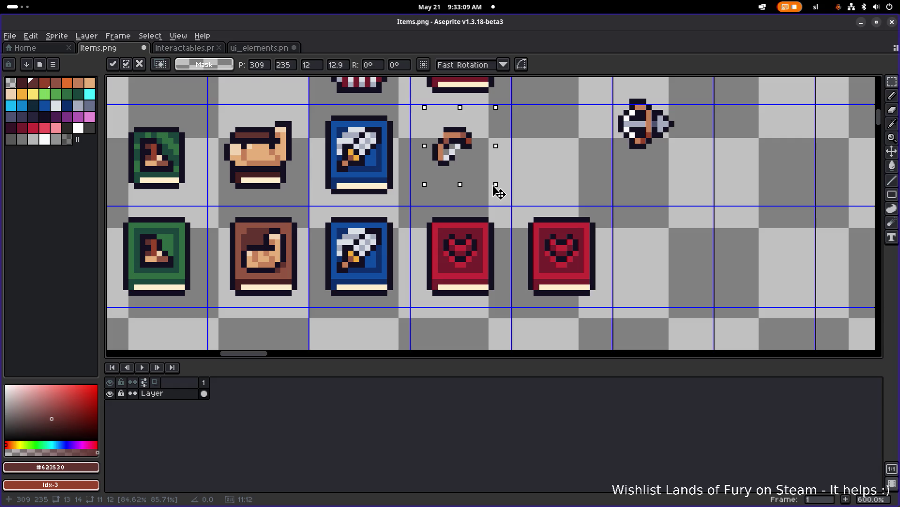
Undo the bow resize and reselect a wider area around the bow
{"action": "left_click", "coordinate": [542, 169]}
{"action": "key", "text": "ctrl+z"}
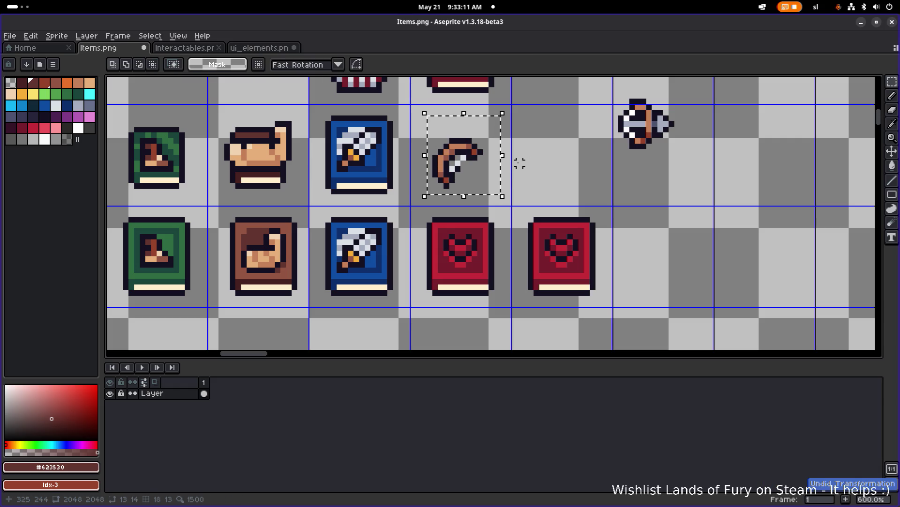
{"action": "left_click_drag", "start_coordinate": [413, 118], "coordinate": [514, 190]}
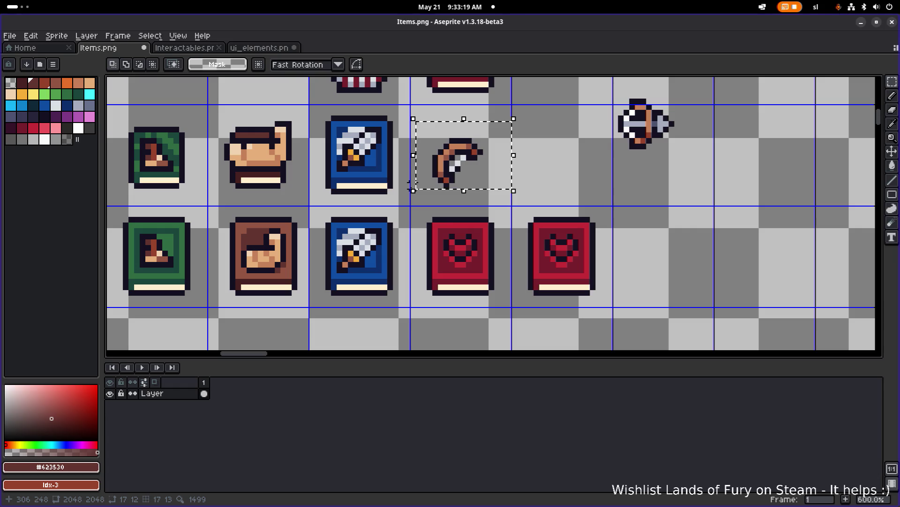
{"action": "scroll", "coordinate": [403, 187], "scroll_direction": "down", "scroll_amount": 1}
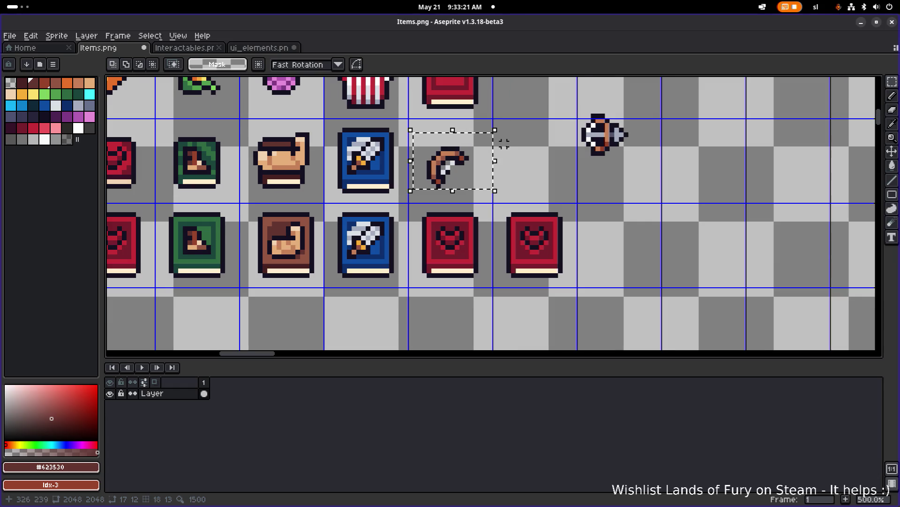
{"action": "scroll", "coordinate": [504, 143], "scroll_direction": "down", "scroll_amount": 1}
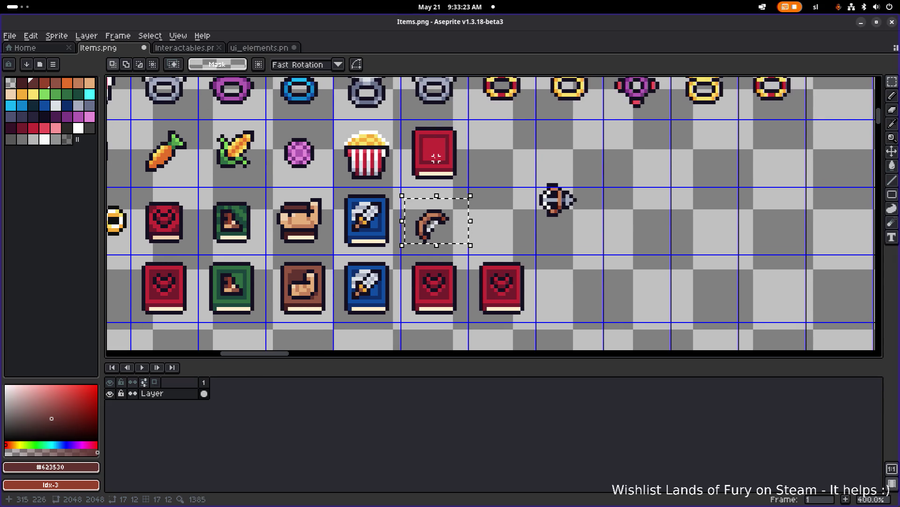
{"action": "left_click", "coordinate": [473, 155]}
Copy the plain red book to the end of the lower book row
{"action": "left_click_drag", "start_coordinate": [394, 188], "coordinate": [476, 111]}
{"action": "left_click_drag", "start_coordinate": [454, 148], "coordinate": [614, 281]}
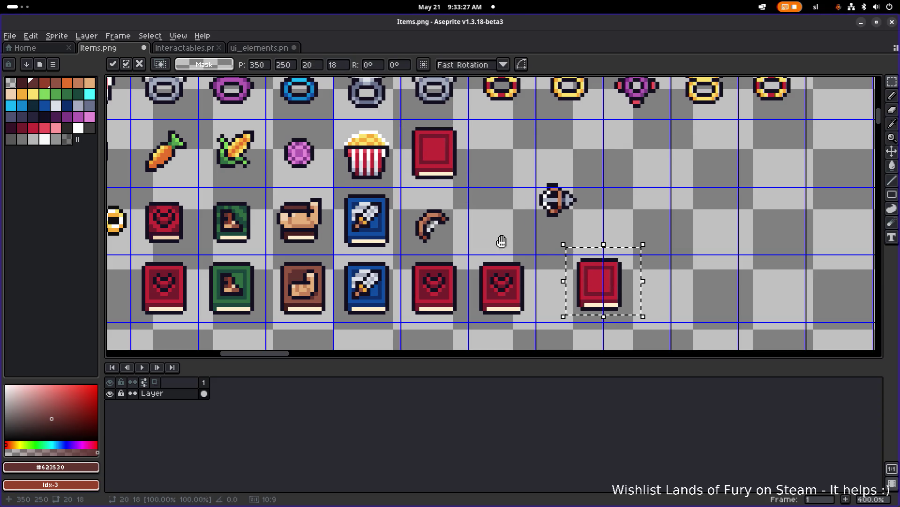
{"action": "scroll", "coordinate": [643, 204], "scroll_direction": "down", "scroll_amount": 1}
{"action": "left_click_drag", "start_coordinate": [626, 241], "coordinate": [605, 246]}
{"action": "scroll", "coordinate": [604, 246], "scroll_direction": "up", "scroll_amount": 2}
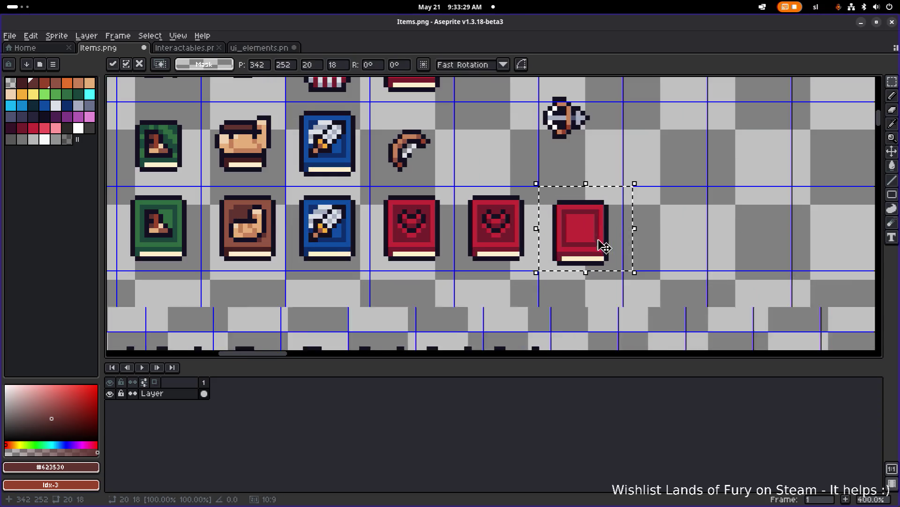
Move the bow over the rightmost red book and drop it there
{"action": "mouse_move", "coordinate": [448, 111]}
{"action": "left_mouse_down"}
{"action": "mouse_move", "coordinate": [368, 182]}
{"action": "mouse_move", "coordinate": [504, 243]}
{"action": "left_mouse_up"}
{"action": "mouse_move", "coordinate": [562, 213]}
{"action": "left_mouse_down"}
{"action": "mouse_move", "coordinate": [595, 215]}
{"action": "mouse_move", "coordinate": [471, 126]}
{"action": "mouse_move", "coordinate": [479, 119]}
{"action": "left_mouse_up"}
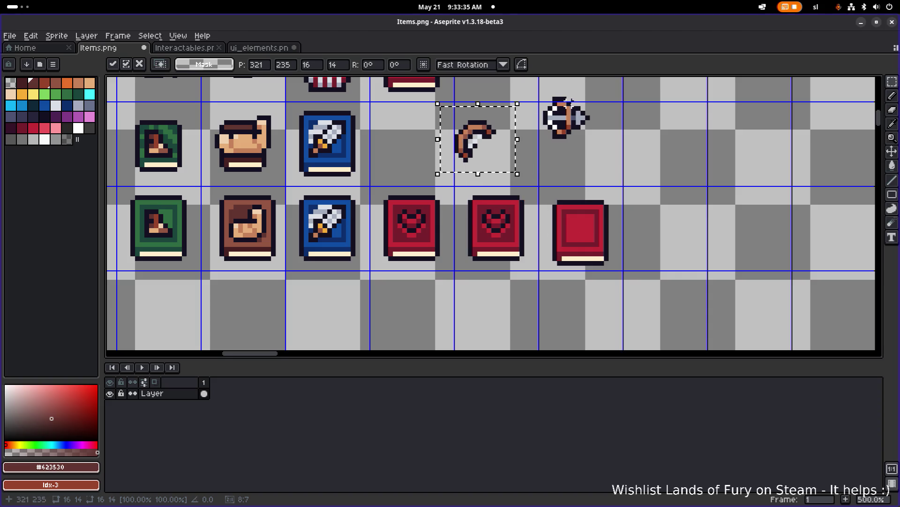
{"action": "key", "text": "ctrl+d"}
{"action": "scroll", "coordinate": [478, 120], "scroll_direction": "up", "scroll_amount": 4}
Shift the bow's top end one pixel down-left
{"action": "mouse_move", "coordinate": [532, 91]}
{"action": "left_mouse_down"}
{"action": "mouse_move", "coordinate": [416, 117]}
{"action": "mouse_move", "coordinate": [430, 149]}
{"action": "left_mouse_up"}
{"action": "left_click_drag", "start_coordinate": [515, 136], "coordinate": [501, 139]}
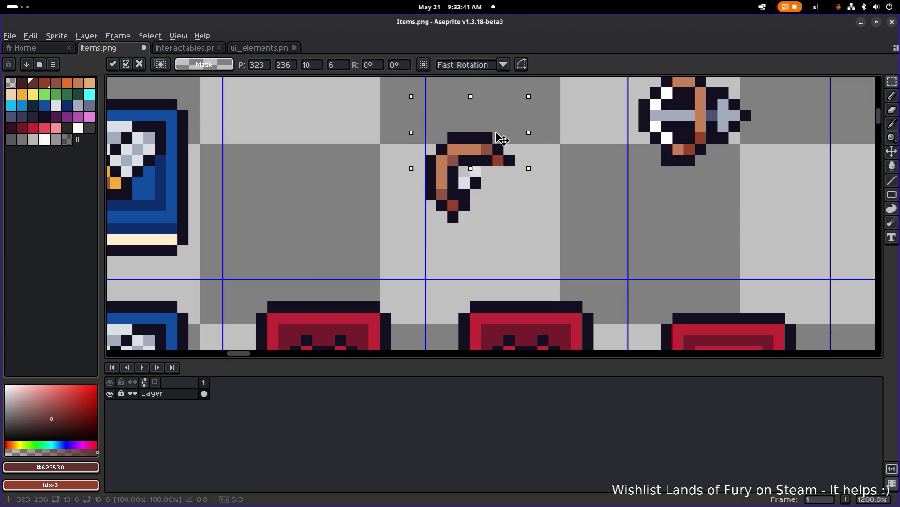
{"action": "key", "text": "ctrl+d"}
Redraw the bow's top-left corner outline in dark #141020 and erase stray pixels
{"action": "key", "text": "b"}
{"action": "left_click", "coordinate": [488, 173], "text": "alt"}
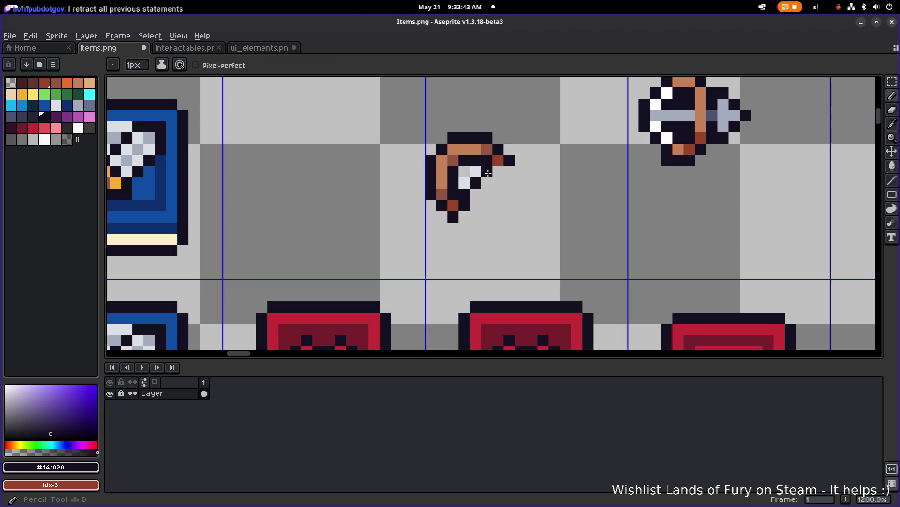
{"action": "scroll", "coordinate": [547, 162], "scroll_direction": "down", "scroll_amount": 4}
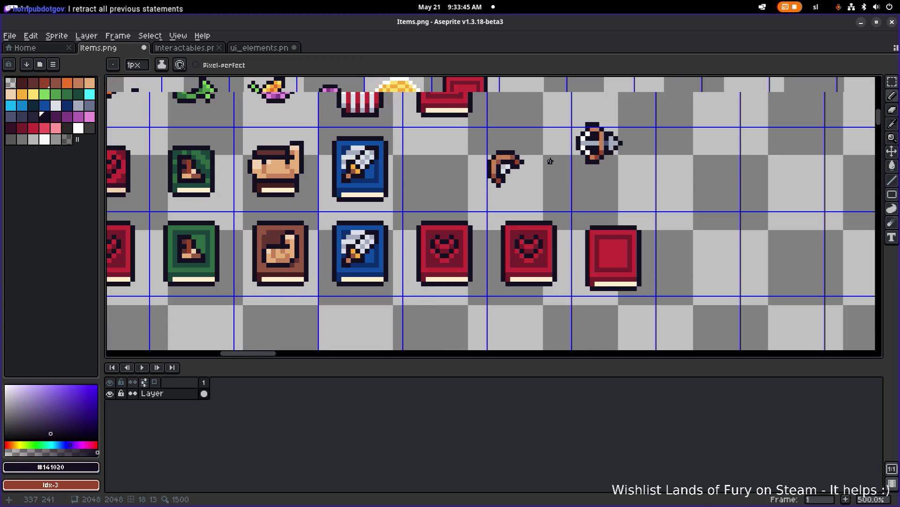
{"action": "scroll", "coordinate": [550, 161], "scroll_direction": "down", "scroll_amount": 1}
{"action": "scroll", "coordinate": [515, 161], "scroll_direction": "up", "scroll_amount": 5}
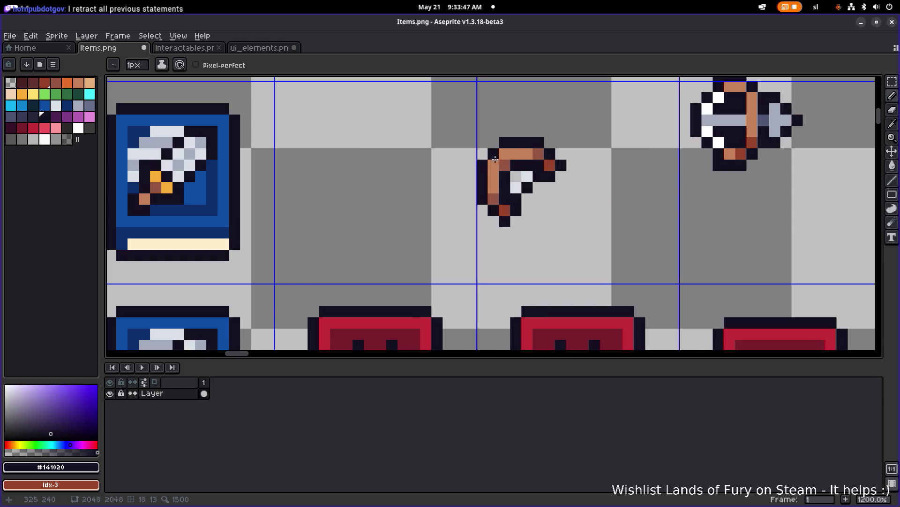
{"action": "mouse_move", "coordinate": [490, 162]}
{"action": "left_mouse_down"}
{"action": "mouse_move", "coordinate": [505, 154]}
{"action": "mouse_move", "coordinate": [494, 154]}
{"action": "left_mouse_up"}
{"action": "key", "text": "e"}
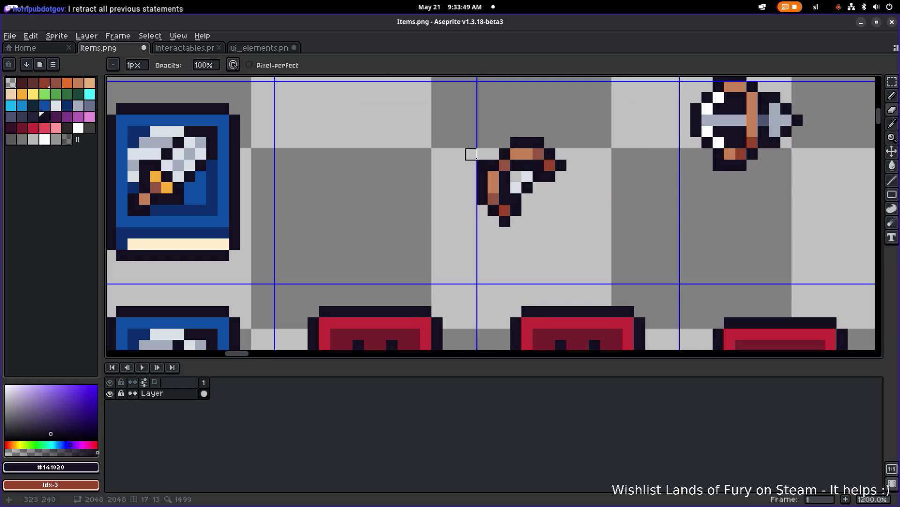
{"action": "scroll", "coordinate": [560, 161], "scroll_direction": "down", "scroll_amount": 5}
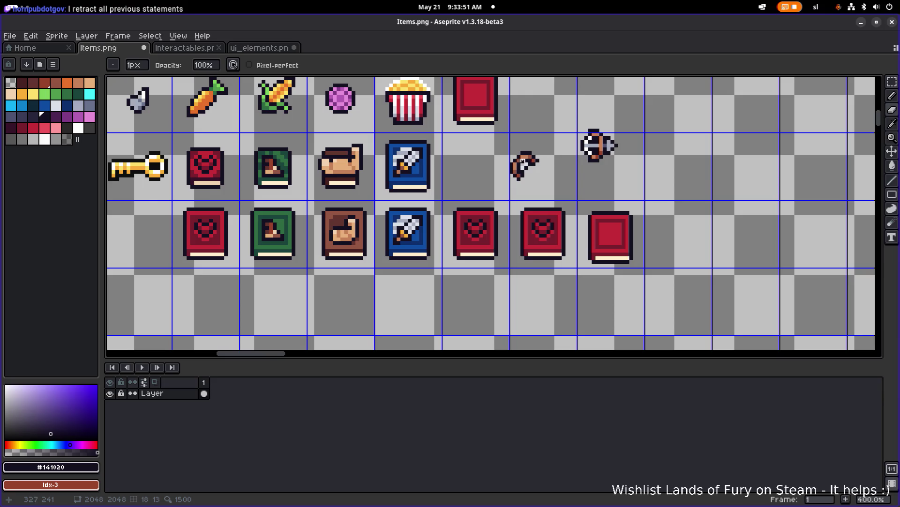
{"action": "scroll", "coordinate": [523, 160], "scroll_direction": "up", "scroll_amount": 5}
Add tan shading pixels to the bow and darken one brown pixel
{"action": "key", "text": "b"}
{"action": "left_click", "coordinate": [523, 161], "text": "alt"}
{"action": "left_click_drag", "start_coordinate": [516, 171], "coordinate": [524, 161]}
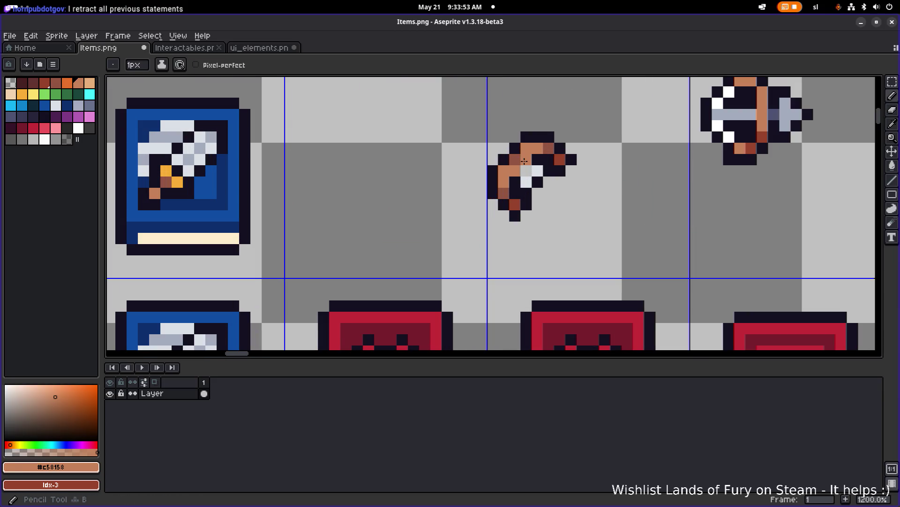
{"action": "left_click", "coordinate": [549, 162], "text": "alt"}
{"action": "left_click", "coordinate": [560, 160]}
{"action": "scroll", "coordinate": [574, 162], "scroll_direction": "down", "scroll_amount": 5}
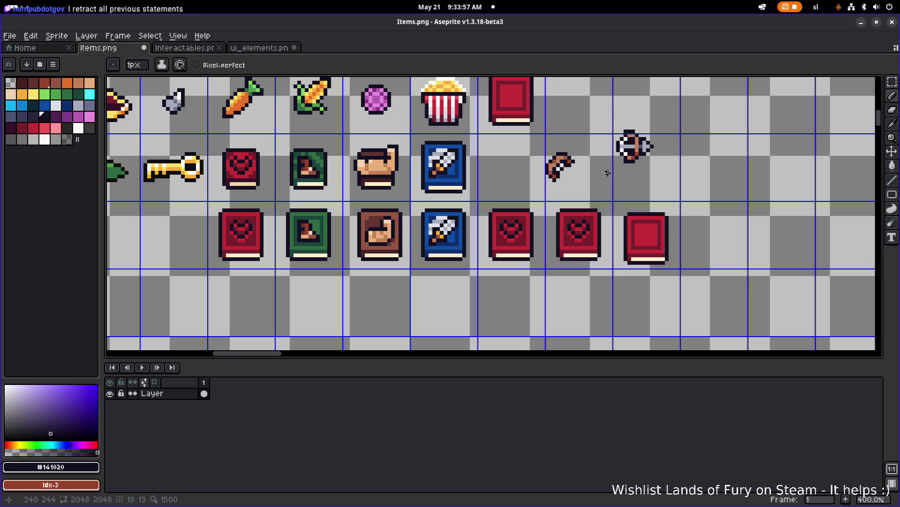
{"action": "scroll", "coordinate": [608, 173], "scroll_direction": "up", "scroll_amount": 1}
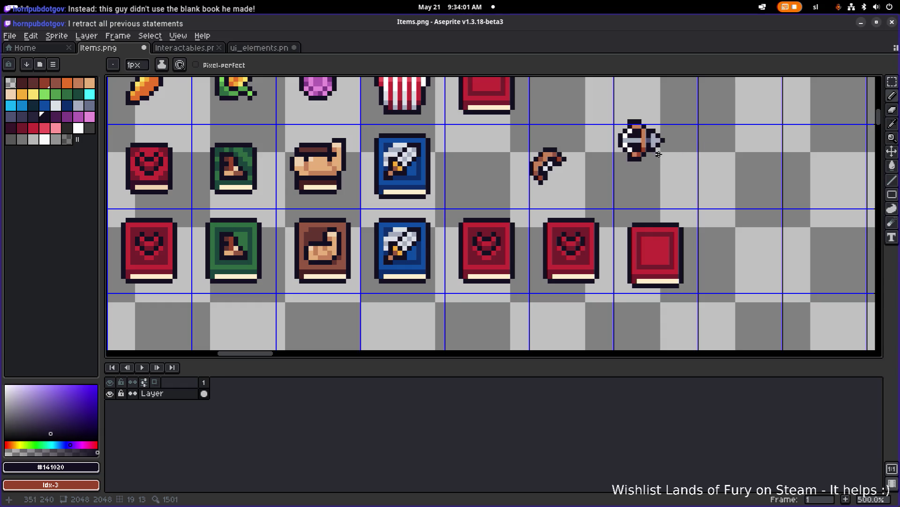
{"action": "scroll", "coordinate": [595, 151], "scroll_direction": "down", "scroll_amount": 2}
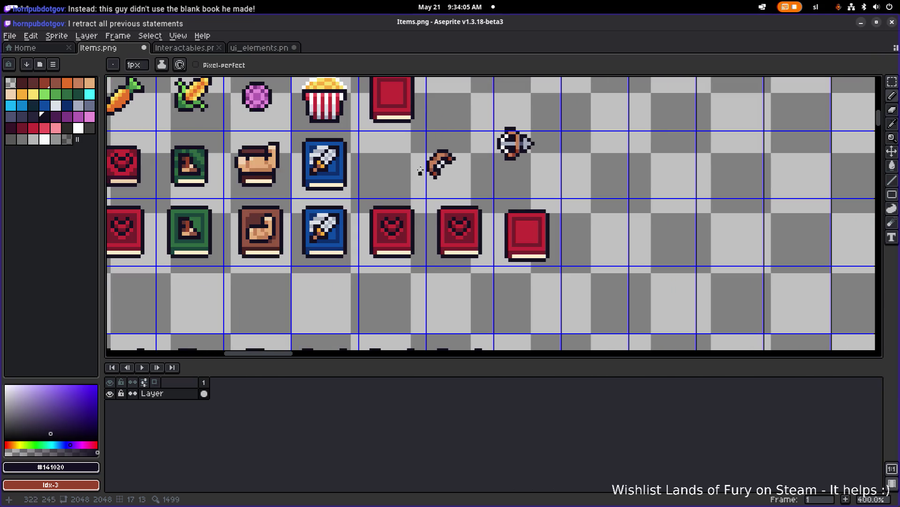
Move the bow sprite one cell to the left
{"action": "left_click_drag", "start_coordinate": [402, 152], "coordinate": [479, 152]}
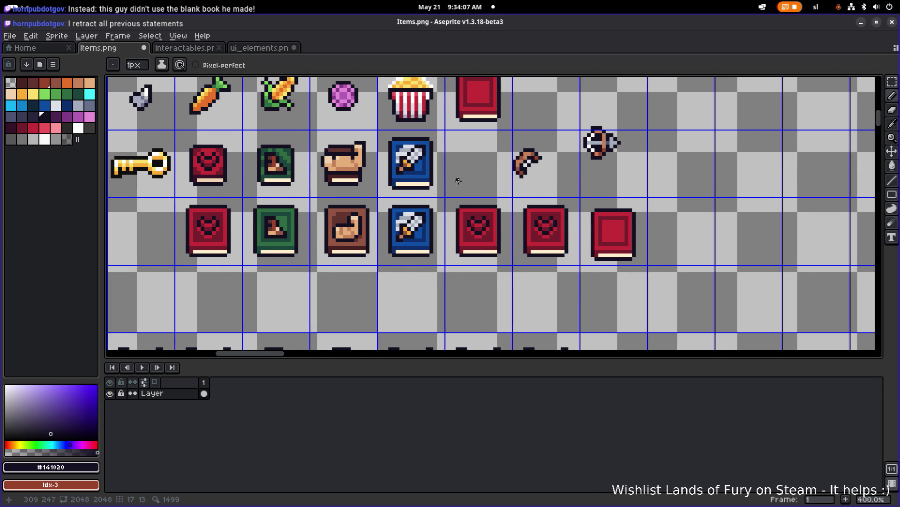
{"action": "scroll", "coordinate": [581, 189], "scroll_direction": "up", "scroll_amount": 1}
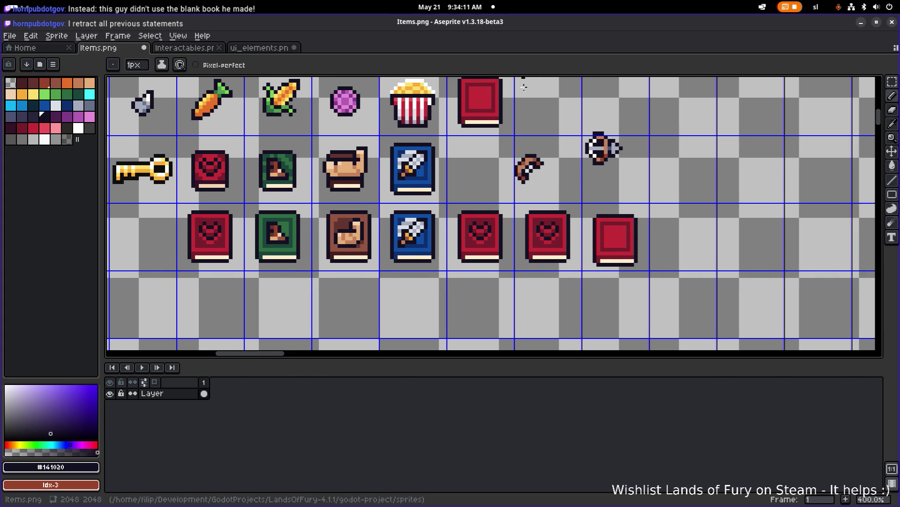
{"action": "mouse_move", "coordinate": [499, 144]}
{"action": "left_mouse_down"}
{"action": "mouse_move", "coordinate": [505, 177]}
{"action": "mouse_move", "coordinate": [556, 193]}
{"action": "left_mouse_up"}
{"action": "mouse_move", "coordinate": [519, 169]}
{"action": "left_mouse_down"}
{"action": "mouse_move", "coordinate": [488, 163]}
{"action": "mouse_move", "coordinate": [491, 171]}
{"action": "left_mouse_up"}
Move the arrow sprite one cell to the left, next to the bow
{"action": "left_click", "coordinate": [578, 171]}
{"action": "left_click_drag", "start_coordinate": [571, 176], "coordinate": [646, 97]}
{"action": "left_click", "coordinate": [259, 47]}
{"action": "left_click", "coordinate": [194, 50]}
{"action": "left_click", "coordinate": [259, 48]}
{"action": "left_click", "coordinate": [136, 49]}
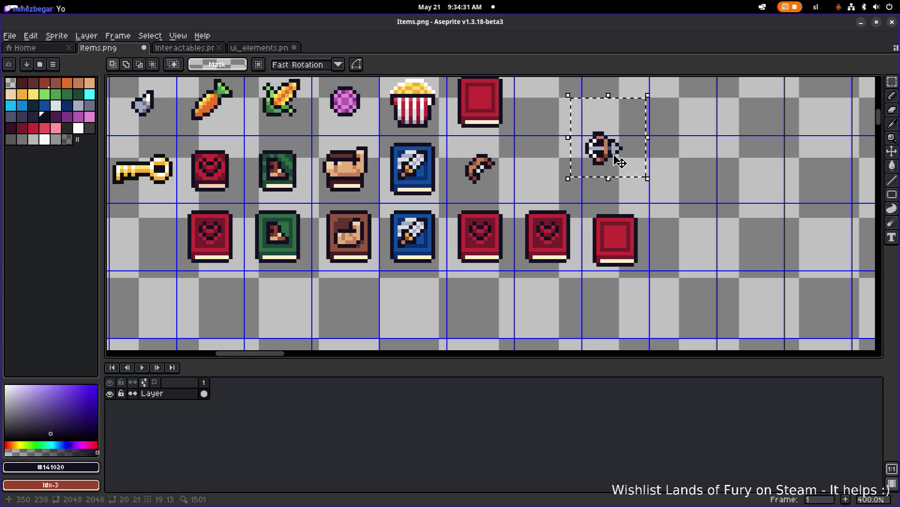
{"action": "left_click_drag", "start_coordinate": [621, 154], "coordinate": [565, 165]}
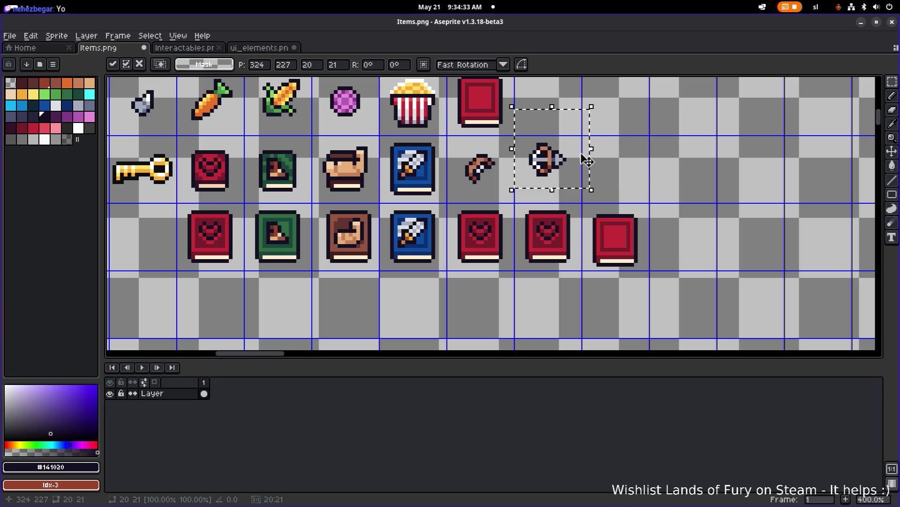
{"action": "key", "text": "ctrl+d"}
{"action": "key", "text": "ctrl+z"}
{"action": "key", "text": "ctrl+d"}
Nudge the bow's lower-left tip, then move the bow onto the blank red book
{"action": "scroll", "coordinate": [487, 157], "scroll_direction": "up", "scroll_amount": 3}
{"action": "mouse_move", "coordinate": [470, 214]}
{"action": "left_mouse_down"}
{"action": "mouse_move", "coordinate": [428, 187]}
{"action": "mouse_move", "coordinate": [469, 203]}
{"action": "left_mouse_up"}
{"action": "left_click", "coordinate": [485, 153]}
{"action": "left_click_drag", "start_coordinate": [486, 153], "coordinate": [524, 131]}
{"action": "left_click_drag", "start_coordinate": [567, 192], "coordinate": [450, 83]}
{"action": "mouse_move", "coordinate": [513, 136]}
{"action": "left_mouse_down"}
{"action": "mouse_move", "coordinate": [513, 153]}
{"action": "mouse_move", "coordinate": [784, 272]}
{"action": "left_mouse_up"}
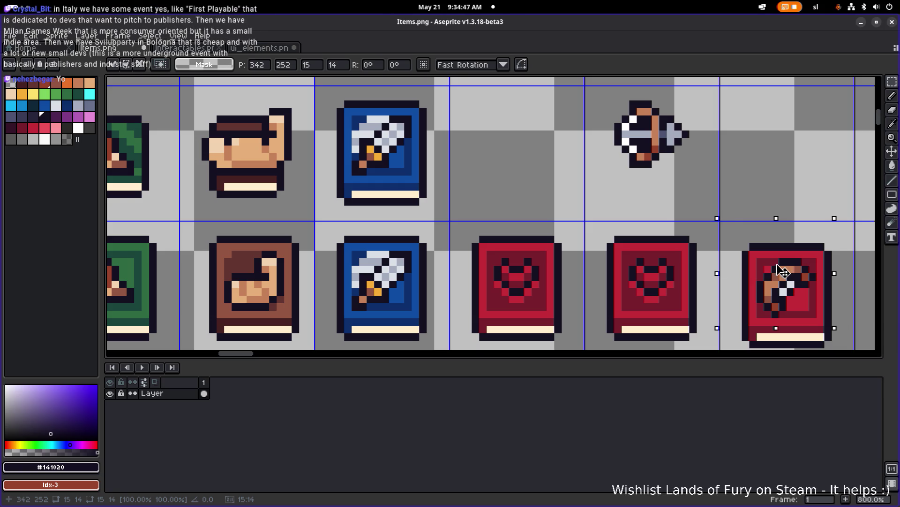
{"action": "scroll", "coordinate": [698, 209], "scroll_direction": "down", "scroll_amount": 3}
{"action": "left_click_drag", "start_coordinate": [790, 238], "coordinate": [631, 212]}
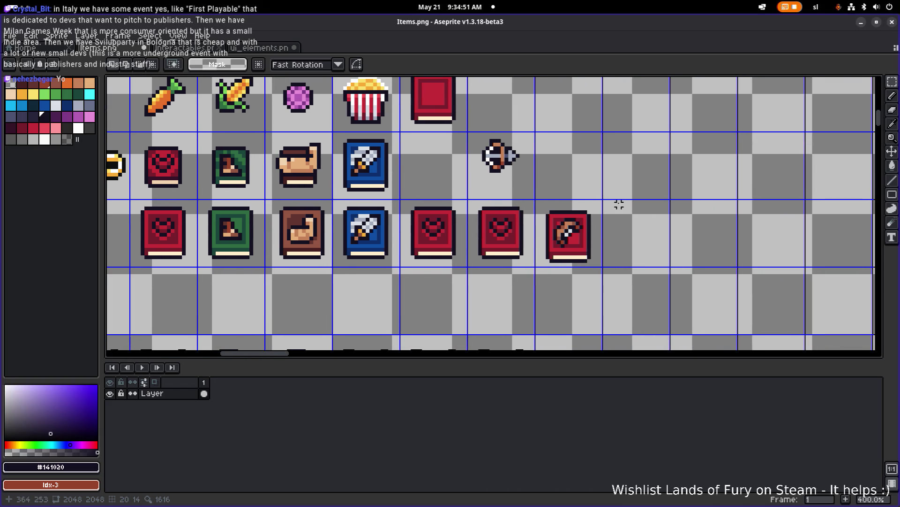
{"action": "scroll", "coordinate": [581, 244], "scroll_direction": "up", "scroll_amount": 2}
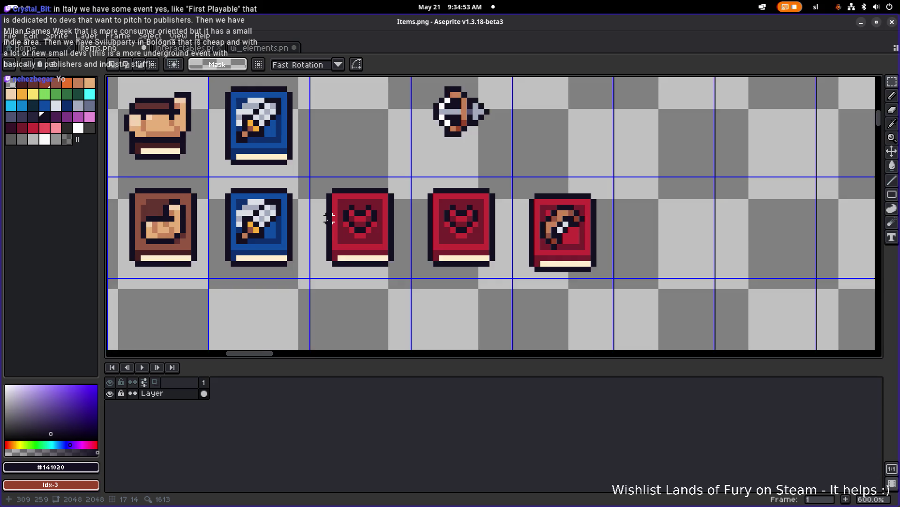
{"action": "scroll", "coordinate": [380, 221], "scroll_direction": "down", "scroll_amount": 3}
{"action": "left_click_drag", "start_coordinate": [382, 211], "coordinate": [446, 209]}
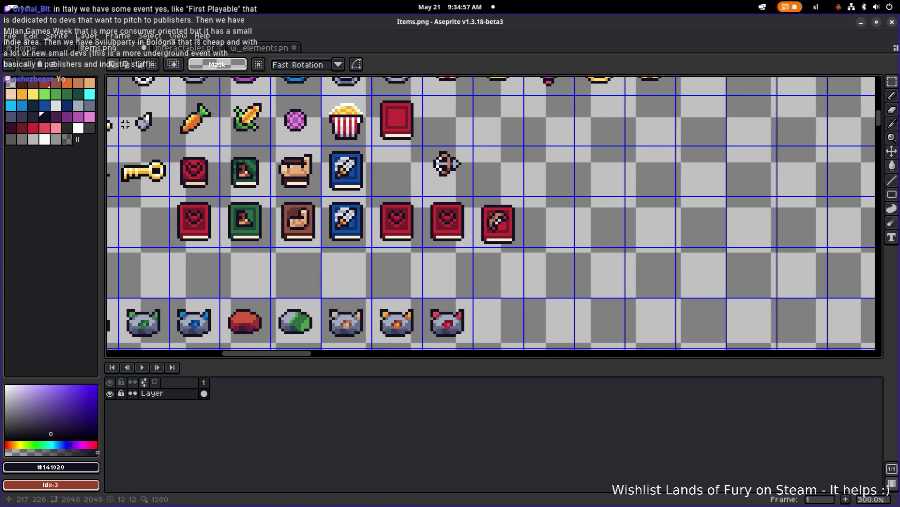
Paint the book's bottom strip and edges orange Idx-9, adding yellow Idx-10 lower right
{"action": "left_click", "coordinate": [22, 94]}
{"action": "scroll", "coordinate": [499, 238], "scroll_direction": "up", "scroll_amount": 3}
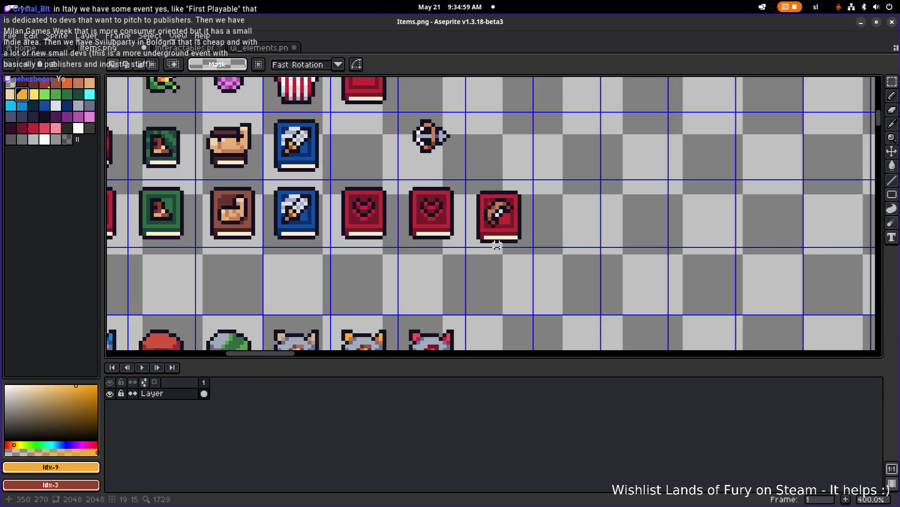
{"action": "key", "text": "g"}
{"action": "left_click", "coordinate": [496, 229]}
{"action": "left_click", "coordinate": [498, 218]}
{"action": "left_click_drag", "start_coordinate": [479, 190], "coordinate": [500, 180]}
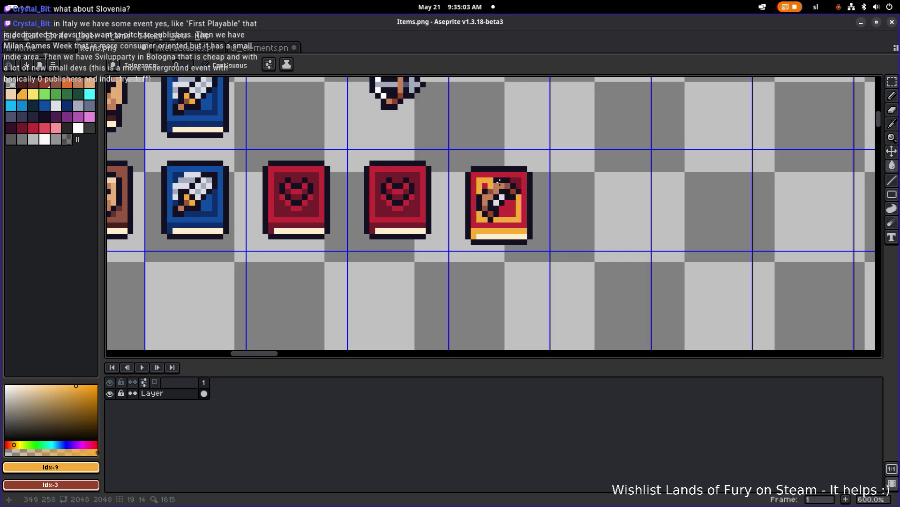
{"action": "left_click", "coordinate": [33, 95]}
{"action": "left_click_drag", "start_coordinate": [514, 214], "coordinate": [500, 201]}
Fill the book's red border yellow and move it next to the blue book
{"action": "left_click", "coordinate": [473, 175]}
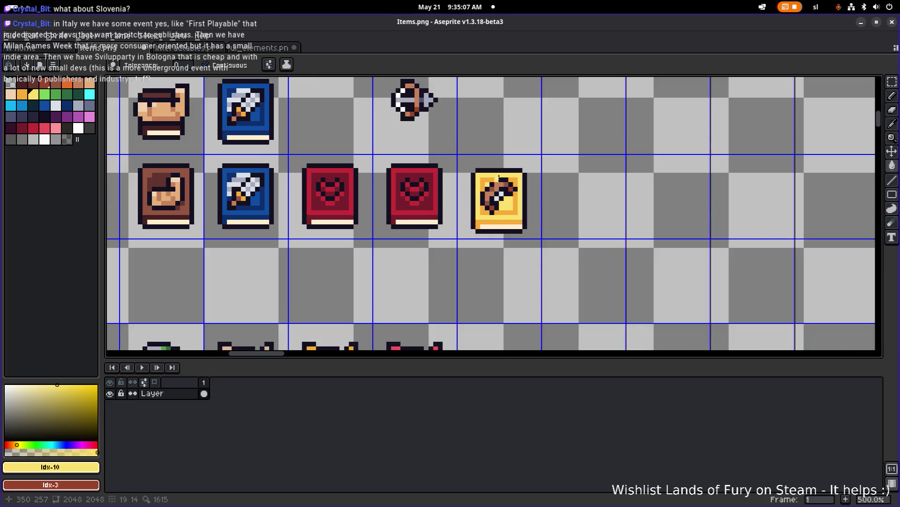
{"action": "scroll", "coordinate": [537, 190], "scroll_direction": "down", "scroll_amount": 3}
{"action": "key", "text": "m"}
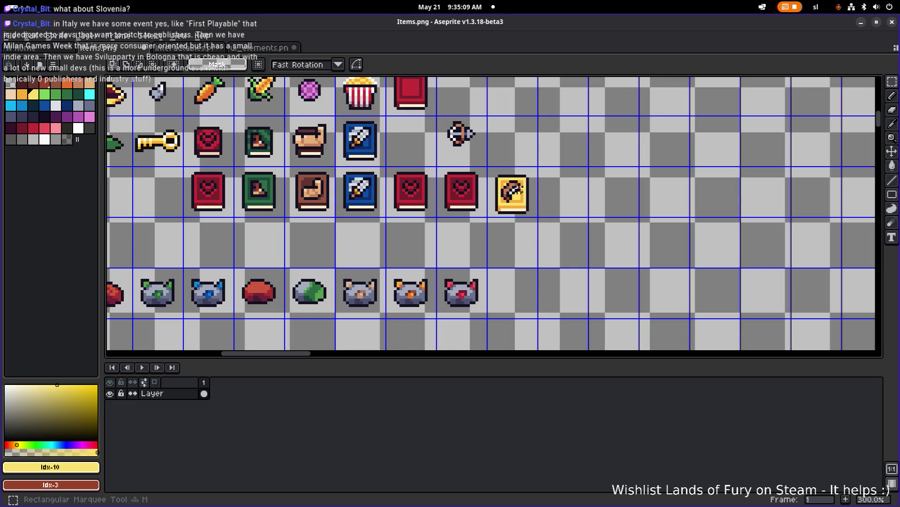
{"action": "left_click_drag", "start_coordinate": [493, 229], "coordinate": [552, 157]}
{"action": "left_click_drag", "start_coordinate": [530, 195], "coordinate": [429, 194]}
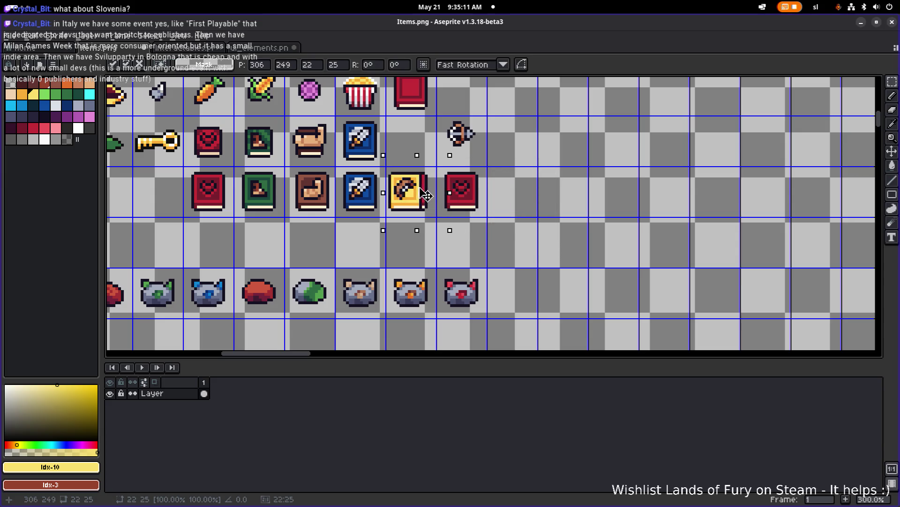
{"action": "key", "text": "Return"}
Place a copy of the plain red book after the yellow bow book
{"action": "scroll", "coordinate": [483, 170], "scroll_direction": "down", "scroll_amount": 1}
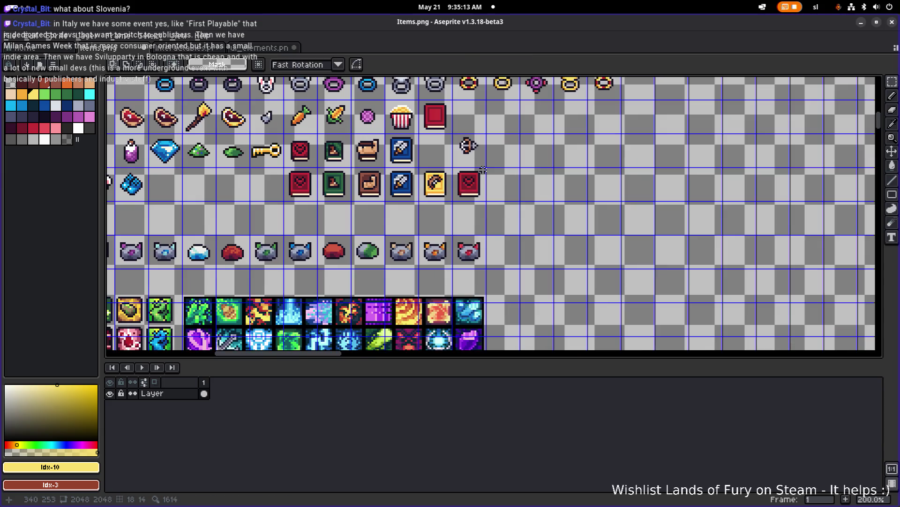
{"action": "scroll", "coordinate": [445, 176], "scroll_direction": "up", "scroll_amount": 2}
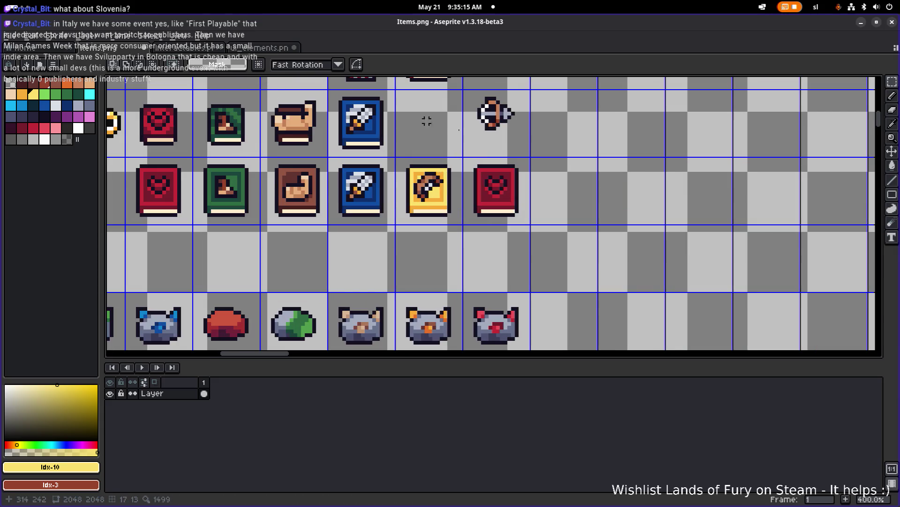
{"action": "scroll", "coordinate": [445, 189], "scroll_direction": "down", "scroll_amount": 1}
{"action": "mouse_move", "coordinate": [389, 147]}
{"action": "left_mouse_down"}
{"action": "mouse_move", "coordinate": [438, 100]}
{"action": "mouse_move", "coordinate": [464, 223]}
{"action": "left_mouse_up"}
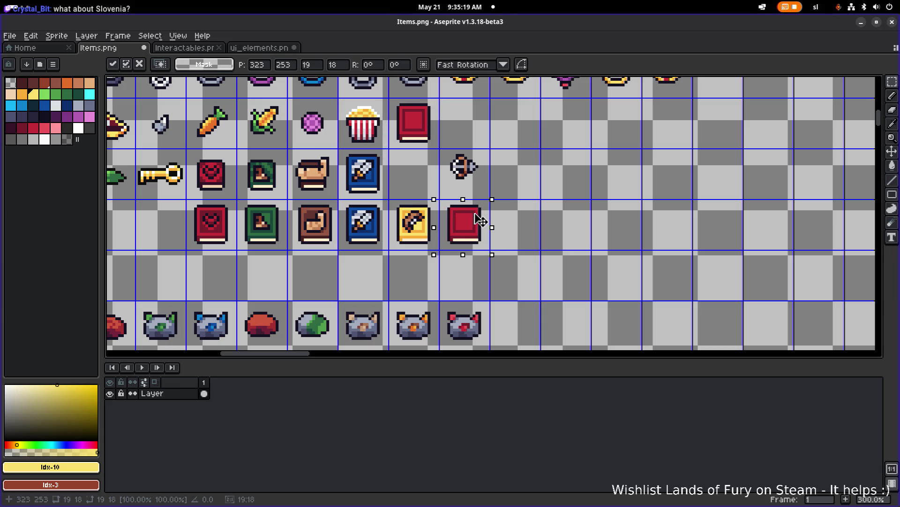
{"action": "key", "text": "ctrl+d"}
{"action": "left_click", "coordinate": [259, 48]}
Copy the sparkle sprite from ui_elements and paste it into Items beside the plain red book
{"action": "scroll", "coordinate": [438, 171], "scroll_direction": "down", "scroll_amount": 2}
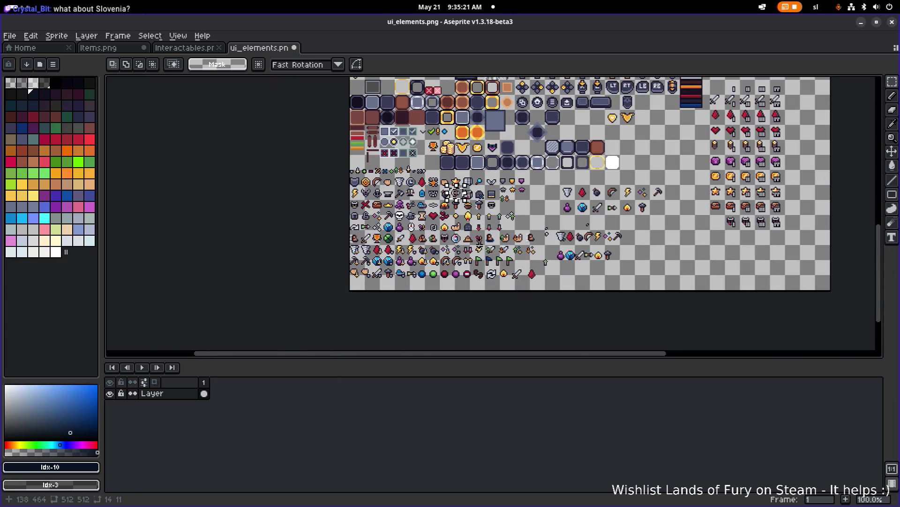
{"action": "scroll", "coordinate": [438, 171], "scroll_direction": "up", "scroll_amount": 4}
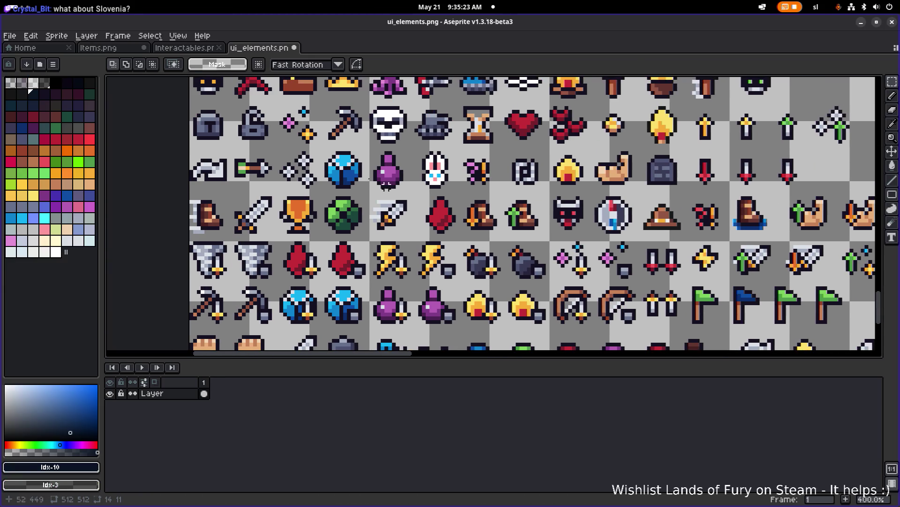
{"action": "left_click_drag", "start_coordinate": [275, 149], "coordinate": [323, 100]}
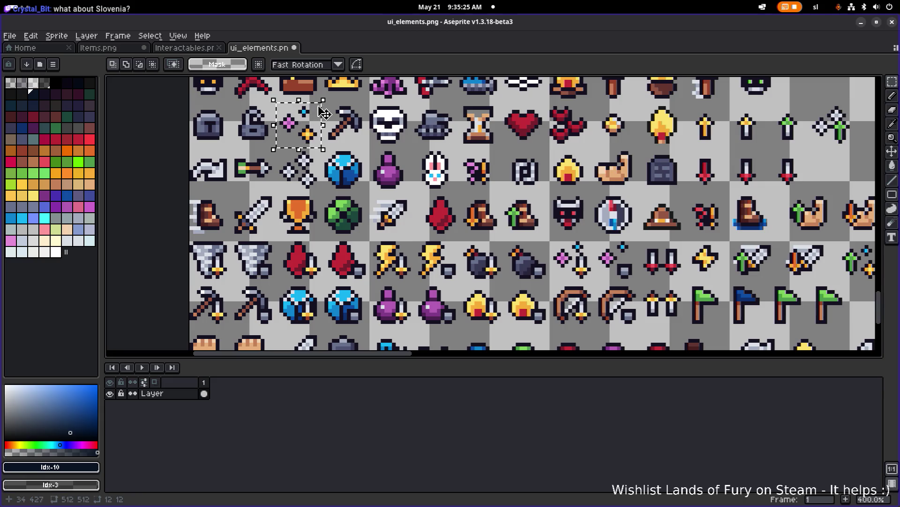
{"action": "left_click", "coordinate": [213, 50]}
{"action": "scroll", "coordinate": [432, 181], "scroll_direction": "down", "scroll_amount": 3}
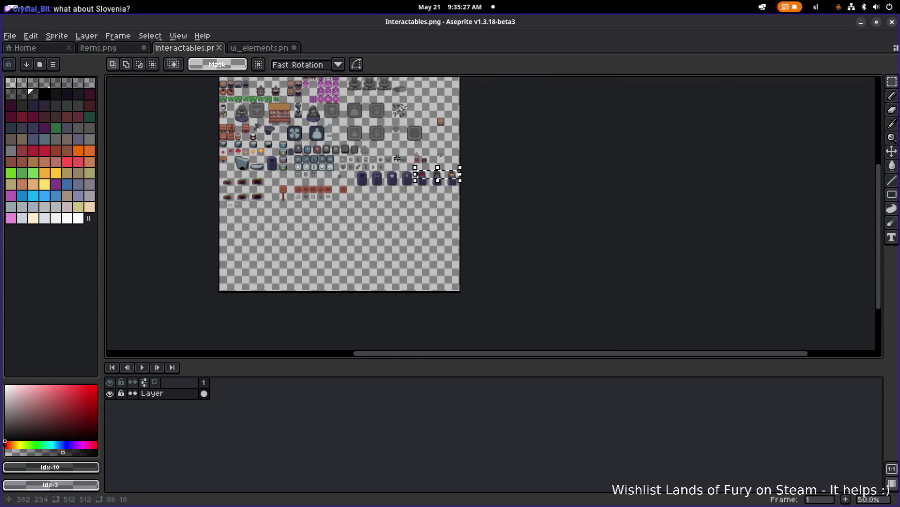
{"action": "left_click", "coordinate": [137, 49]}
{"action": "key", "text": "ctrl+v"}
{"action": "mouse_move", "coordinate": [539, 227]}
{"action": "left_mouse_down"}
{"action": "mouse_move", "coordinate": [508, 231]}
{"action": "mouse_move", "coordinate": [518, 229]}
{"action": "left_mouse_up"}
{"action": "scroll", "coordinate": [518, 230], "scroll_direction": "up", "scroll_amount": 4}
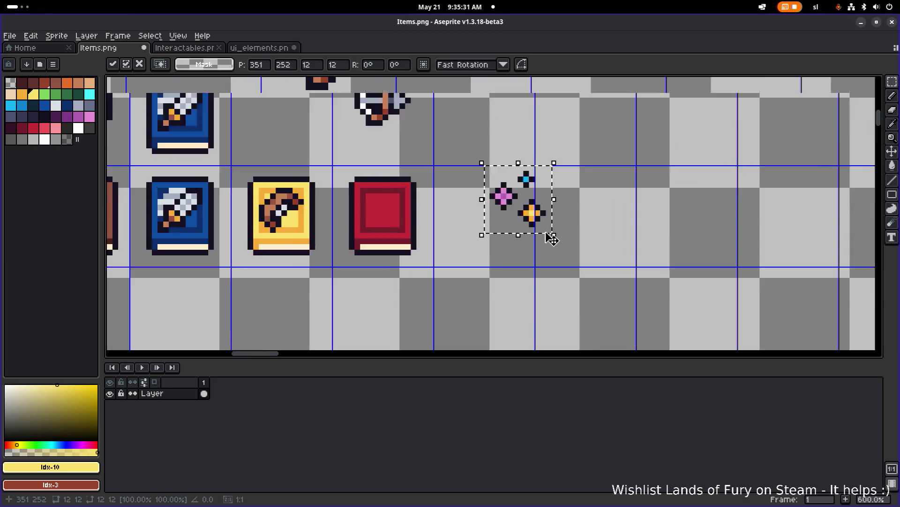
Nudge the blue sparkle one pixel left and move the cluster beside the red book
{"action": "key", "text": "Left"}
{"action": "key", "text": "Left"}
{"action": "key", "text": "Left"}
{"action": "left_click", "coordinate": [572, 207]}
{"action": "mouse_move", "coordinate": [454, 247]}
{"action": "left_mouse_down"}
{"action": "mouse_move", "coordinate": [501, 195]}
{"action": "mouse_move", "coordinate": [479, 215]}
{"action": "left_mouse_up"}
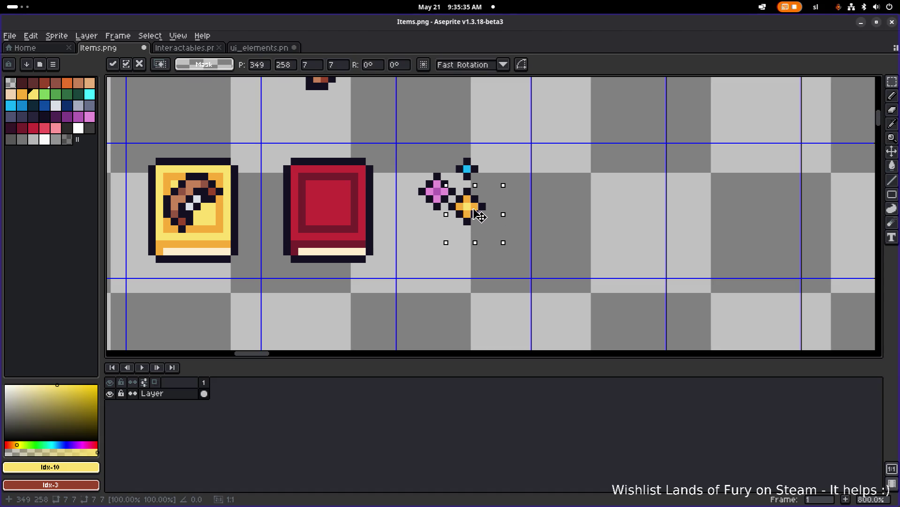
{"action": "left_click_drag", "start_coordinate": [497, 115], "coordinate": [454, 182]}
{"action": "key", "text": "Left"}
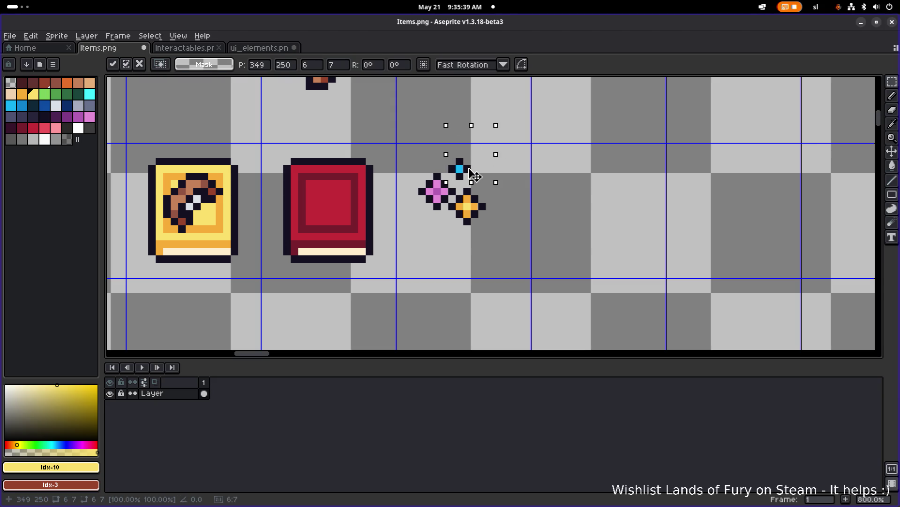
{"action": "left_click_drag", "start_coordinate": [527, 266], "coordinate": [422, 143]}
{"action": "mouse_move", "coordinate": [481, 204]}
{"action": "left_mouse_down"}
{"action": "mouse_move", "coordinate": [338, 209]}
{"action": "mouse_move", "coordinate": [450, 198]}
{"action": "mouse_move", "coordinate": [485, 180]}
{"action": "mouse_move", "coordinate": [539, 271]}
{"action": "mouse_move", "coordinate": [503, 209]}
{"action": "mouse_move", "coordinate": [509, 219]}
{"action": "left_mouse_up"}
{"action": "key", "text": "ctrl+d"}
Shift the dark pixel above the orange sparkle two right and one down
{"action": "scroll", "coordinate": [448, 157], "scroll_direction": "up", "scroll_amount": 5}
{"action": "left_click", "coordinate": [515, 147]}
{"action": "left_click_drag", "start_coordinate": [528, 167], "coordinate": [482, 121]}
{"action": "left_click_drag", "start_coordinate": [489, 164], "coordinate": [535, 187]}
{"action": "left_click", "coordinate": [586, 160]}
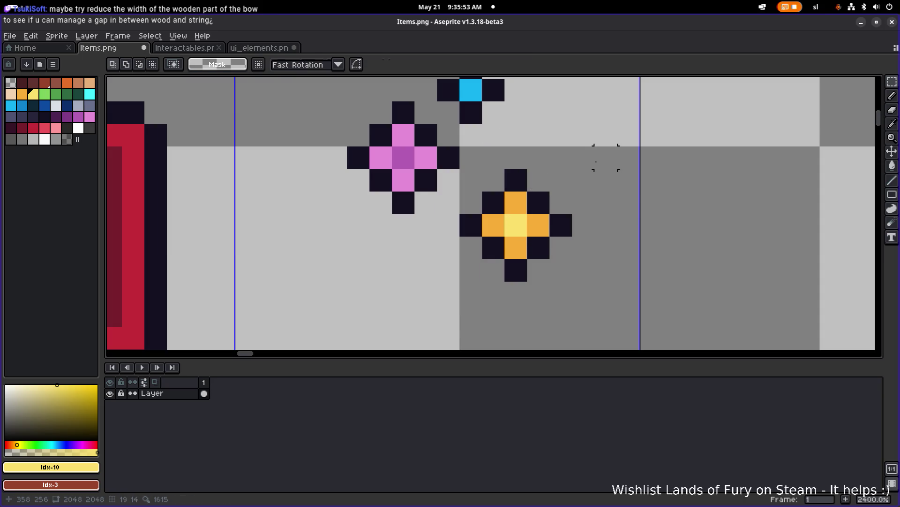
{"action": "scroll", "coordinate": [605, 157], "scroll_direction": "down", "scroll_amount": 3}
Place the whole sparkle cluster onto the plain red book's cover
{"action": "left_click_drag", "start_coordinate": [606, 219], "coordinate": [489, 102]}
{"action": "mouse_move", "coordinate": [568, 172]}
{"action": "left_mouse_down"}
{"action": "mouse_move", "coordinate": [424, 188]}
{"action": "mouse_move", "coordinate": [428, 197]}
{"action": "left_mouse_up"}
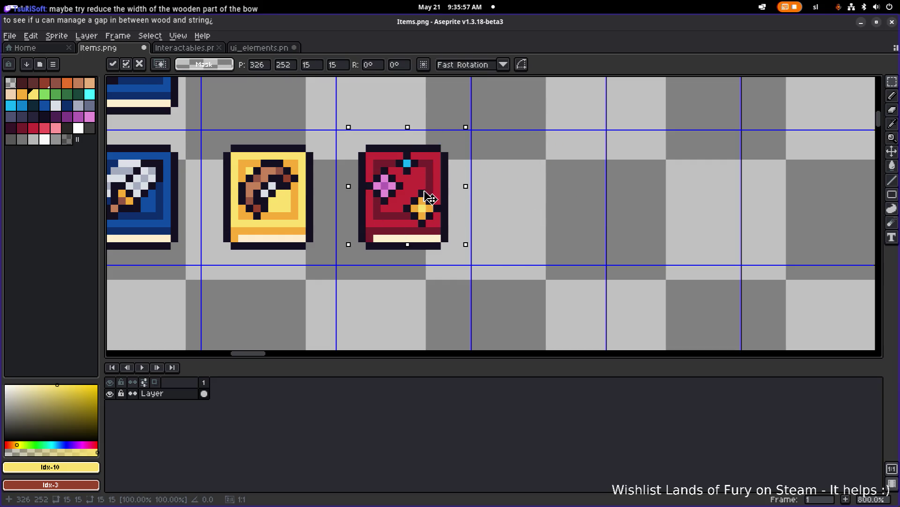
{"action": "left_click", "coordinate": [571, 171]}
{"action": "scroll", "coordinate": [561, 173], "scroll_direction": "down", "scroll_amount": 3}
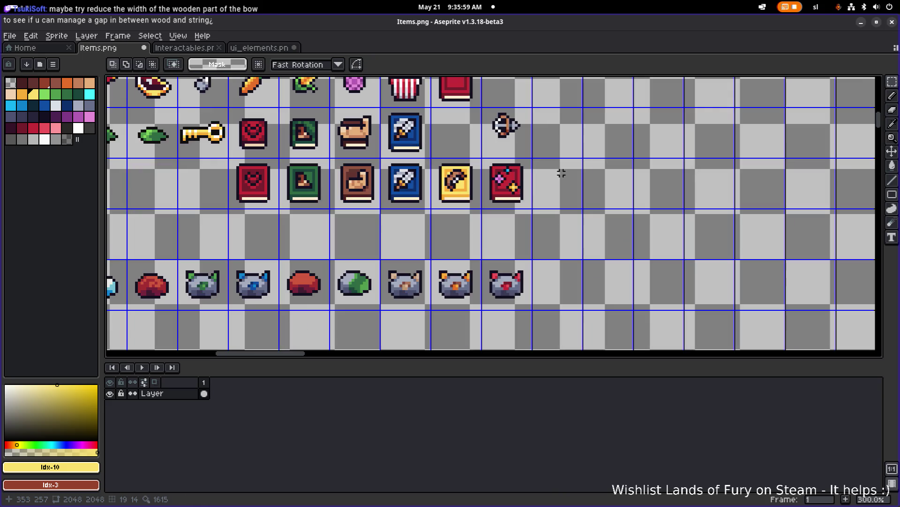
{"action": "scroll", "coordinate": [503, 183], "scroll_direction": "up", "scroll_amount": 5}
{"action": "left_click_drag", "start_coordinate": [502, 183], "coordinate": [536, 167]}
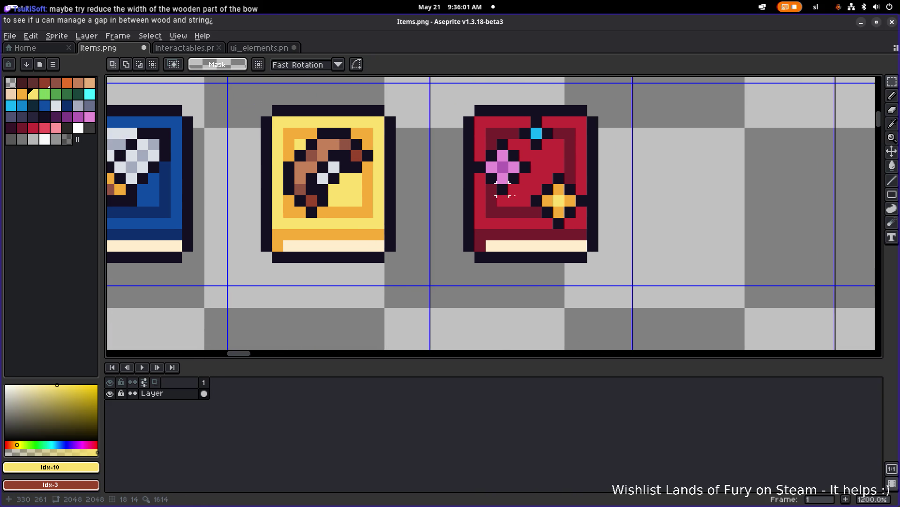
Pencil dark maroon #781F2C shading on the red book's lower right, right edge and beside the orange sparkle
{"action": "key", "text": "b"}
{"action": "left_click", "coordinate": [538, 209], "text": "alt"}
{"action": "mouse_move", "coordinate": [548, 222]}
{"action": "left_mouse_down"}
{"action": "mouse_move", "coordinate": [570, 225]}
{"action": "mouse_move", "coordinate": [581, 212]}
{"action": "left_mouse_up"}
{"action": "left_click", "coordinate": [581, 190]}
{"action": "left_click_drag", "start_coordinate": [548, 178], "coordinate": [526, 194]}
{"action": "left_click", "coordinate": [526, 200]}
Add maroon pixels low on the cover and a maroon zigzag running up to the cover top
{"action": "left_click", "coordinate": [503, 201]}
{"action": "left_click", "coordinate": [526, 178]}
{"action": "left_click", "coordinate": [537, 167]}
{"action": "left_click", "coordinate": [526, 156]}
{"action": "left_click", "coordinate": [515, 144]}
{"action": "scroll", "coordinate": [545, 156], "scroll_direction": "down", "scroll_amount": 5}
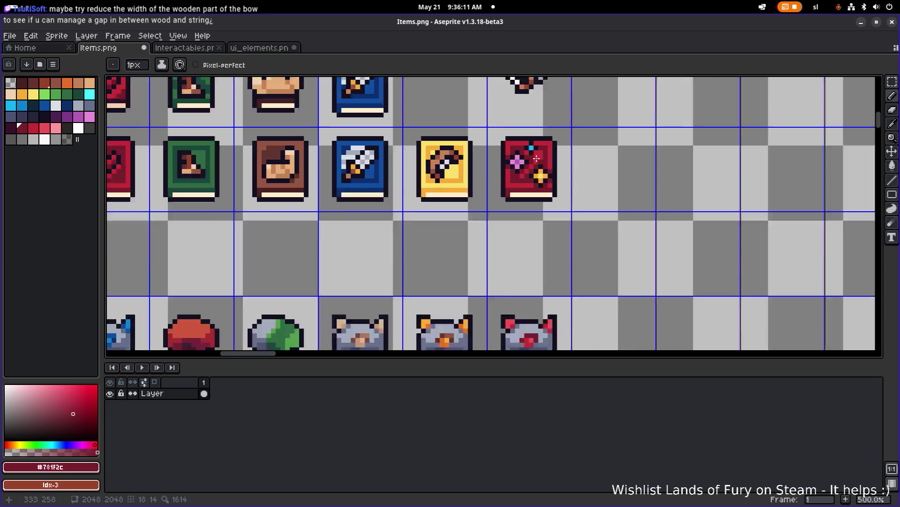
{"action": "scroll", "coordinate": [544, 157], "scroll_direction": "up", "scroll_amount": 5}
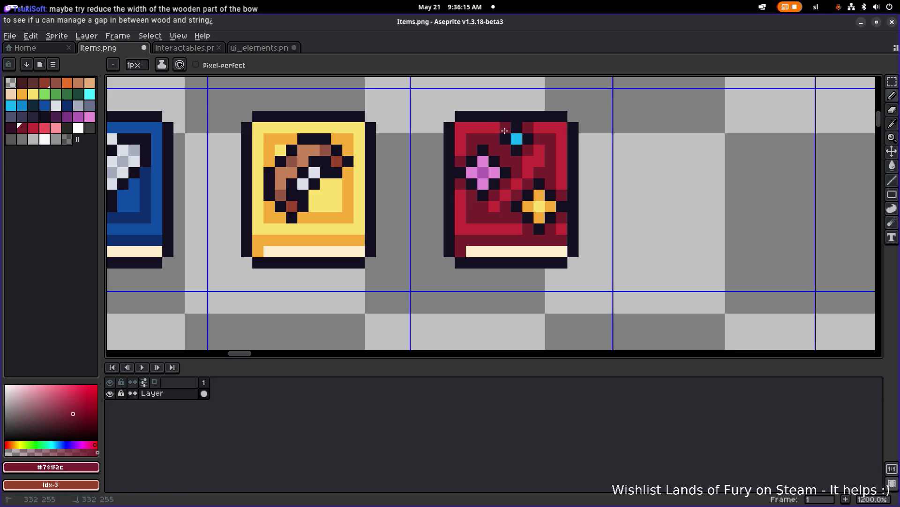
{"action": "scroll", "coordinate": [537, 134], "scroll_direction": "down", "scroll_amount": 5}
{"action": "scroll", "coordinate": [576, 140], "scroll_direction": "down", "scroll_amount": 1}
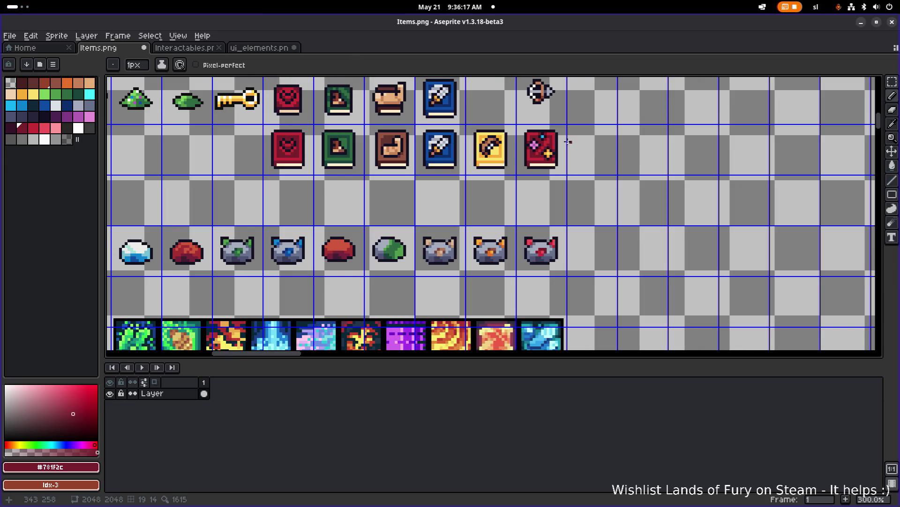
{"action": "scroll", "coordinate": [550, 140], "scroll_direction": "up", "scroll_amount": 3}
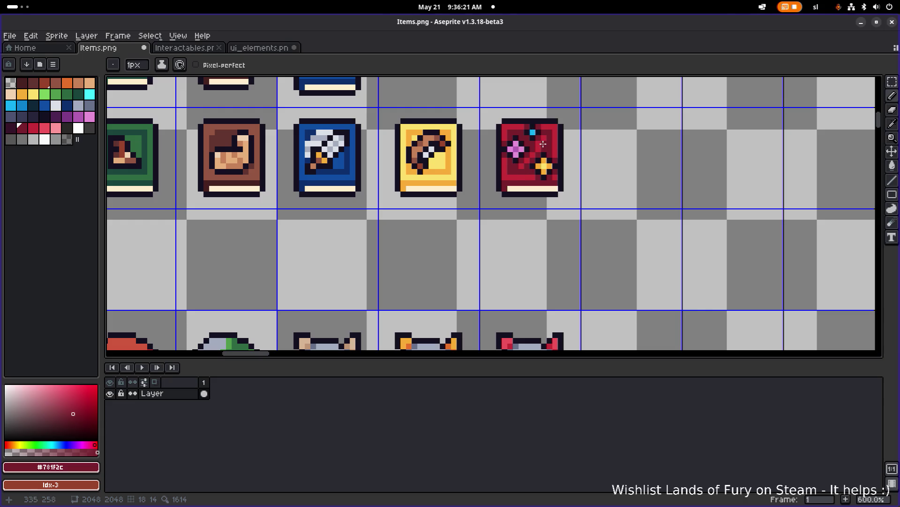
Undo the last three maroon strokes, briefly redoing one before removing it again
{"action": "key", "text": "g"}
{"action": "scroll", "coordinate": [544, 144], "scroll_direction": "down", "scroll_amount": 2}
{"action": "scroll", "coordinate": [544, 150], "scroll_direction": "up", "scroll_amount": 4}
{"action": "scroll", "coordinate": [544, 155], "scroll_direction": "down", "scroll_amount": 1}
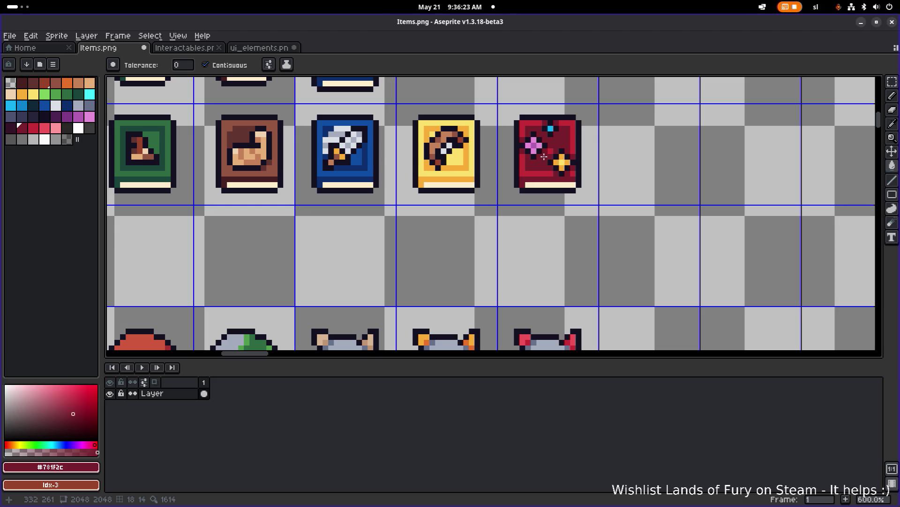
{"action": "scroll", "coordinate": [549, 151], "scroll_direction": "down", "scroll_amount": 4}
{"action": "key", "text": "v"}
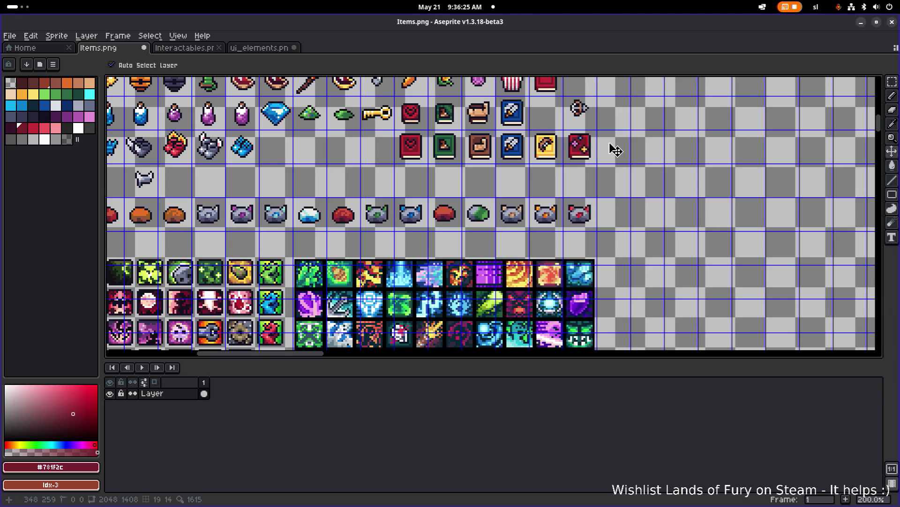
{"action": "key", "text": "g"}
{"action": "scroll", "coordinate": [595, 142], "scroll_direction": "up", "scroll_amount": 3}
{"action": "key", "text": "v"}
{"action": "key", "text": "ctrl+z"}
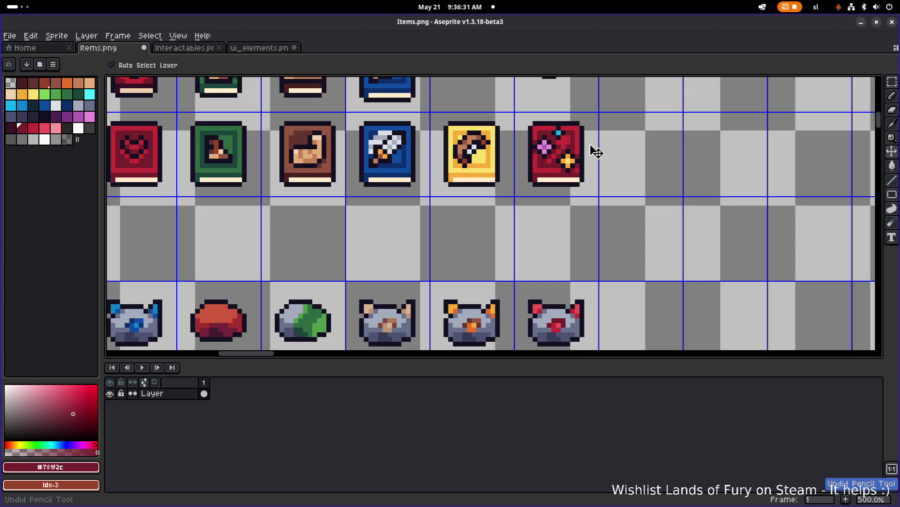
{"action": "key", "text": "ctrl+z"}
{"action": "key", "text": "ctrl+z"}
{"action": "key", "text": "g"}
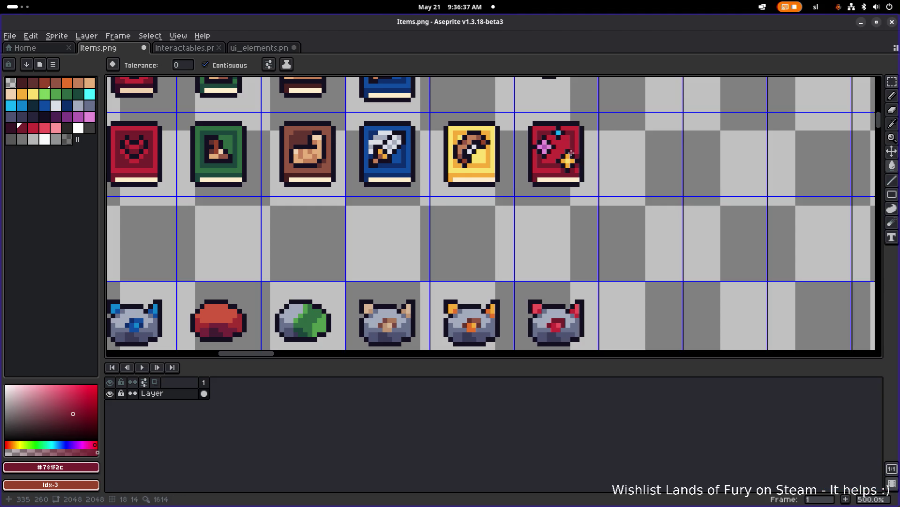
{"action": "key", "text": "ctrl+y"}
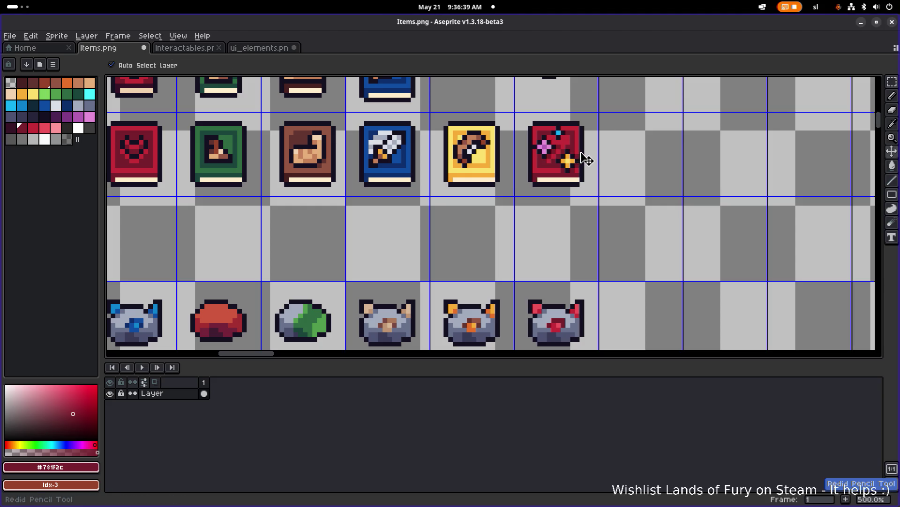
{"action": "key", "text": "ctrl+z"}
{"action": "key", "text": "g"}
{"action": "scroll", "coordinate": [584, 158], "scroll_direction": "up", "scroll_amount": 4}
Move the gold sparkle on the red book and add a #141020 outline pixel below it
{"action": "key", "text": "m"}
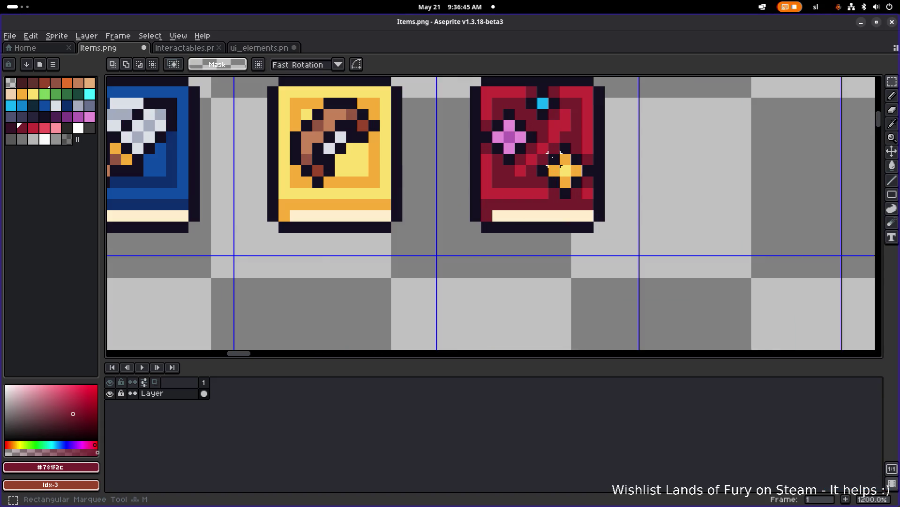
{"action": "mouse_move", "coordinate": [536, 141]}
{"action": "left_mouse_down"}
{"action": "mouse_move", "coordinate": [595, 200]}
{"action": "mouse_move", "coordinate": [557, 173]}
{"action": "left_mouse_up"}
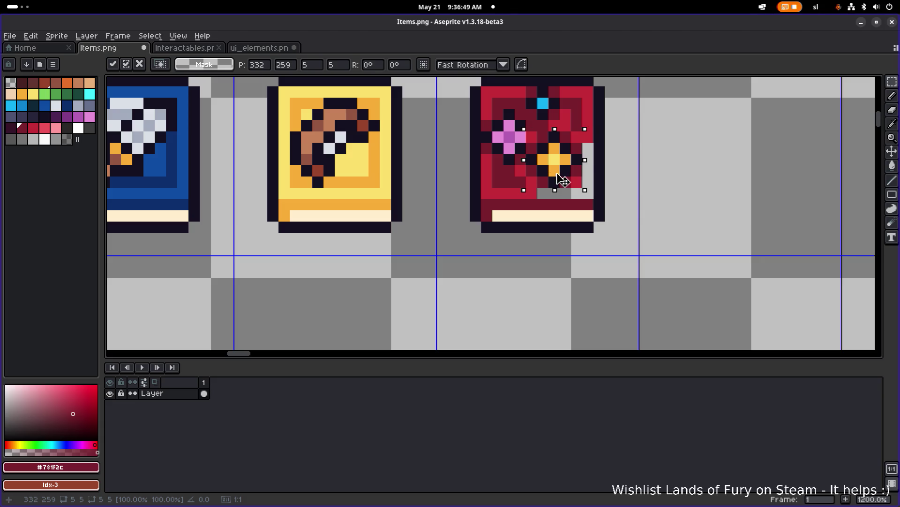
{"action": "key", "text": "b"}
{"action": "left_click", "coordinate": [543, 182], "text": "alt"}
{"action": "left_click", "coordinate": [544, 193]}
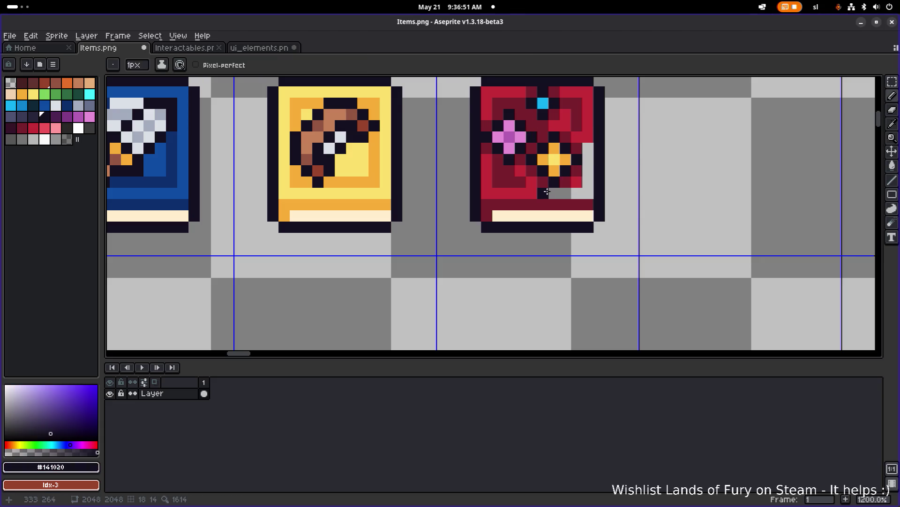
Fill the gap beside the sparkle with cover red #c42c36, discarding a trial maroon fill
{"action": "left_click", "coordinate": [525, 182], "text": "alt"}
{"action": "key", "text": "g"}
{"action": "left_click", "coordinate": [560, 194]}
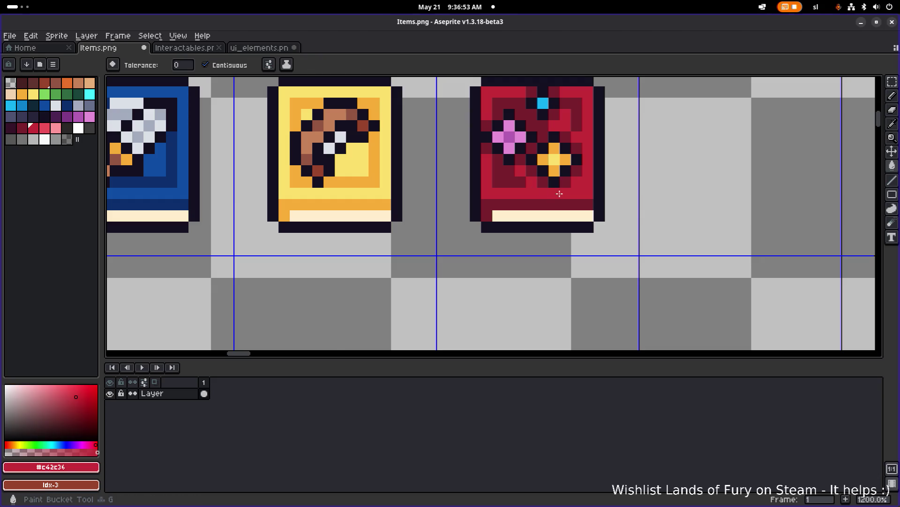
{"action": "scroll", "coordinate": [560, 194], "scroll_direction": "down", "scroll_amount": 4}
{"action": "scroll", "coordinate": [559, 193], "scroll_direction": "up", "scroll_amount": 4}
{"action": "left_click", "coordinate": [589, 185], "text": "alt"}
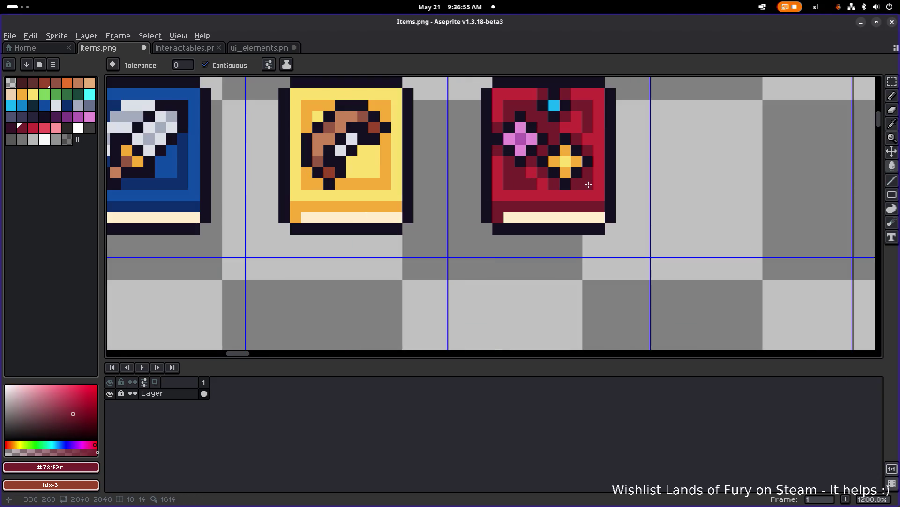
{"action": "left_click", "coordinate": [589, 185]}
{"action": "key", "text": "ctrl+z"}
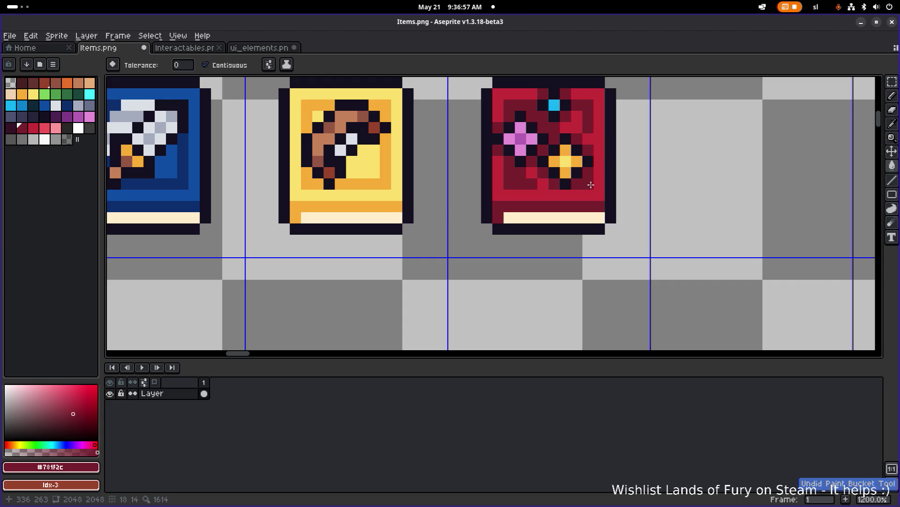
Pencil a dark maroon #781f2c pixel below the gold sparkle
{"action": "key", "text": "b"}
{"action": "left_click", "coordinate": [577, 195]}
{"action": "scroll", "coordinate": [575, 191], "scroll_direction": "up", "scroll_amount": 1}
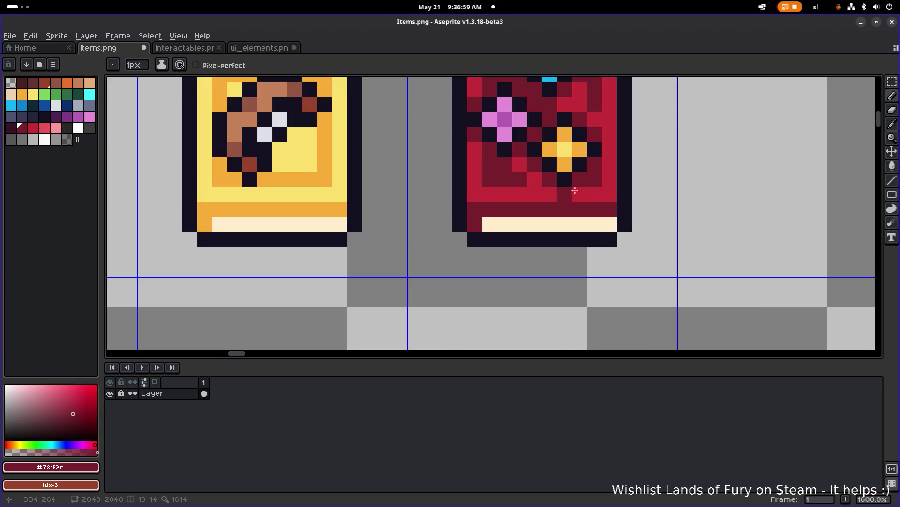
{"action": "scroll", "coordinate": [556, 154], "scroll_direction": "down", "scroll_amount": 2}
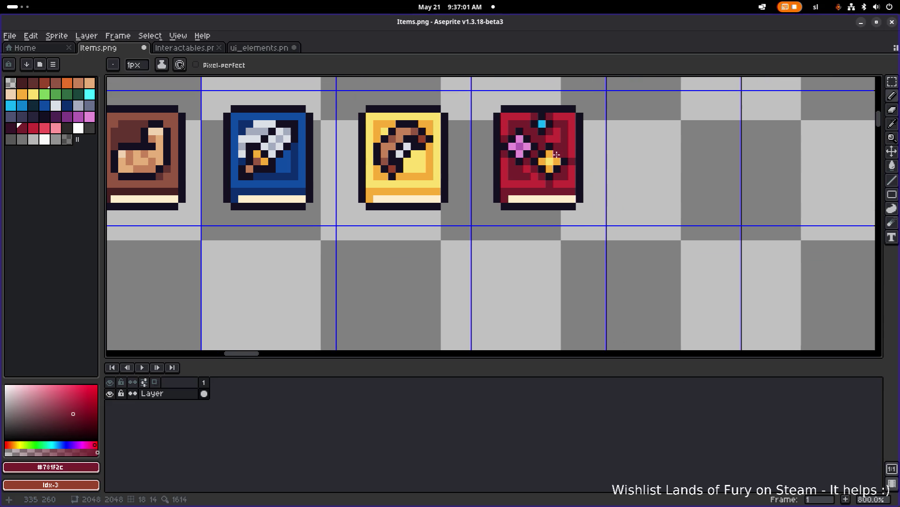
{"action": "scroll", "coordinate": [588, 146], "scroll_direction": "down", "scroll_amount": 4}
{"action": "scroll", "coordinate": [574, 153], "scroll_direction": "up", "scroll_amount": 6}
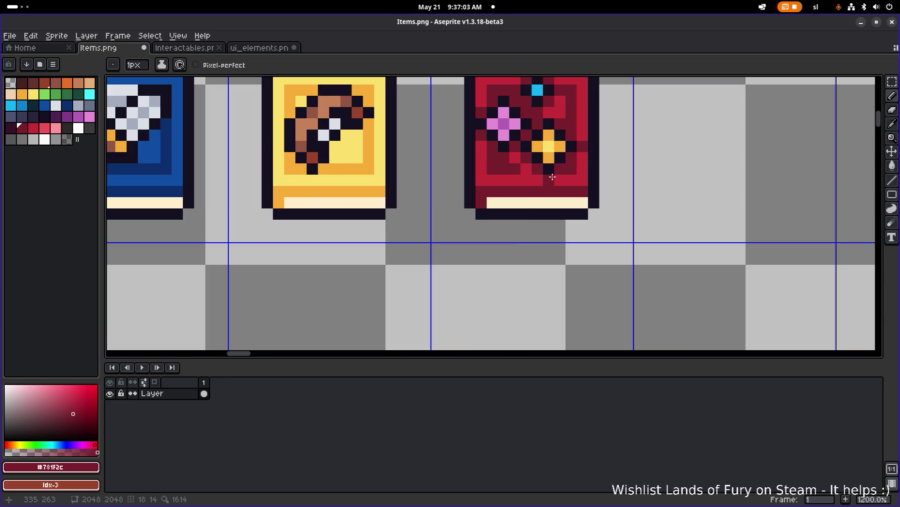
{"action": "scroll", "coordinate": [558, 171], "scroll_direction": "down", "scroll_amount": 4}
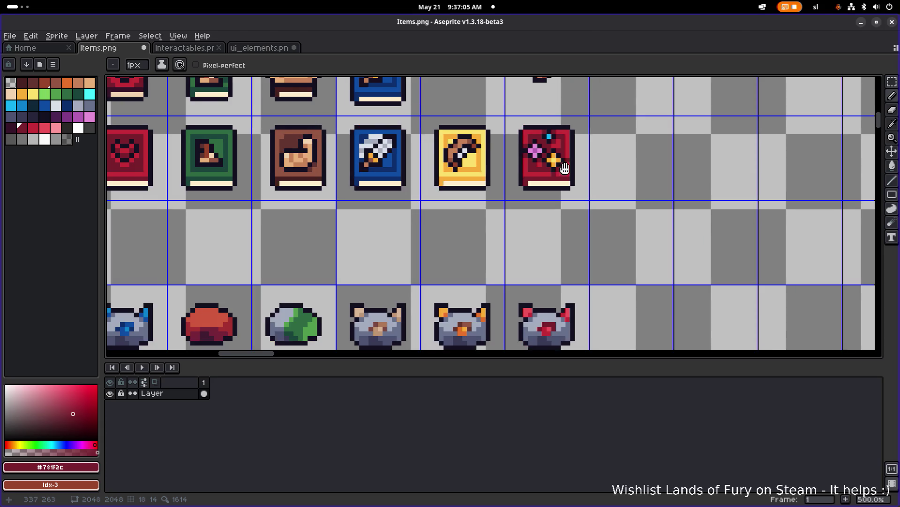
{"action": "scroll", "coordinate": [563, 164], "scroll_direction": "down", "scroll_amount": 1}
{"action": "scroll", "coordinate": [535, 176], "scroll_direction": "up", "scroll_amount": 5}
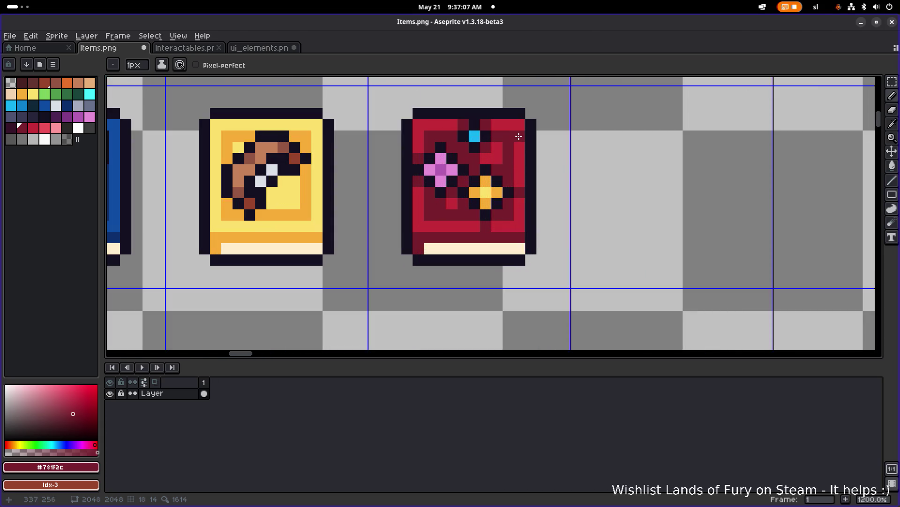
Darken the red book's two top corners and its bottom red row with maroon pixels
{"action": "left_click", "coordinate": [519, 125]}
{"action": "left_click", "coordinate": [413, 128]}
{"action": "left_click", "coordinate": [419, 226]}
{"action": "left_click", "coordinate": [452, 226]}
{"action": "left_click", "coordinate": [508, 226]}
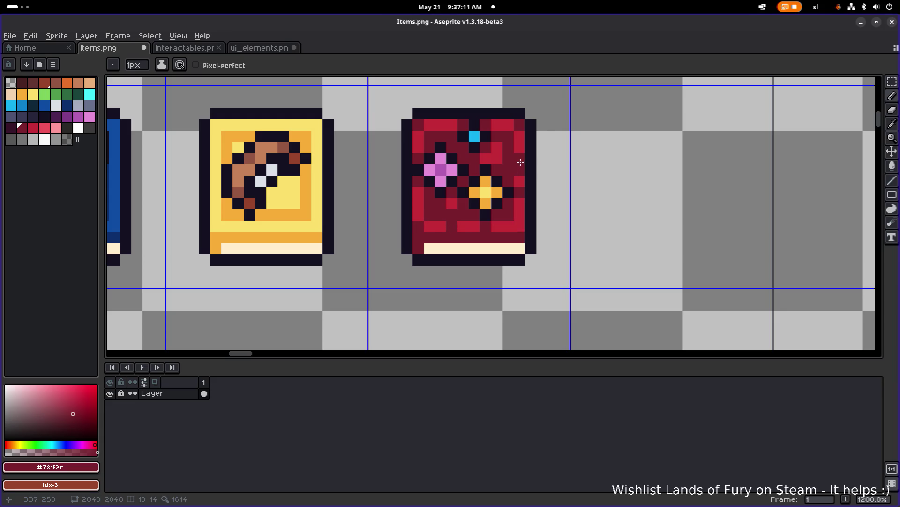
{"action": "scroll", "coordinate": [542, 147], "scroll_direction": "down", "scroll_amount": 5}
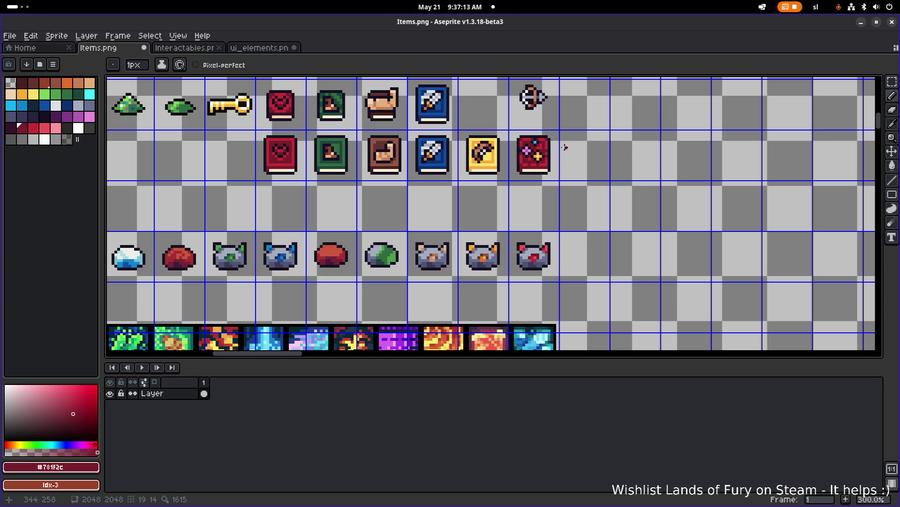
{"action": "scroll", "coordinate": [535, 148], "scroll_direction": "up", "scroll_amount": 7}
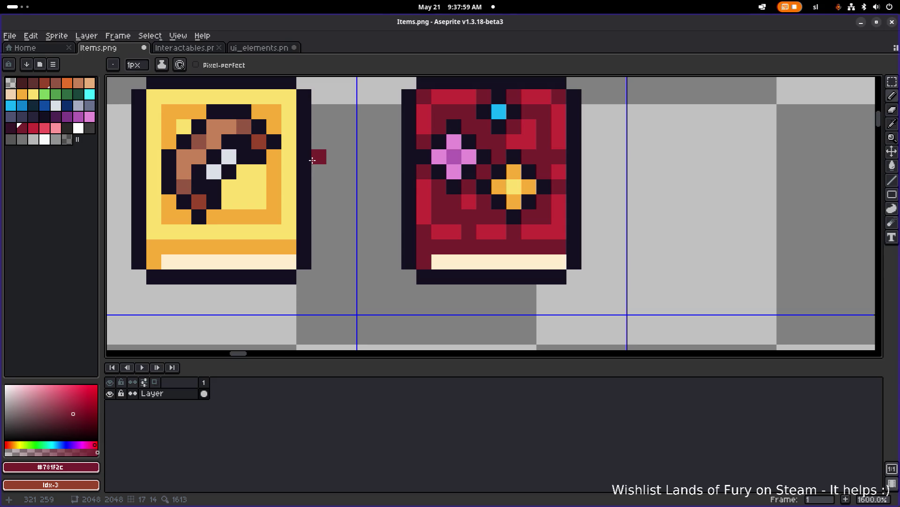
Add light grey pixels along the blade of the yellow book's emblem
{"action": "scroll", "coordinate": [406, 150], "scroll_direction": "down", "scroll_amount": 2}
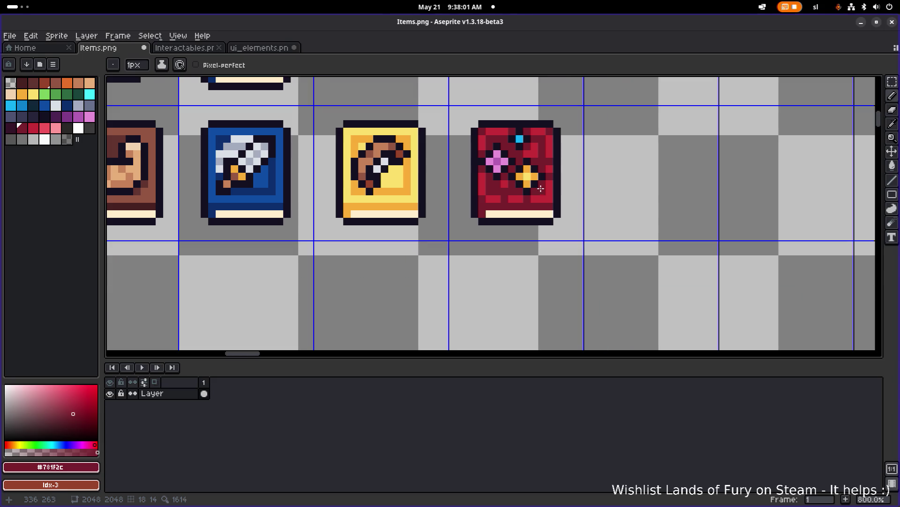
{"action": "scroll", "coordinate": [544, 178], "scroll_direction": "up", "scroll_amount": 2}
{"action": "key", "text": "i"}
{"action": "key", "text": "b"}
{"action": "scroll", "coordinate": [552, 193], "scroll_direction": "down", "scroll_amount": 1}
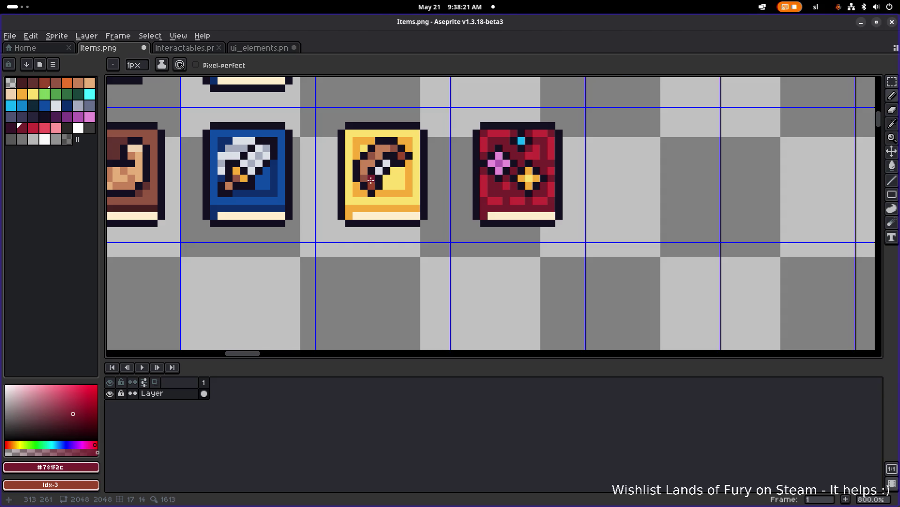
{"action": "scroll", "coordinate": [374, 181], "scroll_direction": "up", "scroll_amount": 2}
{"action": "left_click", "coordinate": [385, 168], "text": "alt"}
{"action": "left_click", "coordinate": [371, 177]}
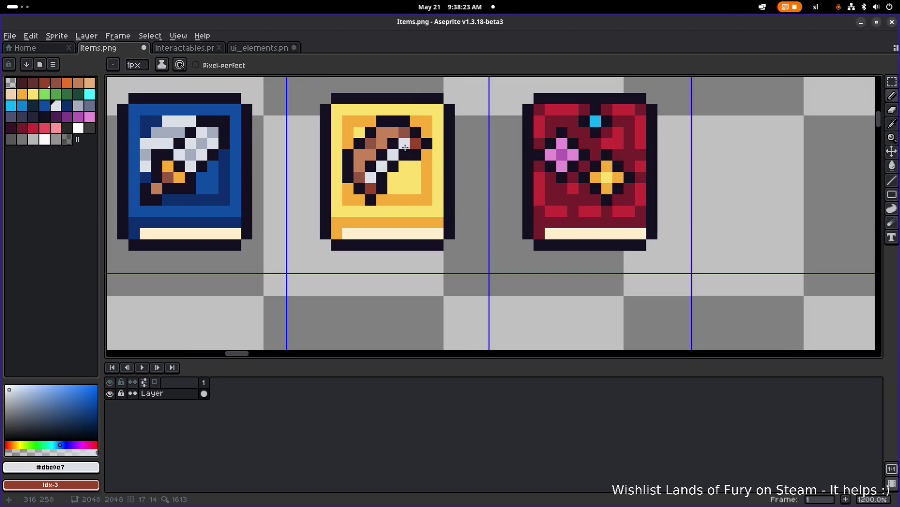
Paint a dark outline pixel on the yellow book, then undo it
{"action": "left_click", "coordinate": [373, 164], "text": "alt"}
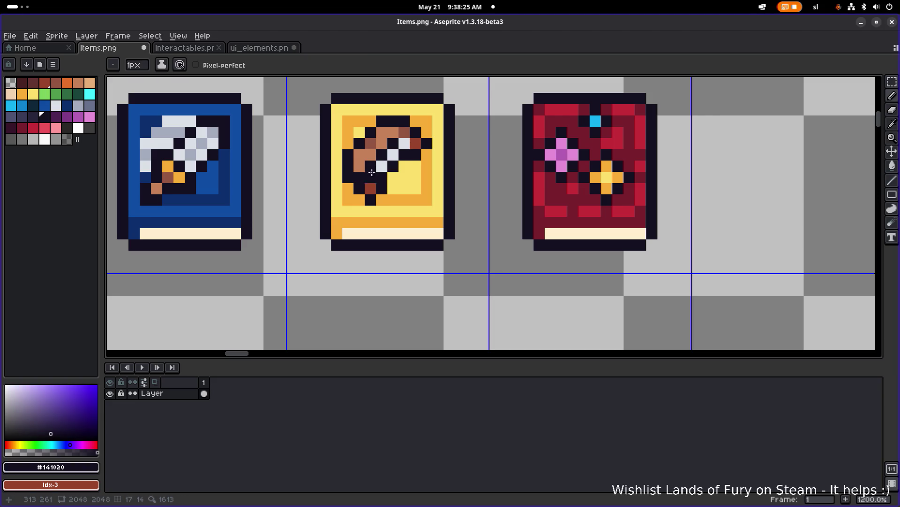
{"action": "left_click", "coordinate": [413, 146]}
{"action": "scroll", "coordinate": [412, 146], "scroll_direction": "down", "scroll_amount": 4}
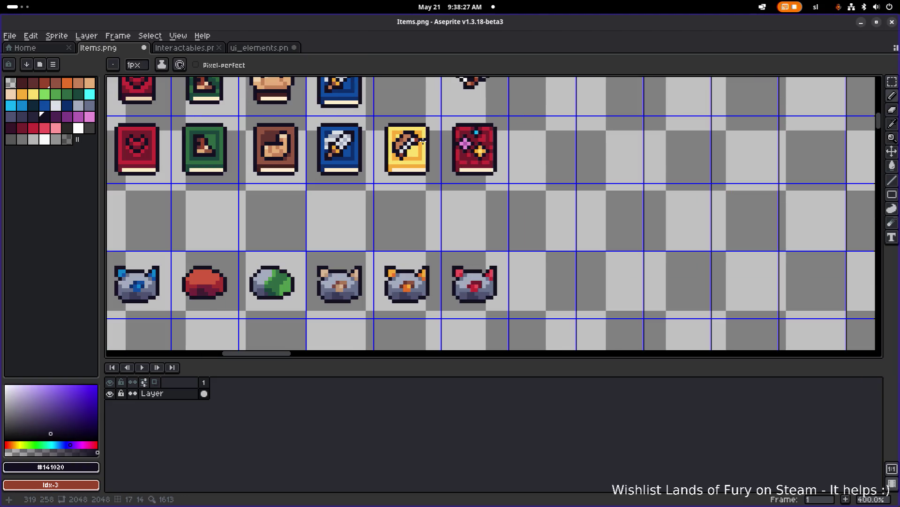
{"action": "key", "text": "ctrl+z"}
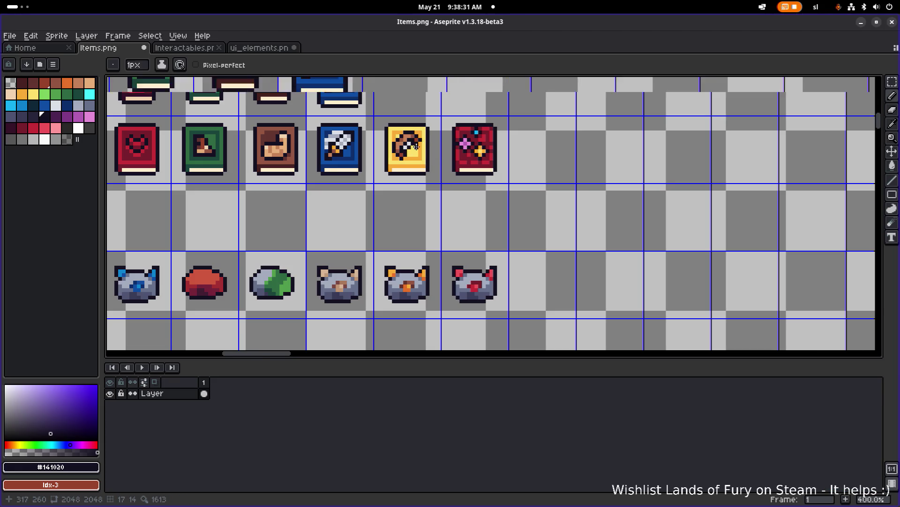
{"action": "scroll", "coordinate": [389, 159], "scroll_direction": "up", "scroll_amount": 5}
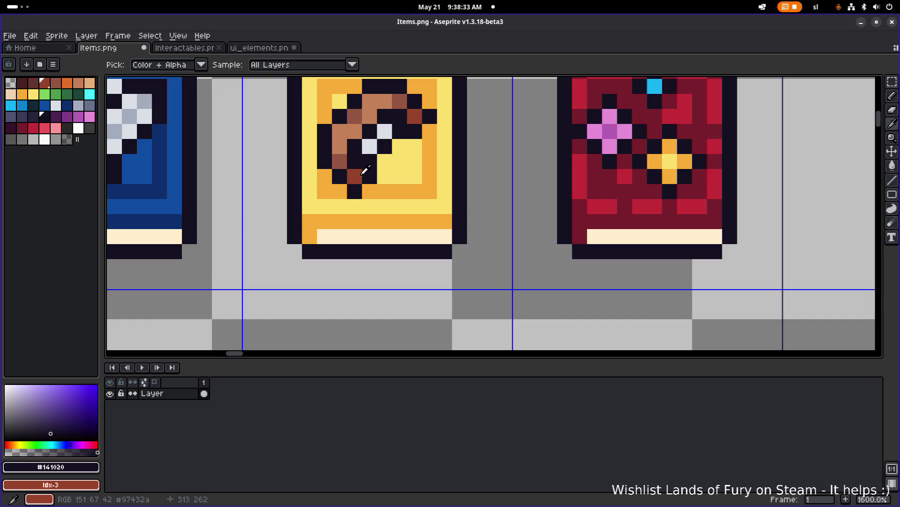
Paint a diagonal light grey blade across the emblem, plus one grey pixel below it
{"action": "left_click", "coordinate": [353, 179], "text": "alt"}
{"action": "left_click", "coordinate": [371, 146], "text": "alt"}
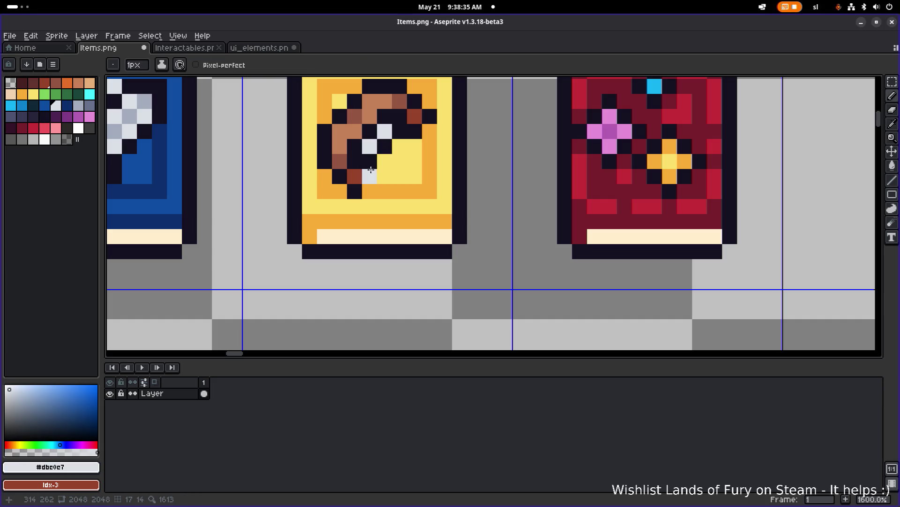
{"action": "left_click_drag", "start_coordinate": [385, 161], "coordinate": [409, 135]}
{"action": "left_click", "coordinate": [369, 177]}
Outline the blade with a dark diagonal line and fill the gaps beside it with yellow
{"action": "left_click", "coordinate": [361, 189], "text": "alt"}
{"action": "left_click_drag", "start_coordinate": [370, 191], "coordinate": [427, 132]}
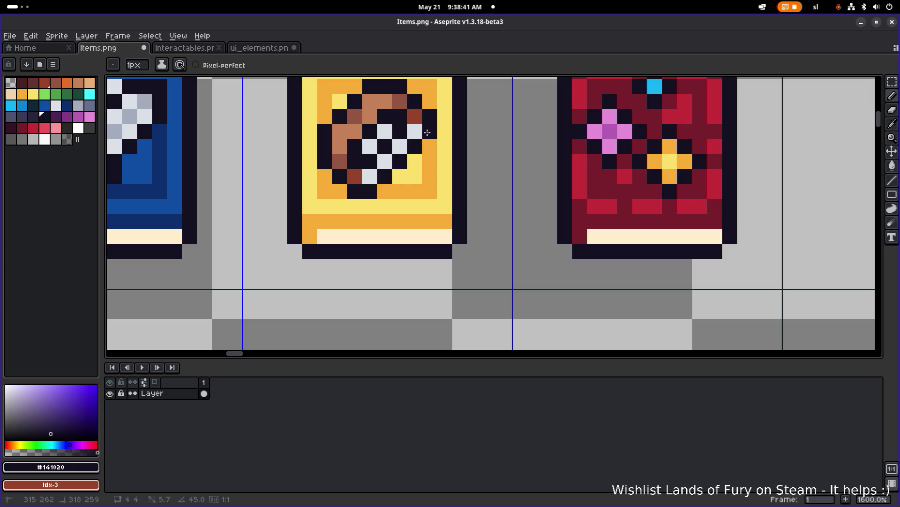
{"action": "left_click", "coordinate": [385, 143]}
{"action": "left_click", "coordinate": [419, 173], "text": "alt"}
{"action": "left_click_drag", "start_coordinate": [369, 147], "coordinate": [386, 129]}
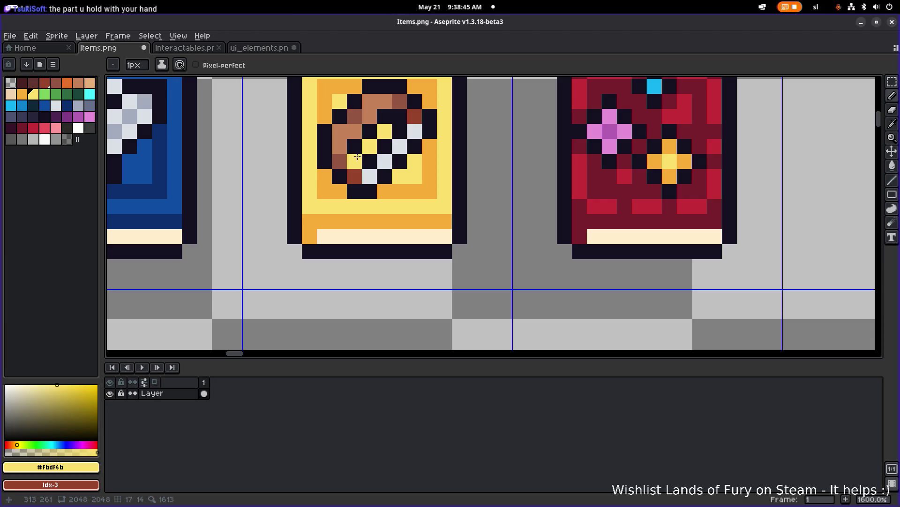
{"action": "scroll", "coordinate": [455, 144], "scroll_direction": "down", "scroll_amount": 5}
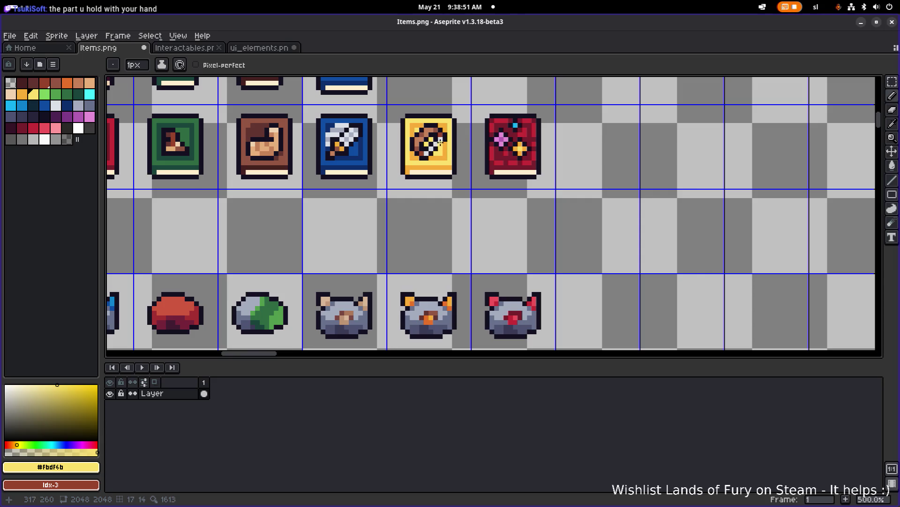
{"action": "scroll", "coordinate": [453, 140], "scroll_direction": "up", "scroll_amount": 1}
Undo the blade strokes on the yellow spellbook's emblem
{"action": "key", "text": "ctrl+z"}
{"action": "key", "text": "ctrl+z"}
{"action": "key", "text": "ctrl+z"}
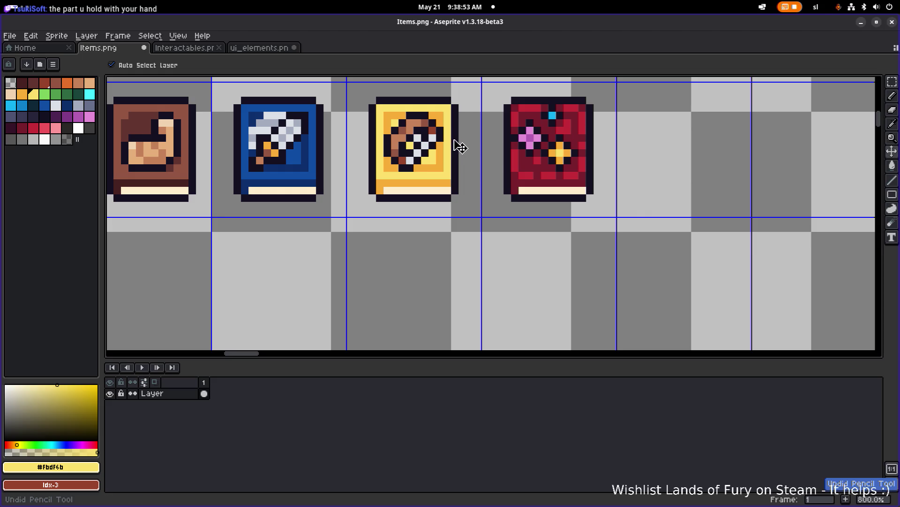
{"action": "key", "text": "ctrl+z"}
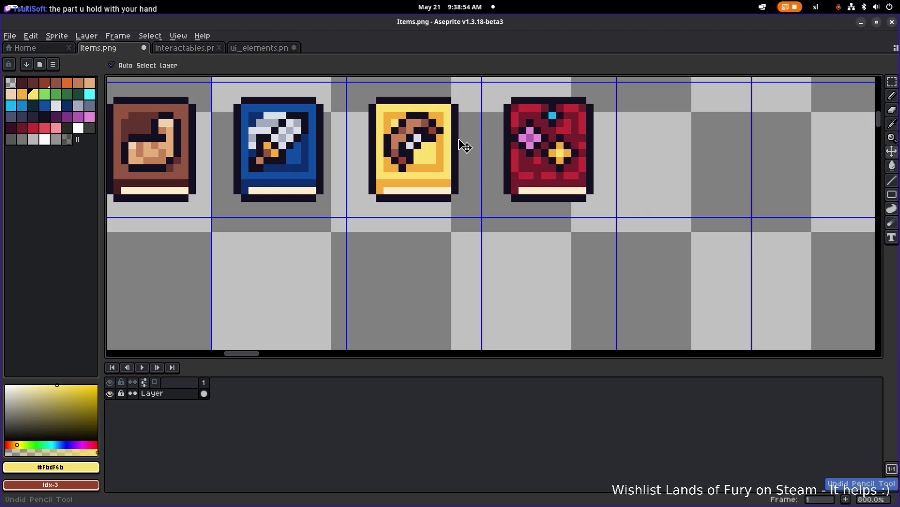
{"action": "key", "text": "b"}
{"action": "scroll", "coordinate": [418, 139], "scroll_direction": "up", "scroll_amount": 3}
Paint one dark pixel and two yellow pixels on the bow emblem
{"action": "key", "text": "ctrl+z"}
{"action": "key", "text": "ctrl+z"}
{"action": "left_click", "coordinate": [385, 151], "text": "alt"}
{"action": "left_click", "coordinate": [402, 124]}
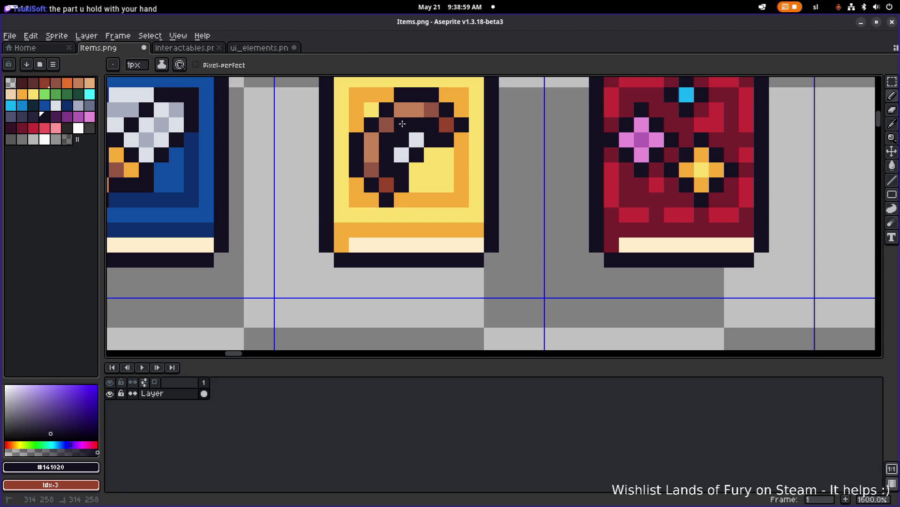
{"action": "left_click", "coordinate": [432, 159], "text": "alt"}
{"action": "left_click", "coordinate": [401, 140]}
{"action": "left_click", "coordinate": [425, 144]}
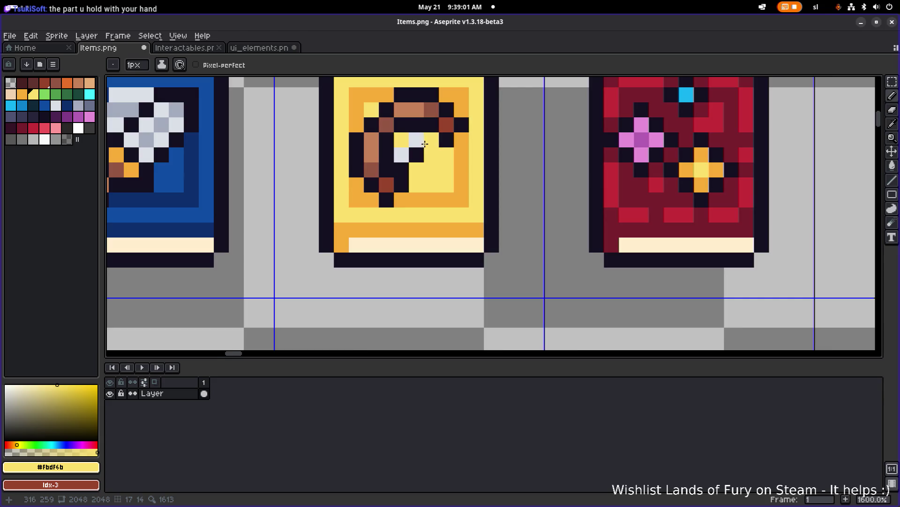
{"action": "scroll", "coordinate": [424, 144], "scroll_direction": "down", "scroll_amount": 4}
{"action": "scroll", "coordinate": [360, 132], "scroll_direction": "up", "scroll_amount": 6}
Try a yellow pixel left of the white one, then undo it
{"action": "key", "text": "ctrl+z"}
{"action": "left_click", "coordinate": [361, 132]}
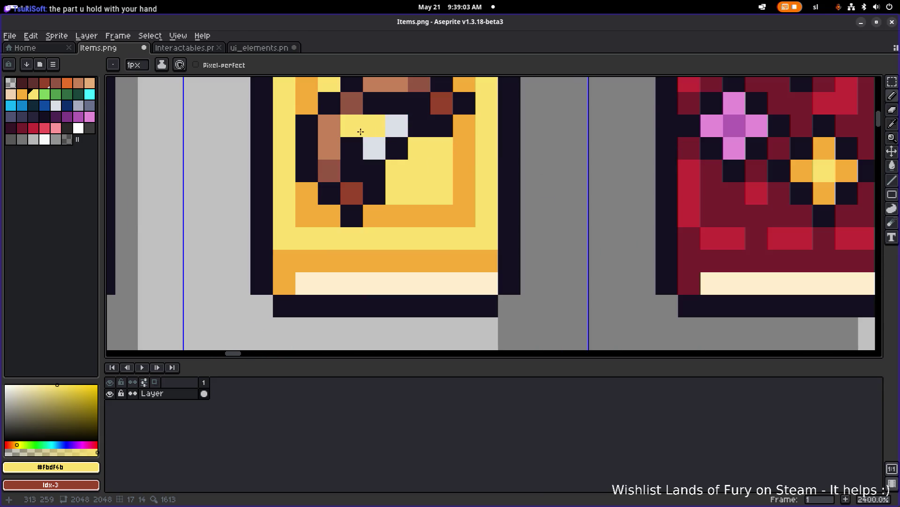
{"action": "scroll", "coordinate": [360, 132], "scroll_direction": "down", "scroll_amount": 4}
{"action": "scroll", "coordinate": [382, 140], "scroll_direction": "up", "scroll_amount": 5}
{"action": "key", "text": "ctrl+z"}
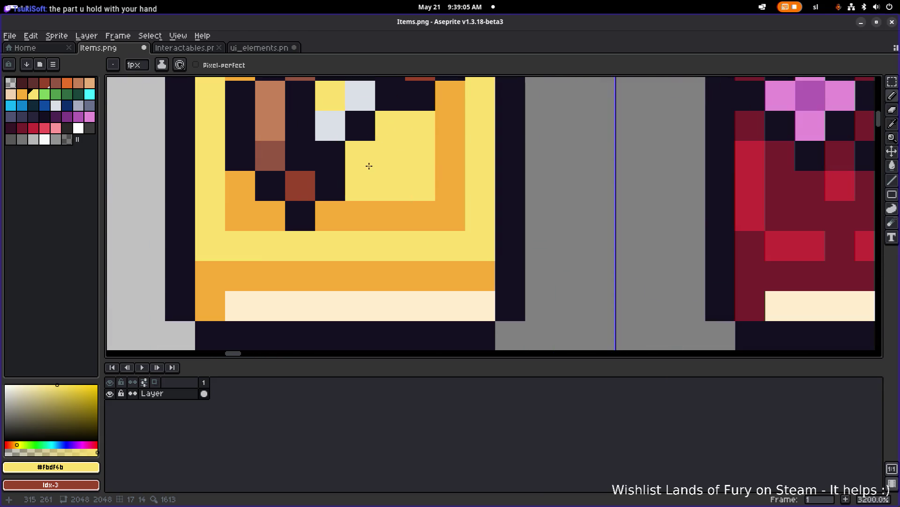
{"action": "scroll", "coordinate": [369, 166], "scroll_direction": "down", "scroll_amount": 5}
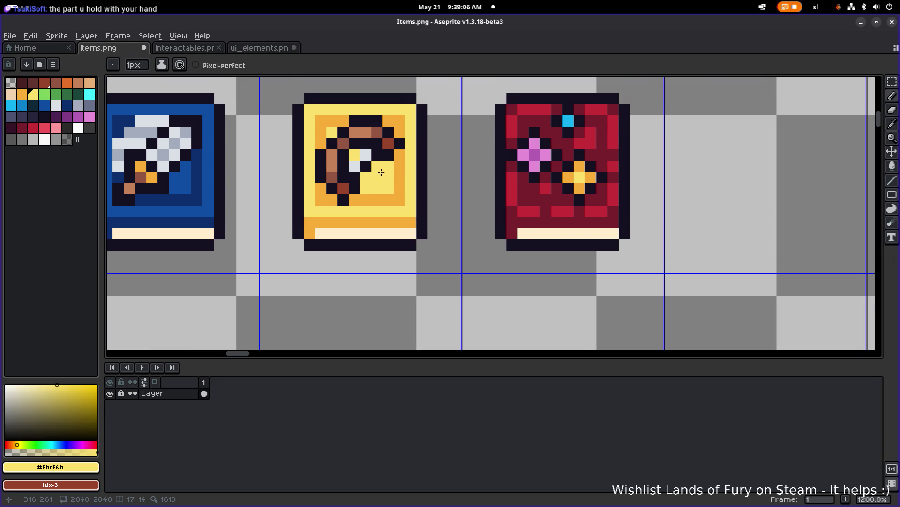
Toggle undo and redo to compare the recent bow pixel edits, ending with them restored
{"action": "key", "text": "v"}
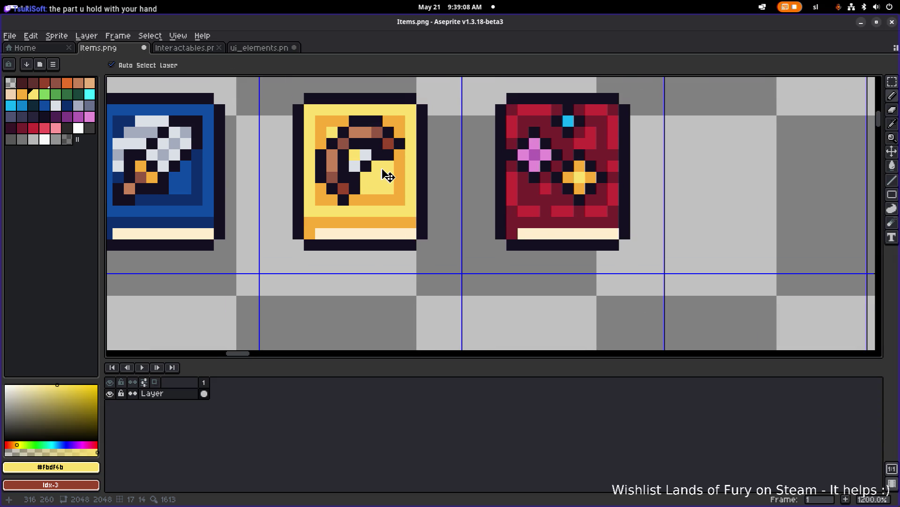
{"action": "key", "text": "ctrl+z"}
{"action": "key", "text": "ctrl+y"}
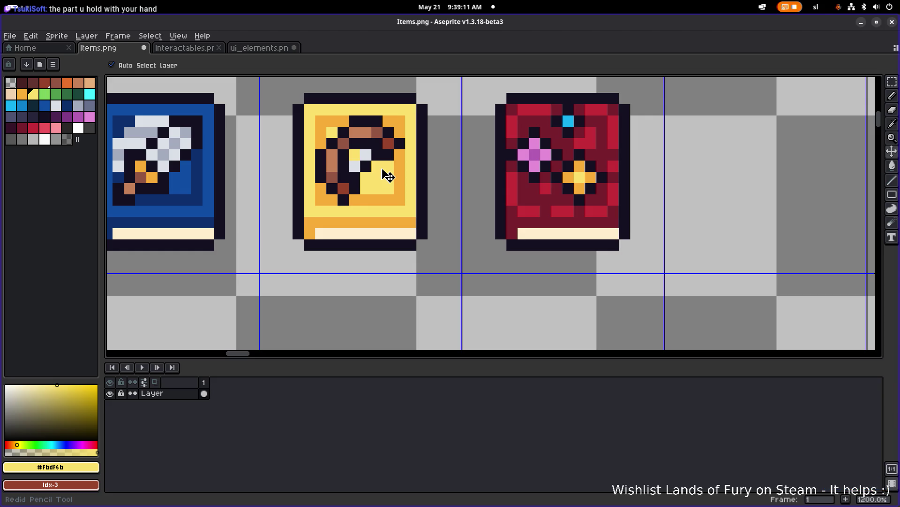
{"action": "key", "text": "ctrl+z"}
{"action": "key", "text": "ctrl+z"}
{"action": "key", "text": "ctrl+z"}
{"action": "key", "text": "ctrl+y"}
{"action": "key", "text": "ctrl+y"}
{"action": "key", "text": "ctrl+y"}
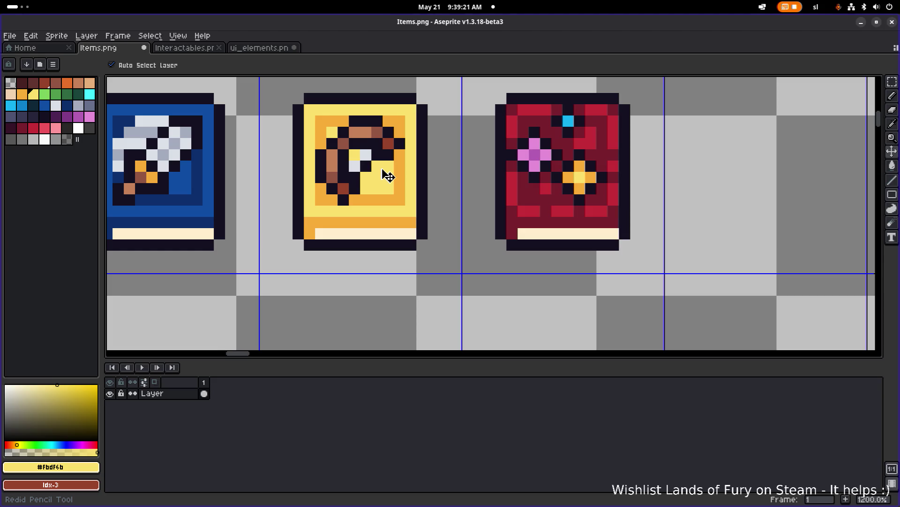
{"action": "key", "text": "ctrl+z"}
{"action": "key", "text": "ctrl+z"}
{"action": "key", "text": "ctrl+z"}
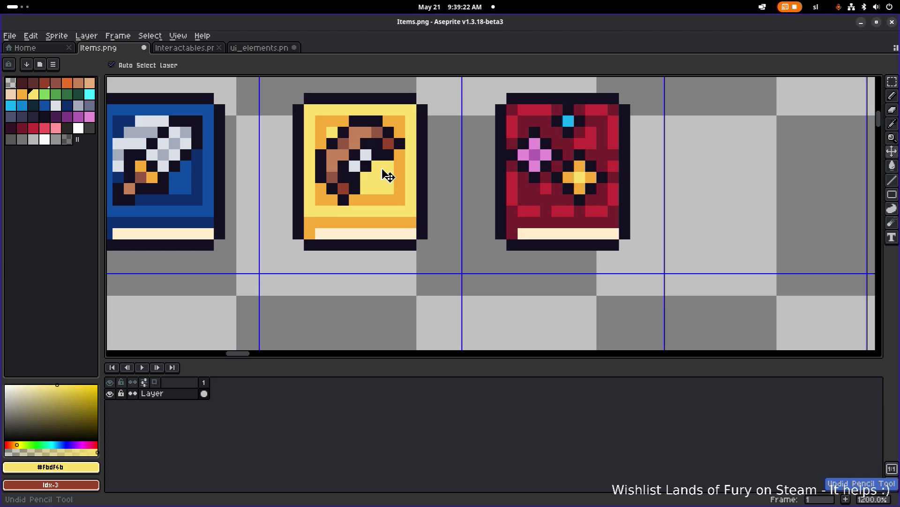
{"action": "key", "text": "ctrl+z"}
{"action": "key", "text": "ctrl+y"}
{"action": "key", "text": "ctrl+y"}
{"action": "key", "text": "ctrl+z"}
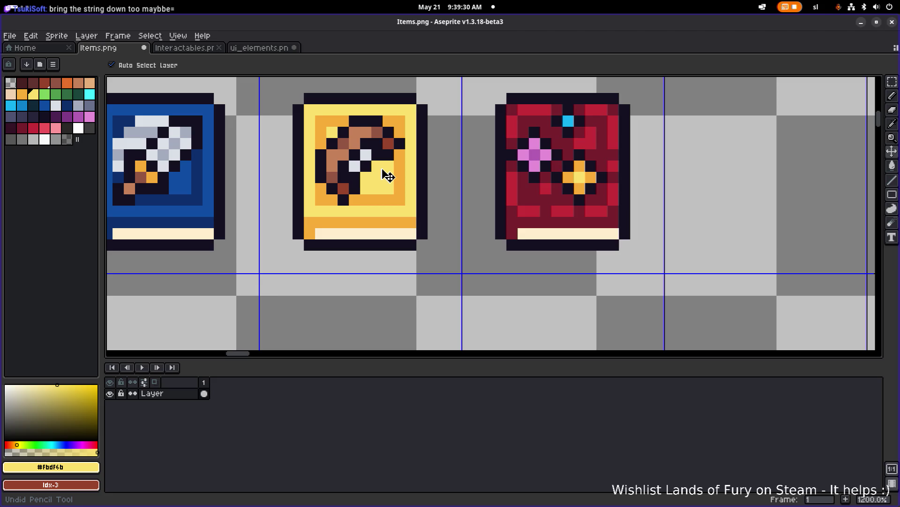
{"action": "key", "text": "ctrl+y"}
{"action": "key", "text": "ctrl+y"}
{"action": "key", "text": "ctrl+y"}
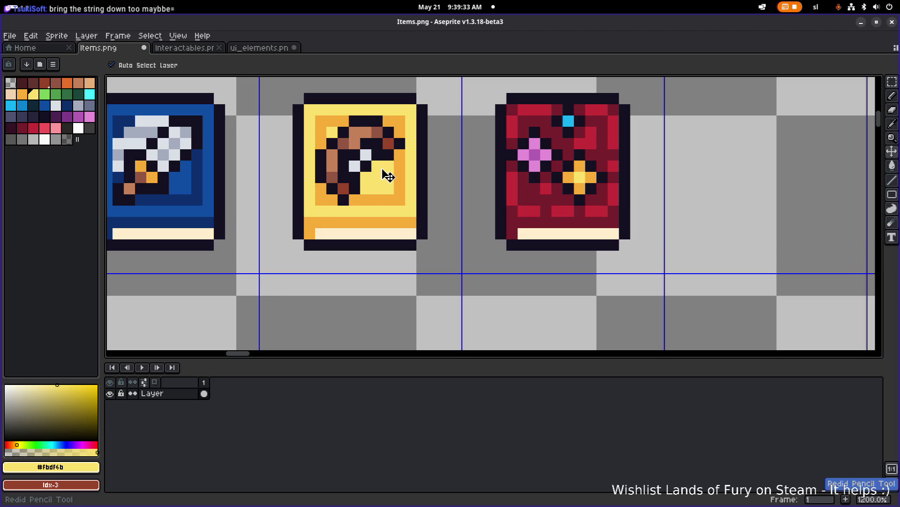
Move a 2×2 patch of the emblem with the rectangular marquee, then deselect
{"action": "key", "text": "b"}
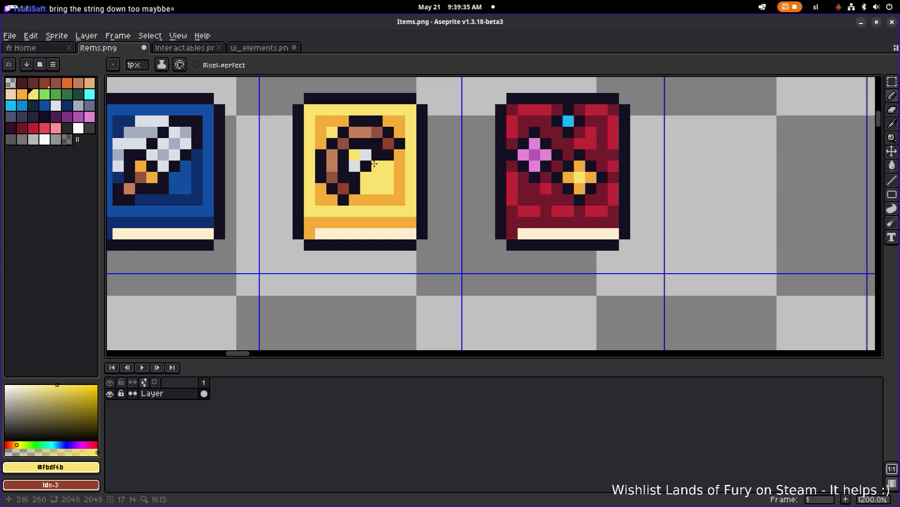
{"action": "key", "text": "m"}
{"action": "left_click_drag", "start_coordinate": [351, 151], "coordinate": [381, 179]}
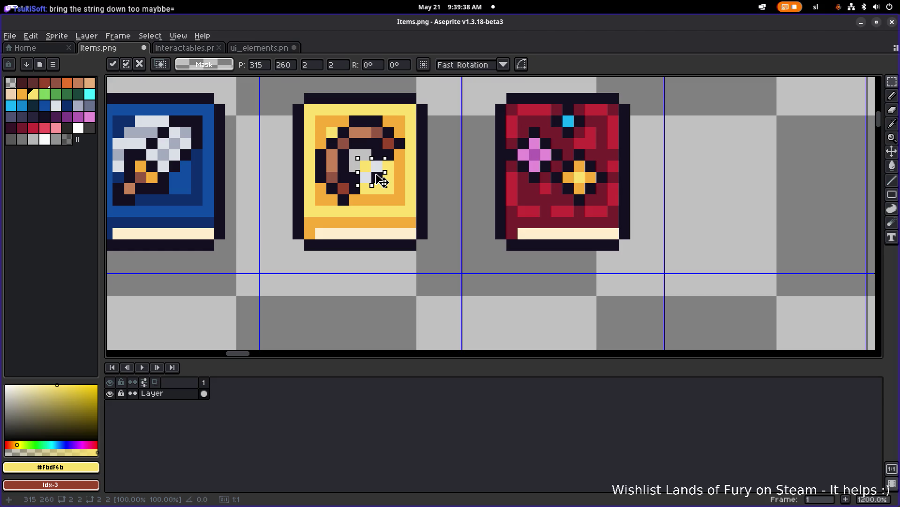
{"action": "key", "text": "ctrl+d"}
{"action": "scroll", "coordinate": [347, 160], "scroll_direction": "up", "scroll_amount": 3}
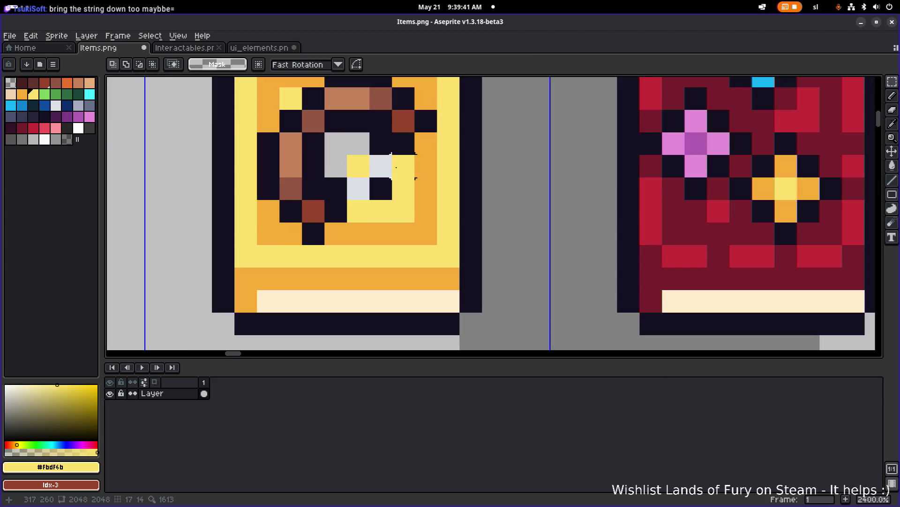
Sample the bow's light brown and recolour two dark emblem pixels with it
{"action": "key", "text": "g"}
{"action": "scroll", "coordinate": [347, 160], "scroll_direction": "down", "scroll_amount": 4}
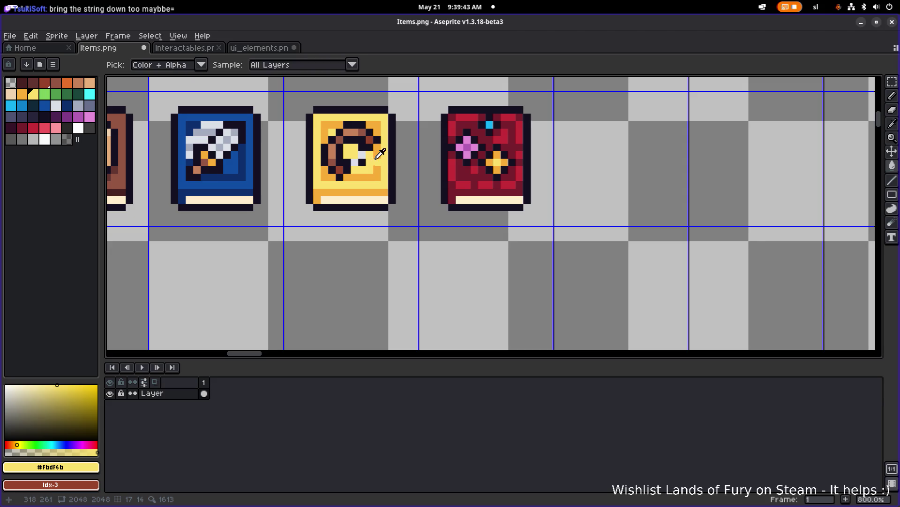
{"action": "key", "text": "i"}
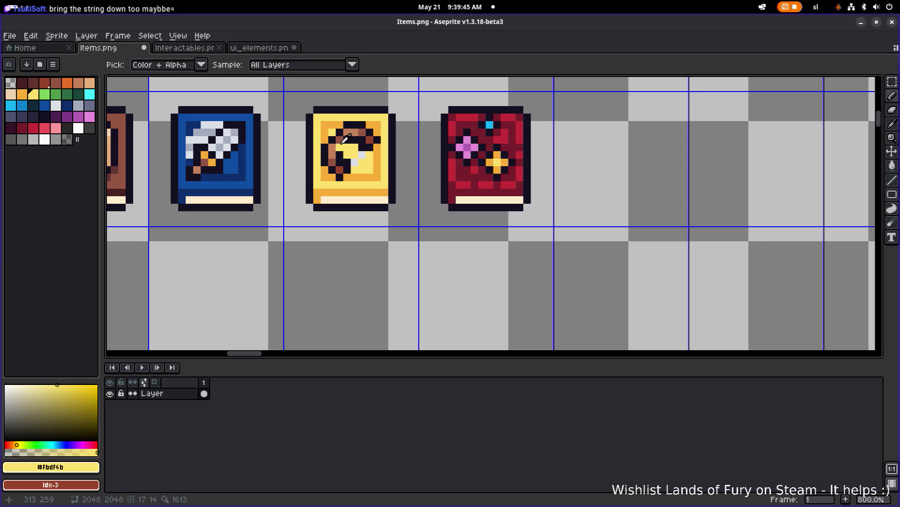
{"action": "key", "text": "b"}
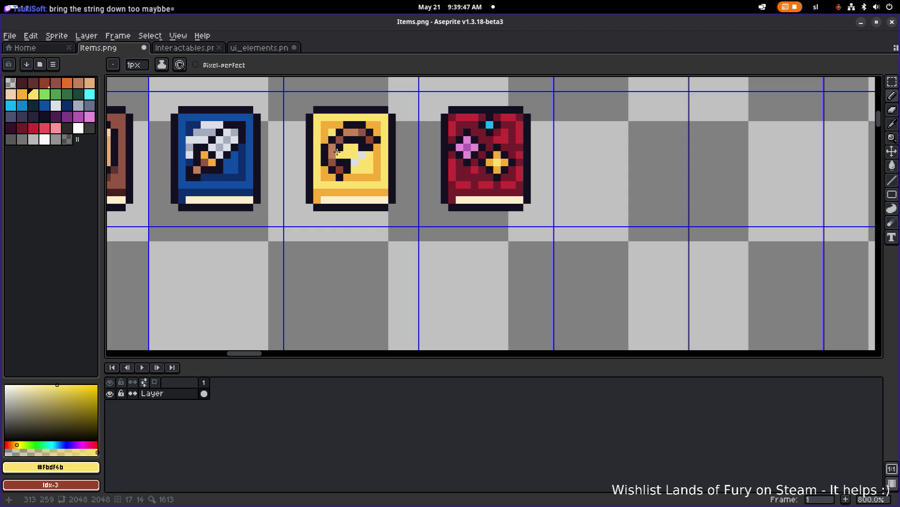
{"action": "scroll", "coordinate": [347, 153], "scroll_direction": "up", "scroll_amount": 3}
{"action": "left_click", "coordinate": [346, 128], "text": "alt"}
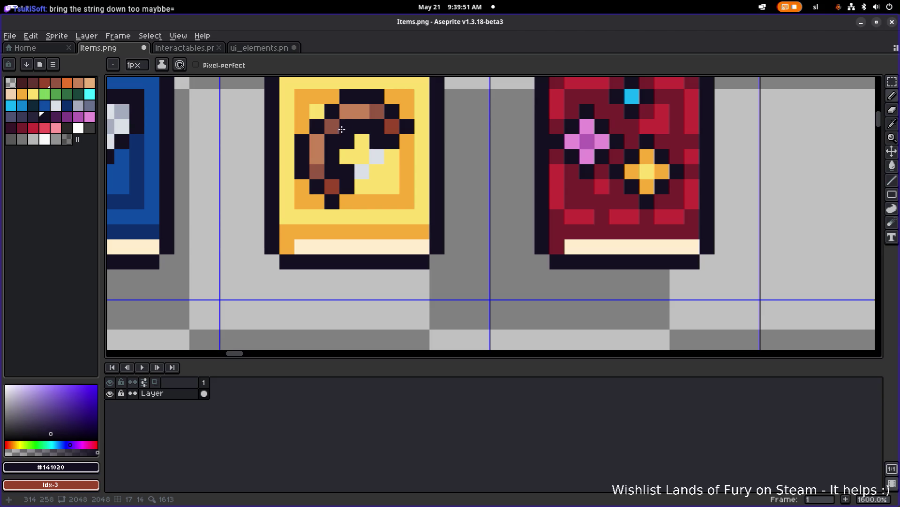
{"action": "left_click", "coordinate": [354, 108], "text": "alt"}
{"action": "left_click", "coordinate": [347, 127]}
{"action": "left_click", "coordinate": [331, 141]}
{"action": "scroll", "coordinate": [329, 141], "scroll_direction": "down", "scroll_amount": 4}
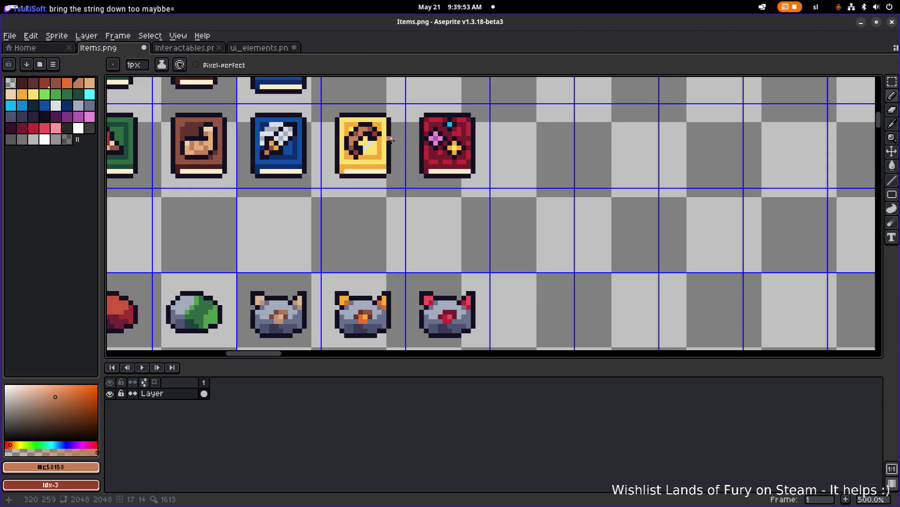
Eyedrop the dark outline #141020 from the yellow book and zoom in to 1200%
{"action": "scroll", "coordinate": [360, 141], "scroll_direction": "up", "scroll_amount": 2}
{"action": "left_click", "coordinate": [359, 142], "text": "alt"}
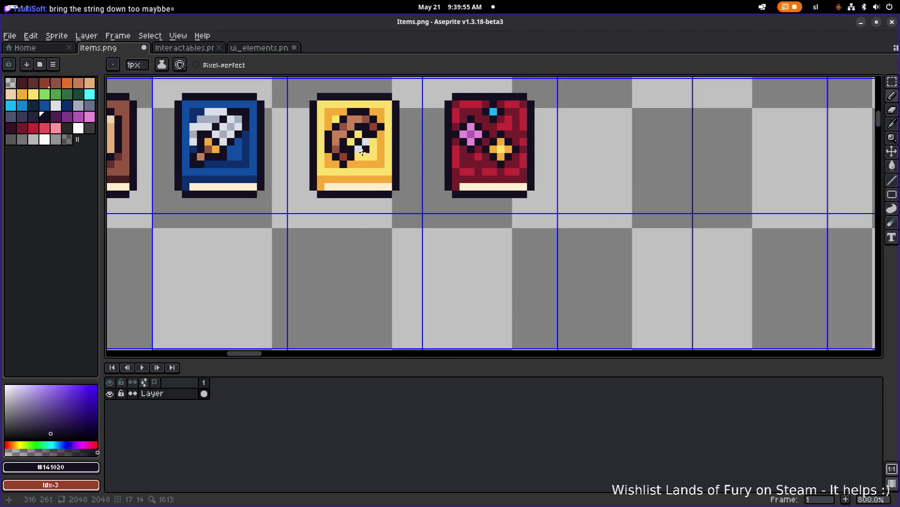
{"action": "scroll", "coordinate": [393, 139], "scroll_direction": "down", "scroll_amount": 4}
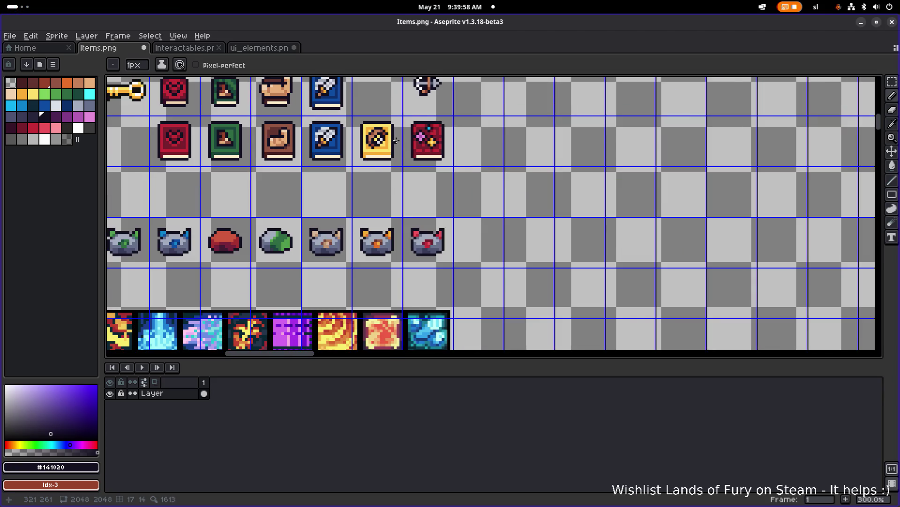
{"action": "scroll", "coordinate": [394, 141], "scroll_direction": "up", "scroll_amount": 3}
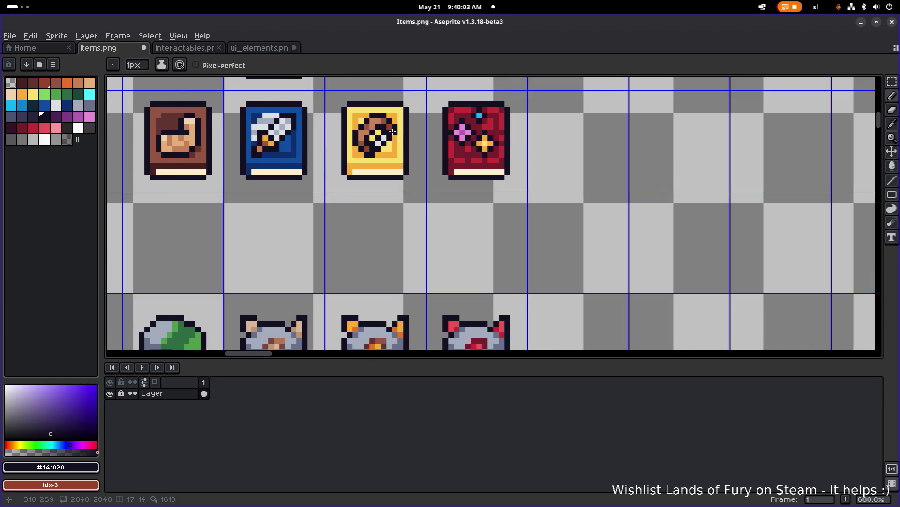
{"action": "scroll", "coordinate": [414, 132], "scroll_direction": "down", "scroll_amount": 3}
{"action": "scroll", "coordinate": [414, 132], "scroll_direction": "down", "scroll_amount": 1}
{"action": "scroll", "coordinate": [401, 132], "scroll_direction": "up", "scroll_amount": 3}
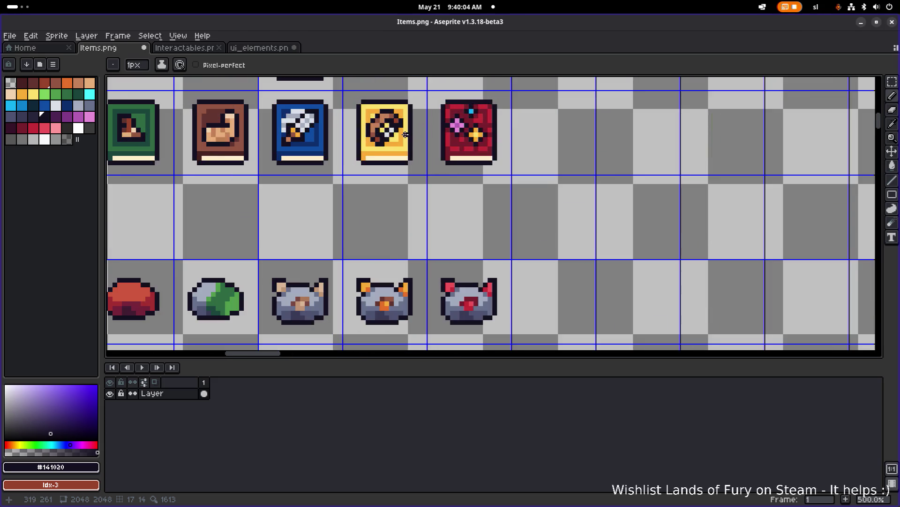
{"action": "scroll", "coordinate": [411, 134], "scroll_direction": "up", "scroll_amount": 1}
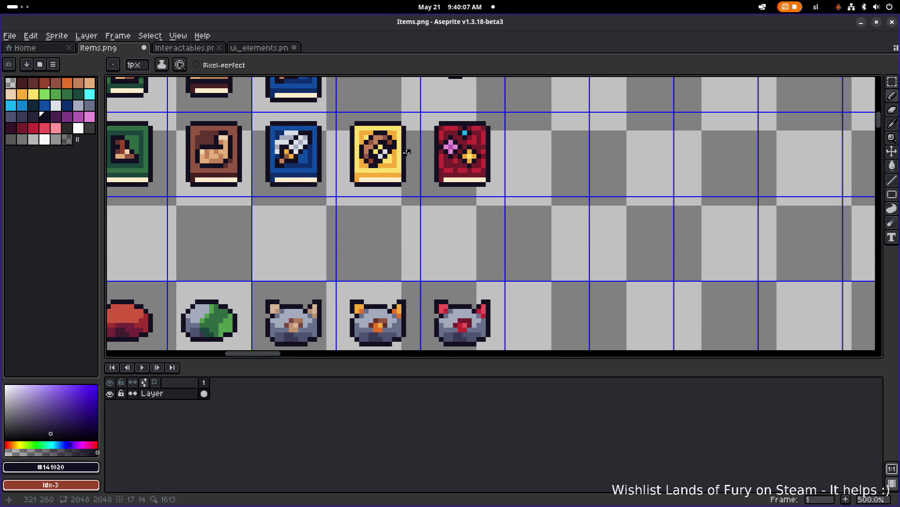
{"action": "scroll", "coordinate": [365, 147], "scroll_direction": "up", "scroll_amount": 3}
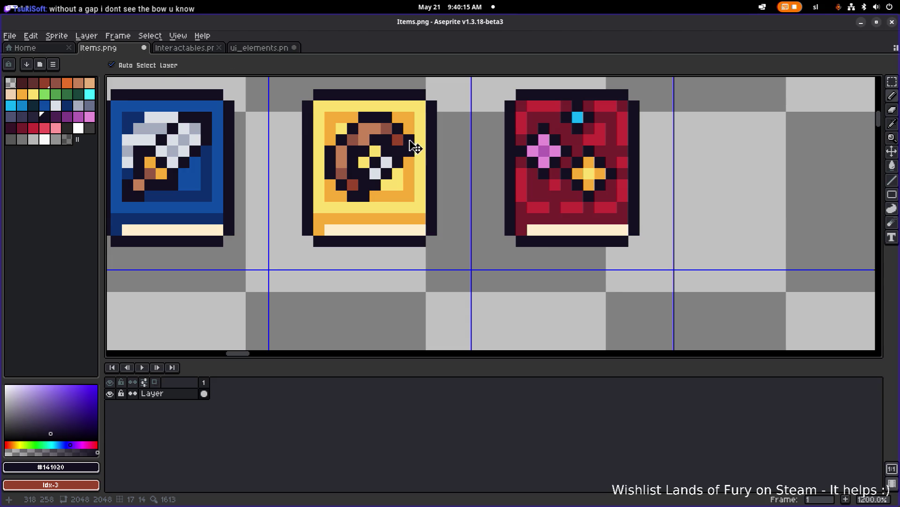
Undo two bow pencil strokes and the patch selection, then redo two pencil strokes
{"action": "key", "text": "ctrl+z"}
{"action": "key", "text": "ctrl+z"}
{"action": "key", "text": "ctrl+z"}
{"action": "key", "text": "ctrl+z"}
{"action": "key", "text": "ctrl+z"}
{"action": "key", "text": "ctrl+z"}
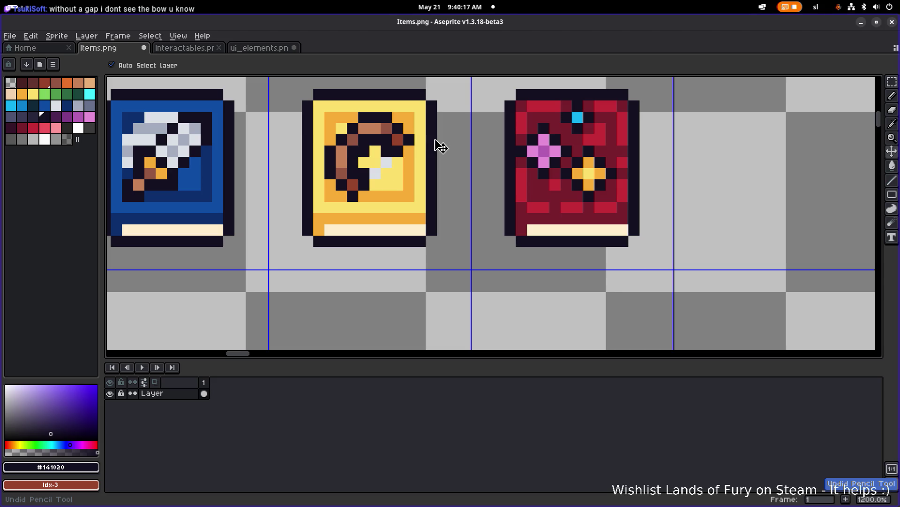
{"action": "key", "text": "ctrl+z"}
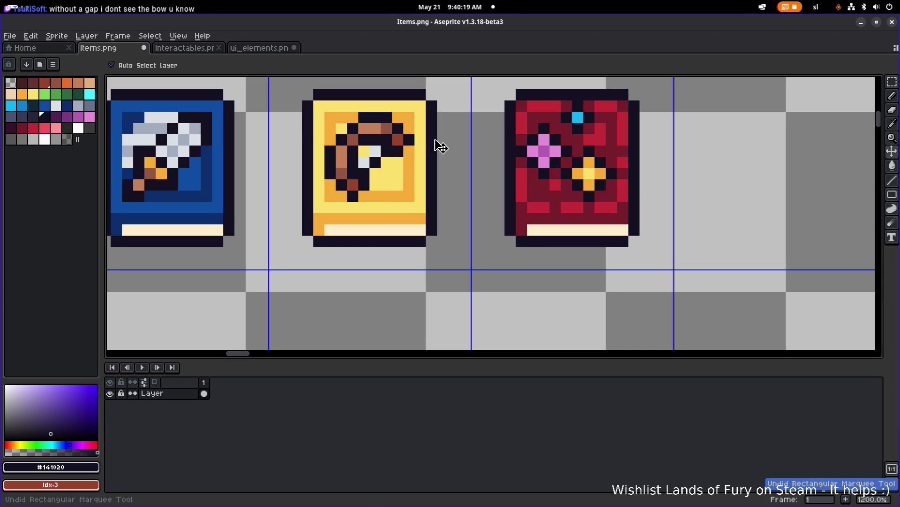
{"action": "scroll", "coordinate": [440, 147], "scroll_direction": "down", "scroll_amount": 7}
{"action": "key", "text": "ctrl+z"}
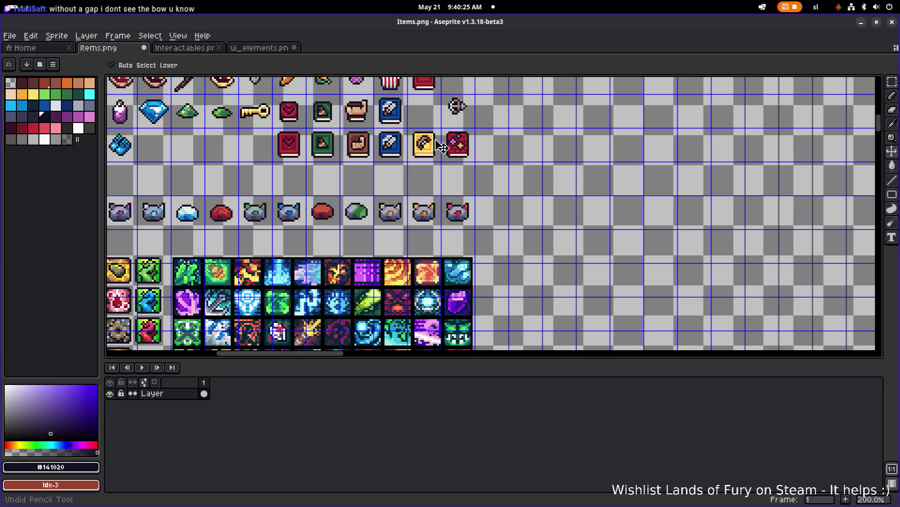
{"action": "scroll", "coordinate": [441, 147], "scroll_direction": "up", "scroll_amount": 2}
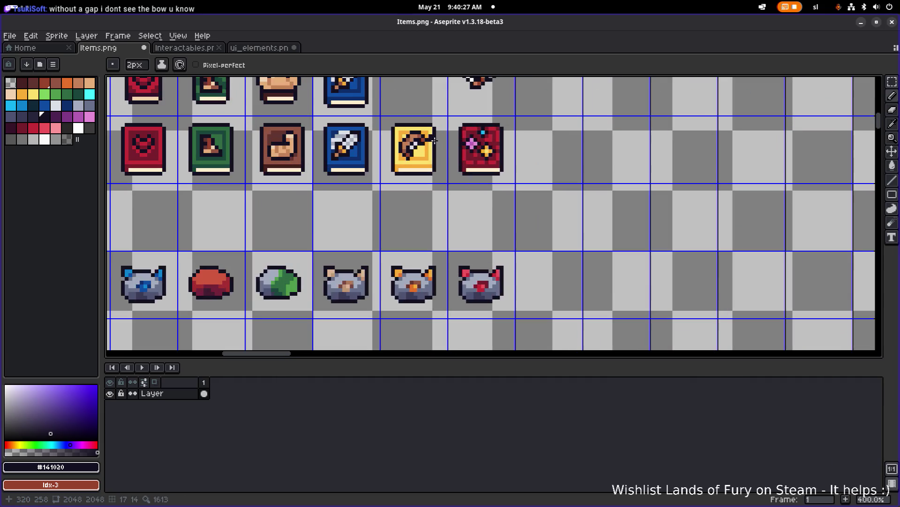
{"action": "key", "text": "ctrl+y"}
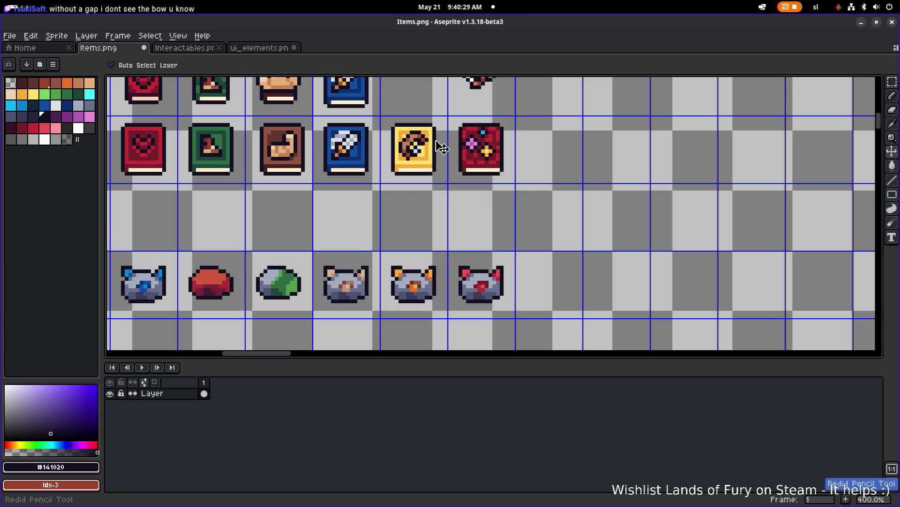
{"action": "key", "text": "ctrl+y"}
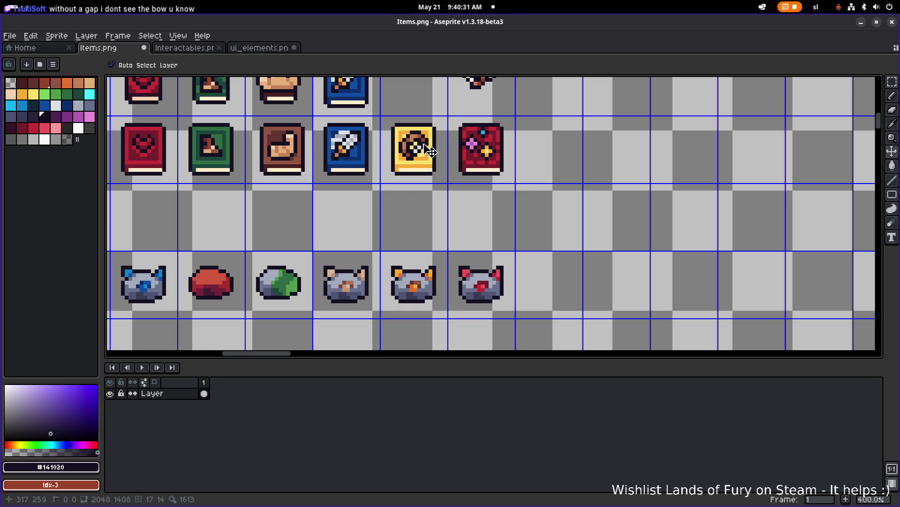
Shrink the brush to 1 px and paint three dark #141020 pixels into the bow ring
{"action": "scroll", "coordinate": [422, 147], "scroll_direction": "up", "scroll_amount": 3}
{"action": "key", "text": "minus"}
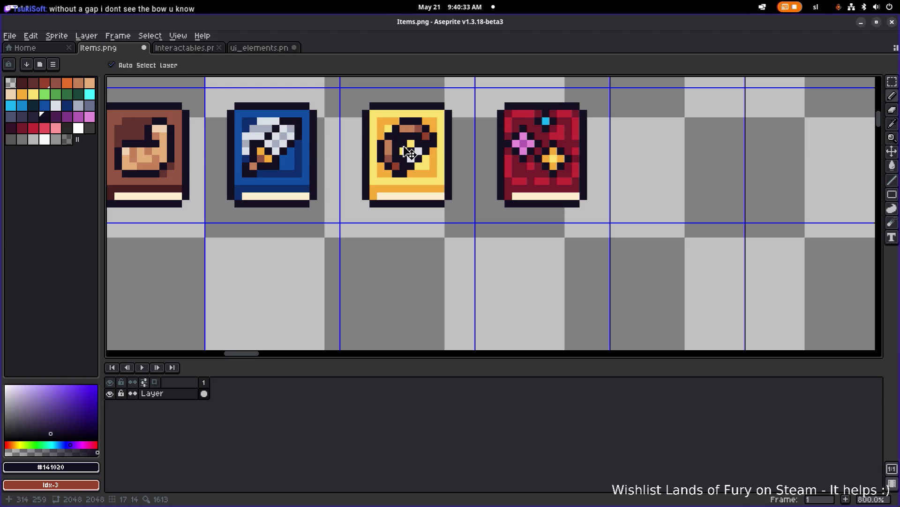
{"action": "left_click", "coordinate": [392, 146], "text": "alt"}
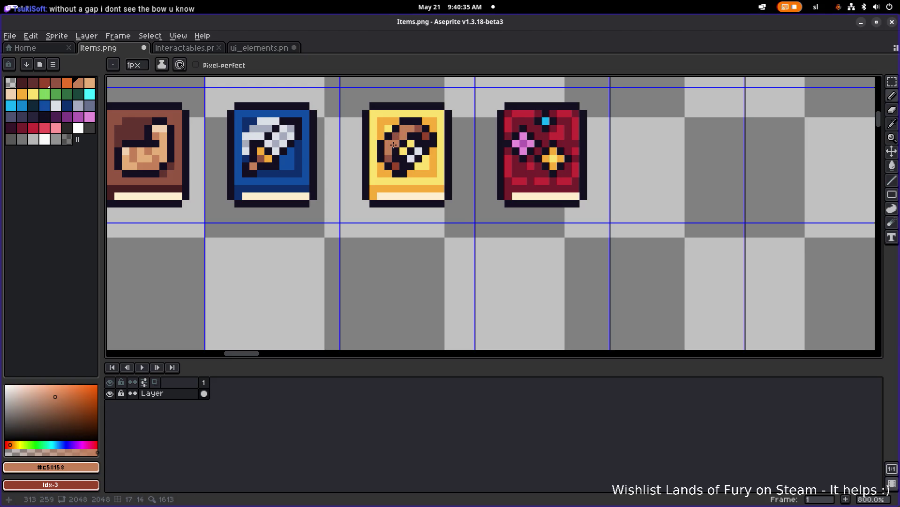
{"action": "scroll", "coordinate": [460, 148], "scroll_direction": "down", "scroll_amount": 3}
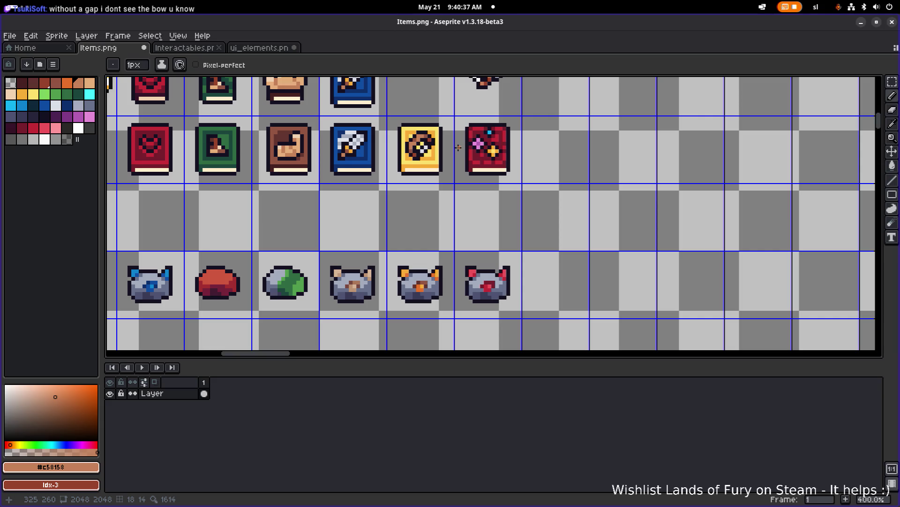
{"action": "scroll", "coordinate": [456, 148], "scroll_direction": "up", "scroll_amount": 5}
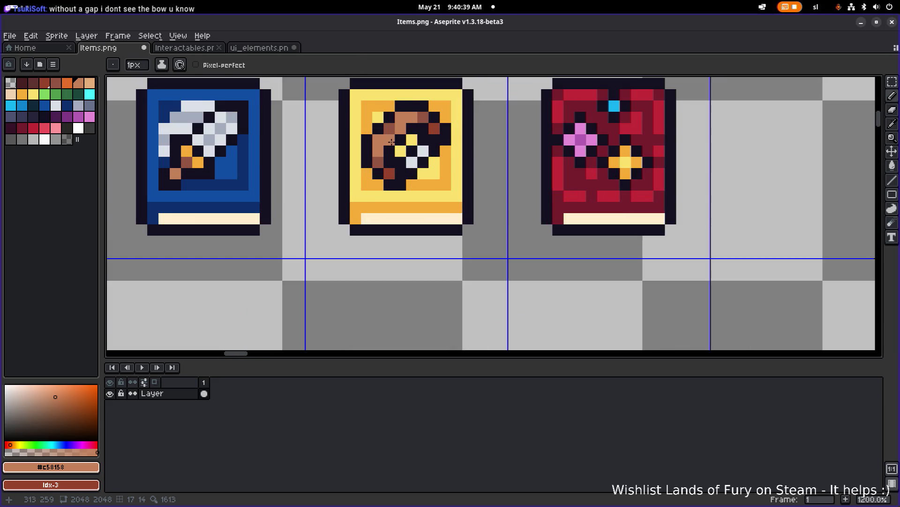
{"action": "left_click", "coordinate": [398, 139], "text": "alt"}
{"action": "left_click", "coordinate": [400, 128]}
{"action": "left_click", "coordinate": [389, 140]}
{"action": "left_click", "coordinate": [411, 140]}
Paint two more bow pixels dark #141020 after sampling the book's yellow, brown and orange
{"action": "left_click", "coordinate": [401, 150], "text": "alt"}
{"action": "scroll", "coordinate": [446, 129], "scroll_direction": "down", "scroll_amount": 5}
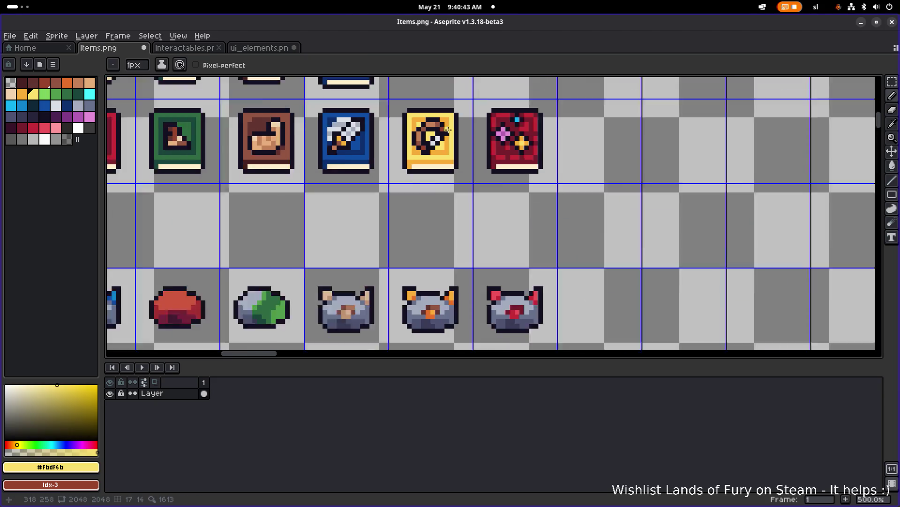
{"action": "scroll", "coordinate": [462, 133], "scroll_direction": "down", "scroll_amount": 3}
{"action": "scroll", "coordinate": [410, 114], "scroll_direction": "up", "scroll_amount": 6}
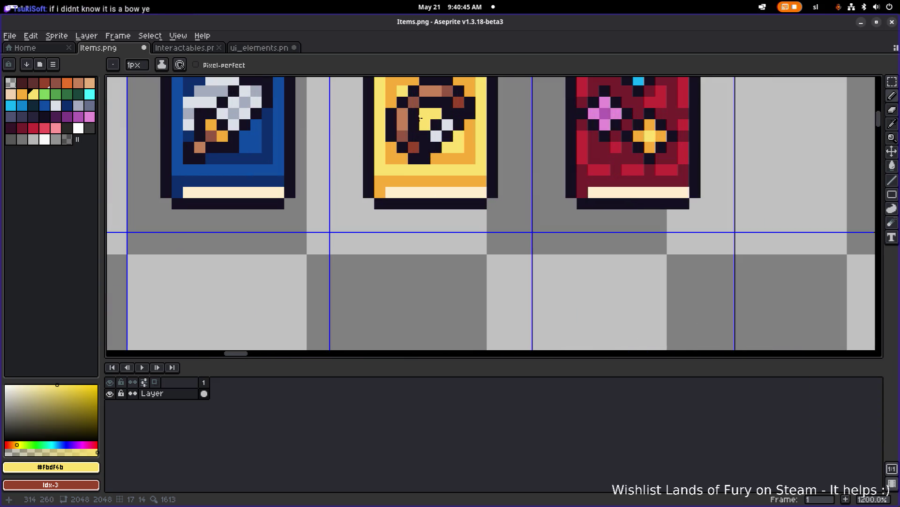
{"action": "left_click", "coordinate": [409, 118], "text": "alt"}
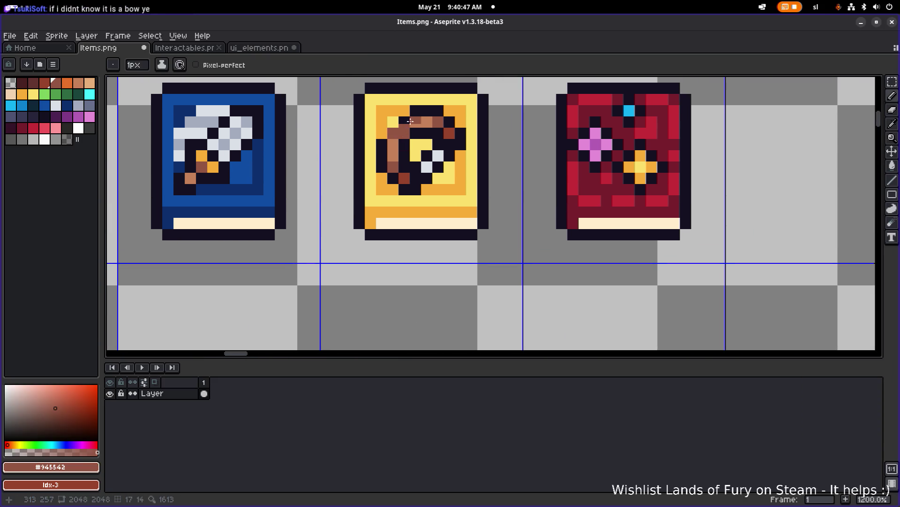
{"action": "left_click", "coordinate": [410, 111], "text": "alt"}
{"action": "left_click", "coordinate": [412, 111], "text": "alt"}
{"action": "left_click", "coordinate": [404, 110]}
{"action": "left_click", "coordinate": [393, 122]}
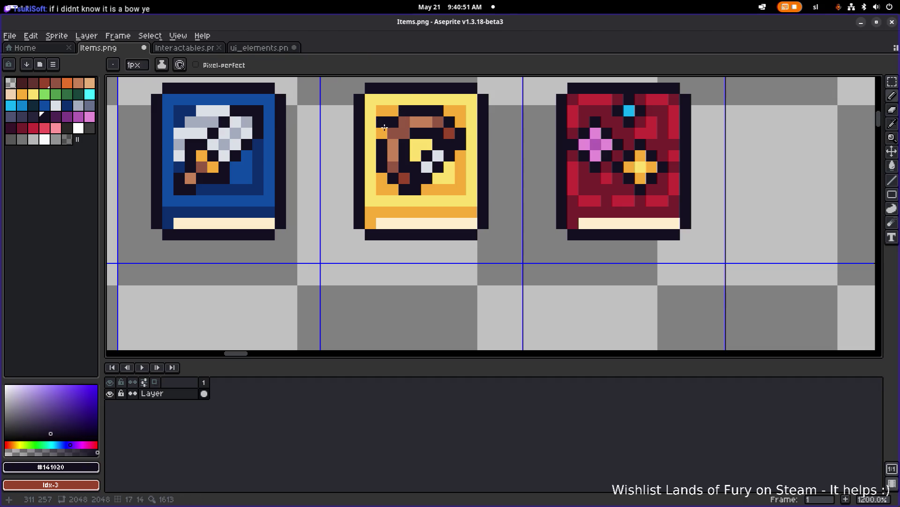
{"action": "scroll", "coordinate": [425, 127], "scroll_direction": "down", "scroll_amount": 6}
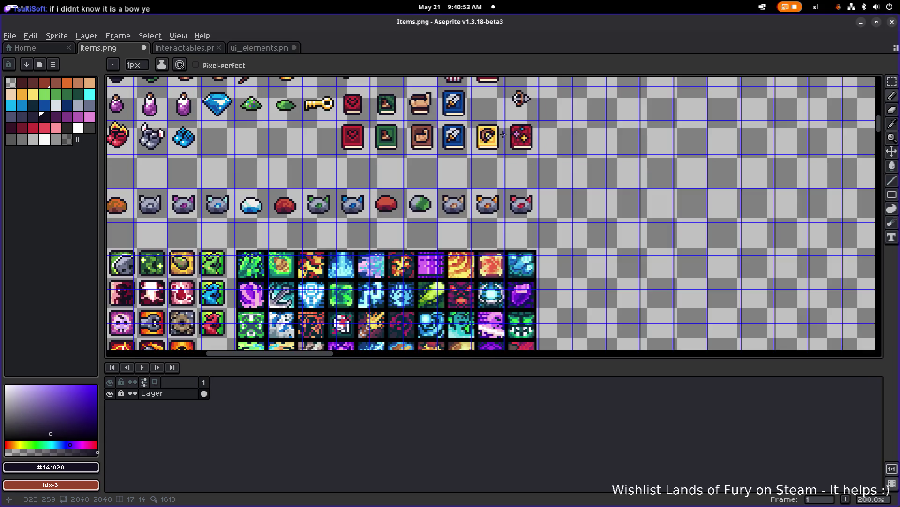
Add a light brown pixel at the bow's left edge, then sample #141020 and #945542
{"action": "scroll", "coordinate": [457, 126], "scroll_direction": "up", "scroll_amount": 4}
{"action": "scroll", "coordinate": [457, 127], "scroll_direction": "up", "scroll_amount": 1}
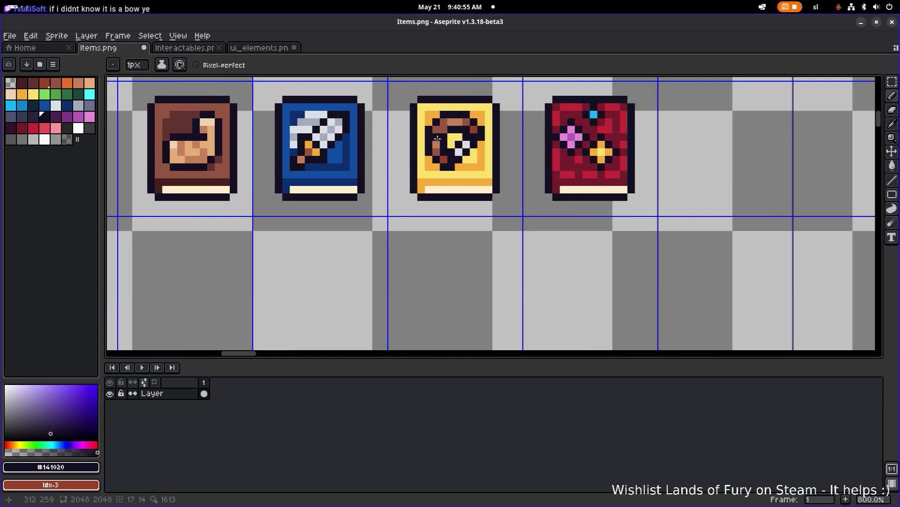
{"action": "left_click", "coordinate": [446, 135], "text": "alt"}
{"action": "left_click", "coordinate": [429, 141]}
{"action": "scroll", "coordinate": [430, 142], "scroll_direction": "down", "scroll_amount": 2}
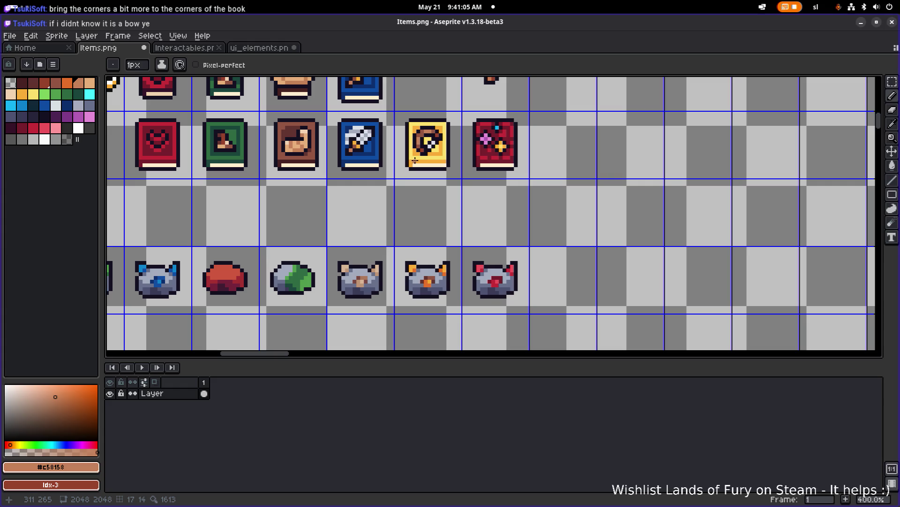
{"action": "scroll", "coordinate": [455, 128], "scroll_direction": "up", "scroll_amount": 4}
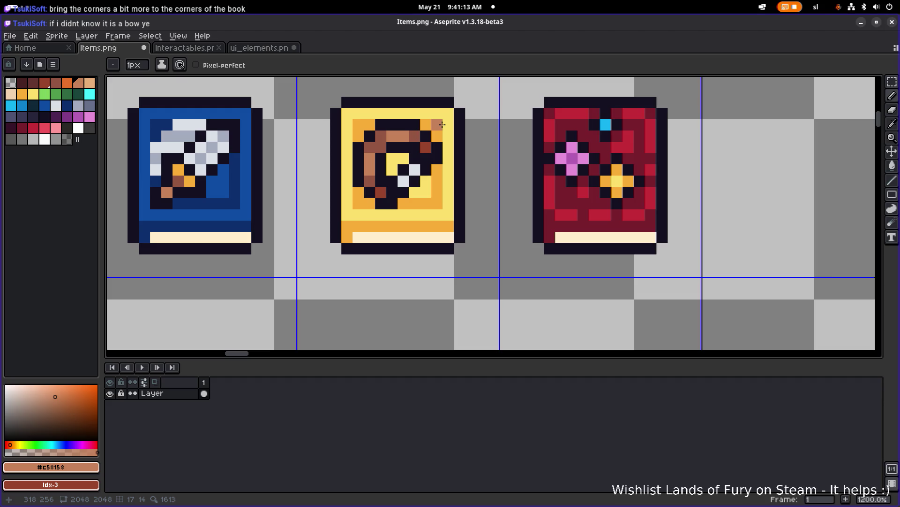
{"action": "left_click", "coordinate": [428, 126], "text": "alt"}
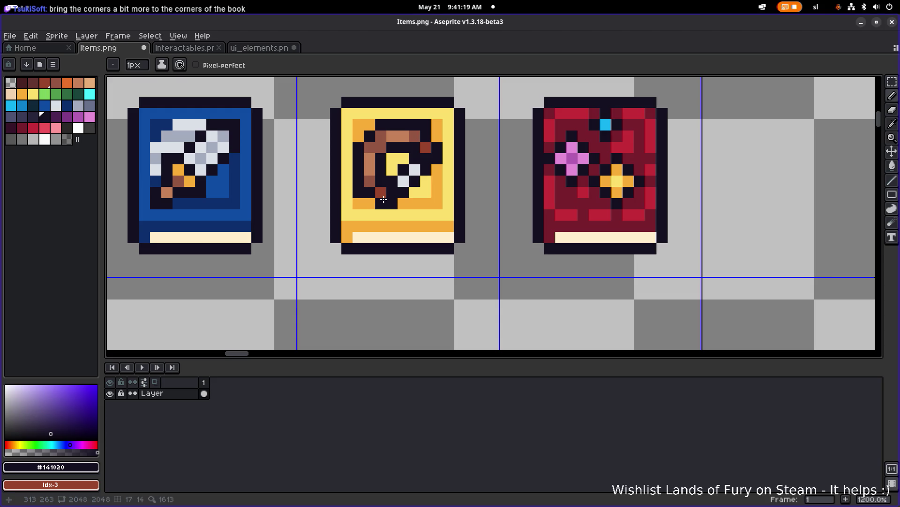
{"action": "left_click", "coordinate": [371, 186], "text": "alt"}
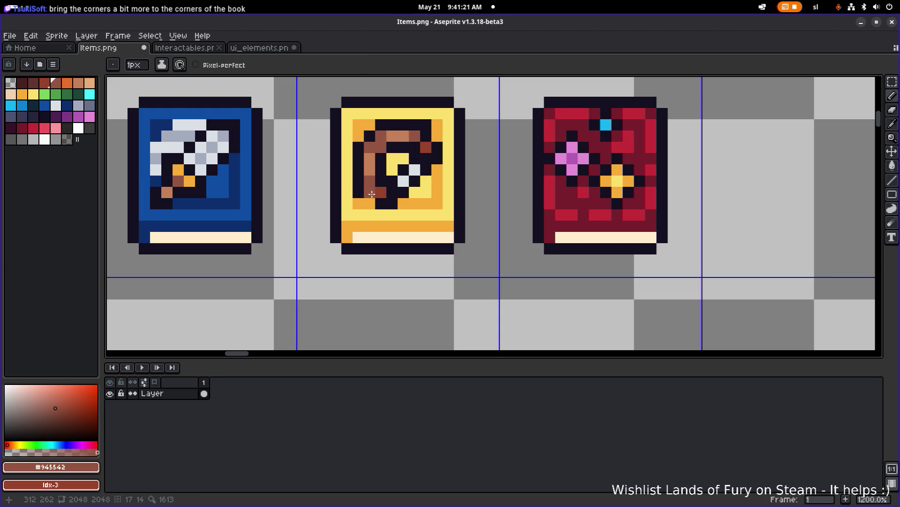
{"action": "left_click", "coordinate": [382, 199], "text": "alt"}
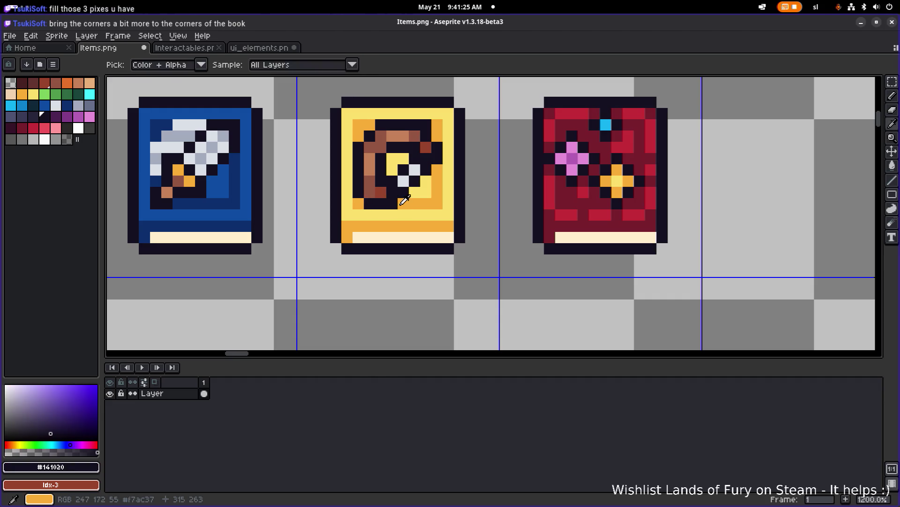
Sample orange, dark and brown from the book, then place and undo a stray dark pixel
{"action": "left_click", "coordinate": [405, 199], "text": "alt"}
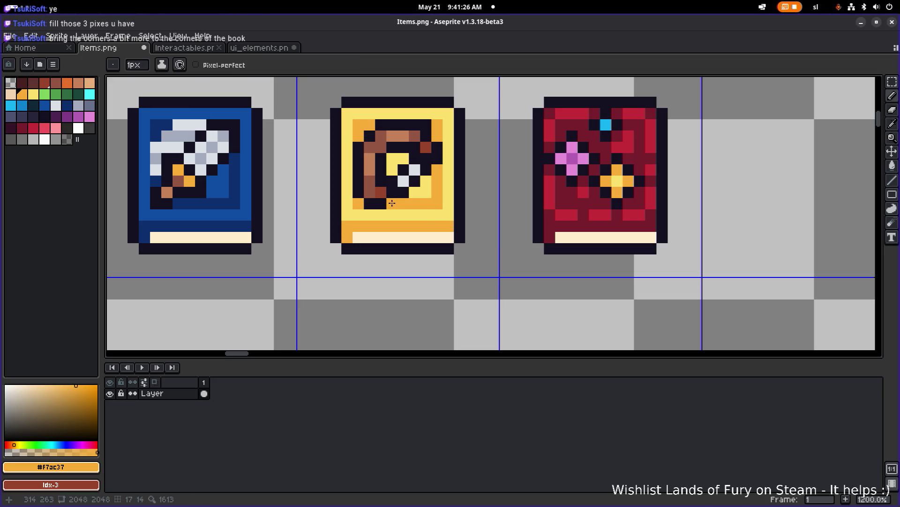
{"action": "left_click", "coordinate": [433, 127], "text": "alt"}
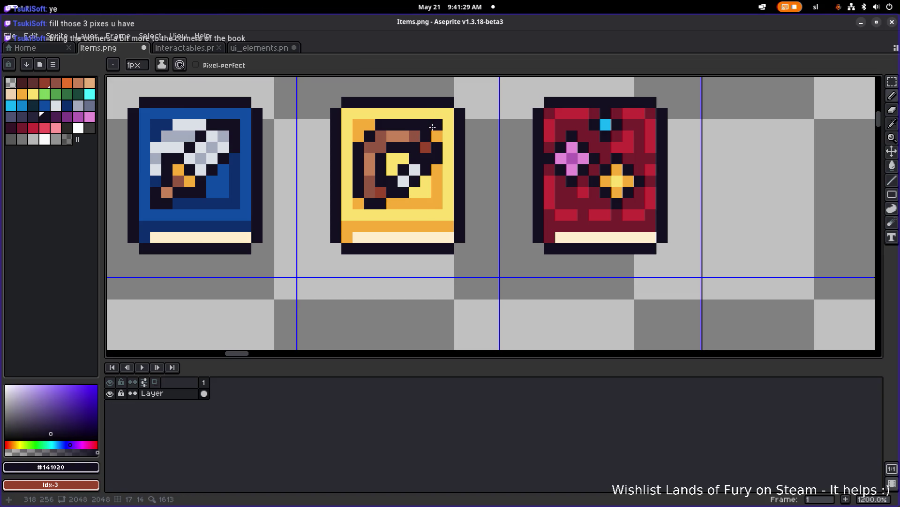
{"action": "left_click", "coordinate": [415, 136], "text": "alt"}
{"action": "left_click", "coordinate": [427, 125], "text": "alt"}
{"action": "scroll", "coordinate": [432, 123], "scroll_direction": "down", "scroll_amount": 3}
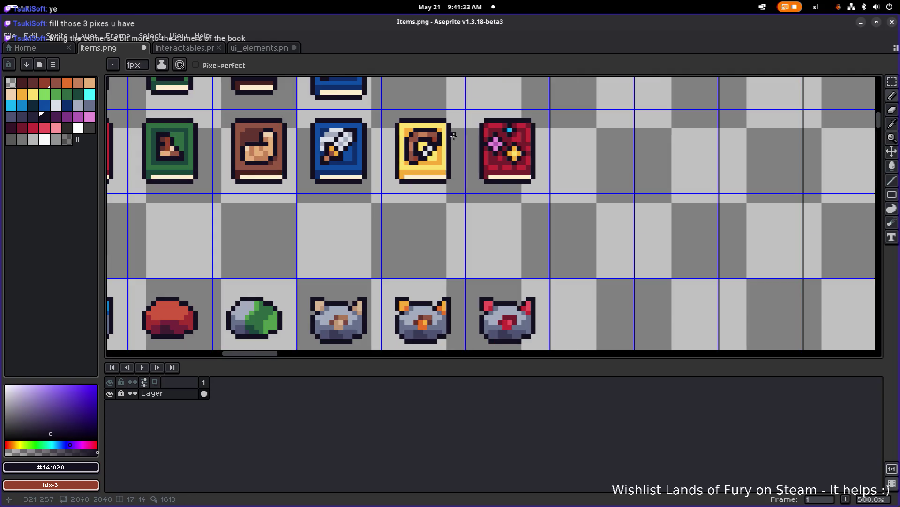
{"action": "scroll", "coordinate": [445, 129], "scroll_direction": "up", "scroll_amount": 3}
{"action": "left_click", "coordinate": [370, 194]}
{"action": "key", "text": "ctrl+z"}
Darken two red-brown bow pixels and the inner bottom-left and top-right orange pixels
{"action": "left_click", "coordinate": [391, 189]}
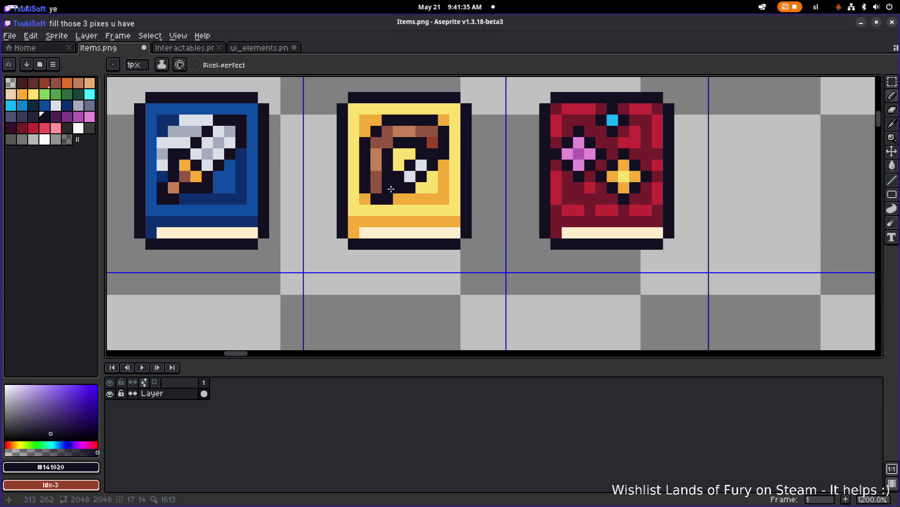
{"action": "left_click", "coordinate": [391, 184]}
{"action": "left_click", "coordinate": [365, 199]}
{"action": "left_click", "coordinate": [446, 121]}
{"action": "scroll", "coordinate": [447, 123], "scroll_direction": "down", "scroll_amount": 2}
{"action": "scroll", "coordinate": [404, 176], "scroll_direction": "up", "scroll_amount": 2}
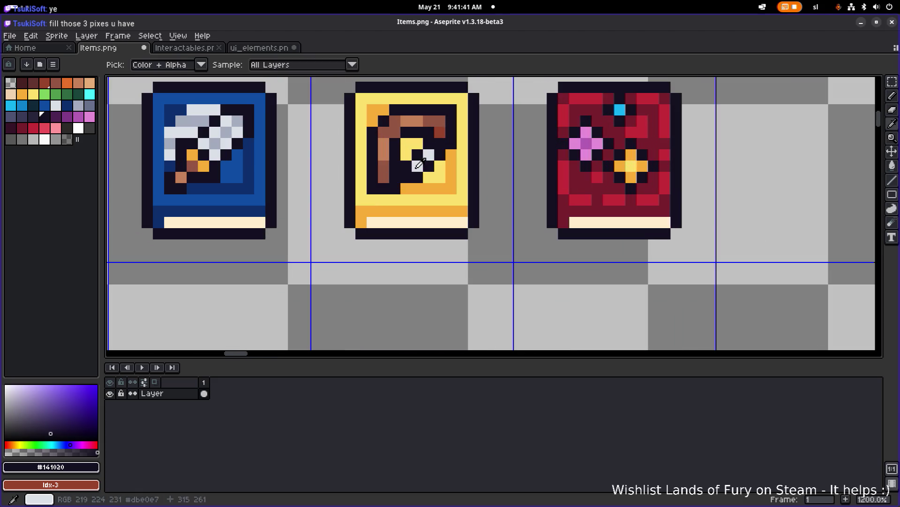
Sample the emblem's light grey, swirl brown, dark outline and cover orange in turn
{"action": "left_click", "coordinate": [401, 179], "text": "alt"}
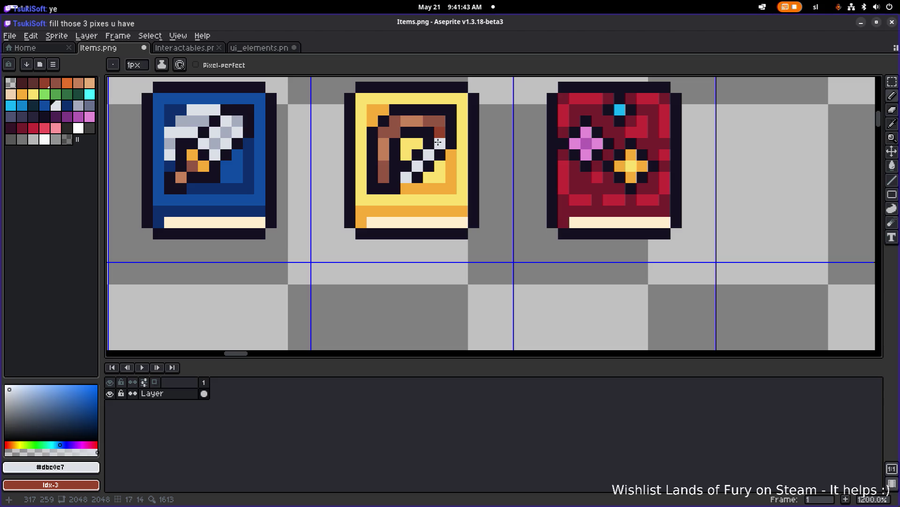
{"action": "left_click", "coordinate": [385, 174], "text": "alt"}
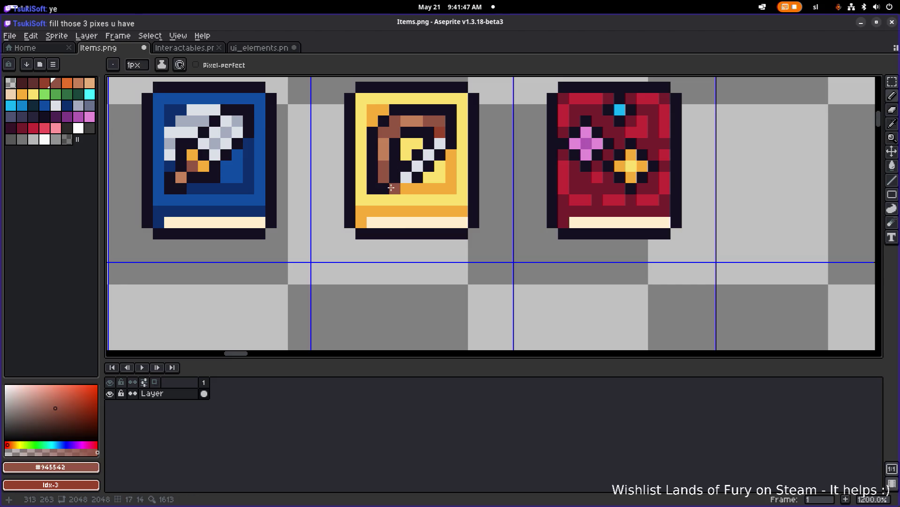
{"action": "left_click", "coordinate": [449, 130], "text": "alt"}
{"action": "left_click", "coordinate": [441, 143], "text": "alt"}
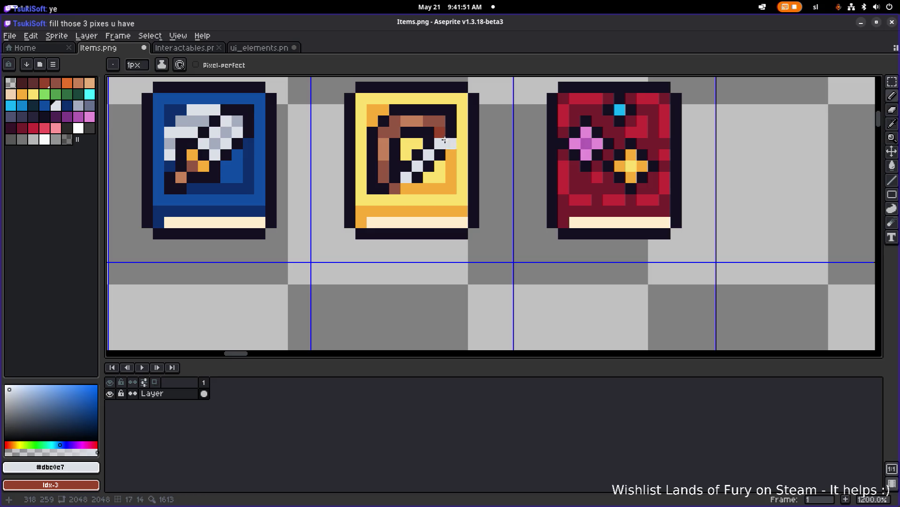
{"action": "left_click", "coordinate": [442, 117], "text": "alt"}
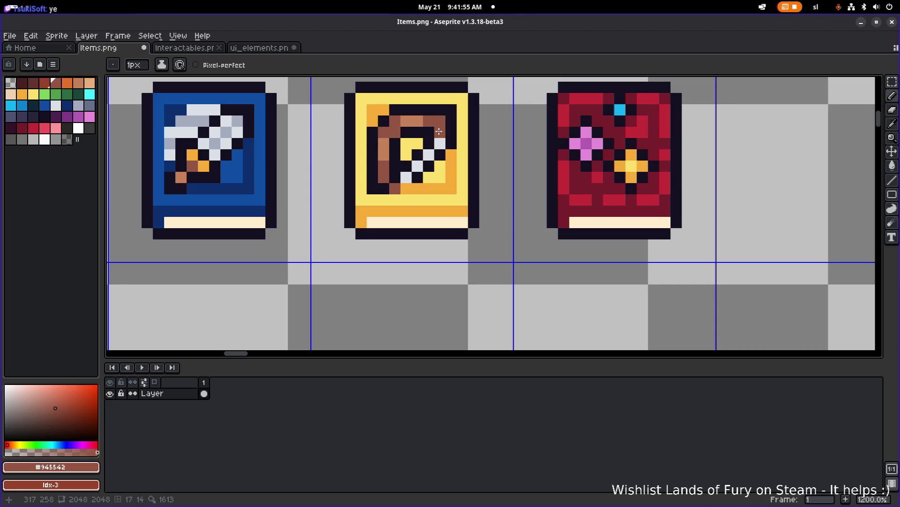
{"action": "left_click", "coordinate": [444, 121], "text": "alt"}
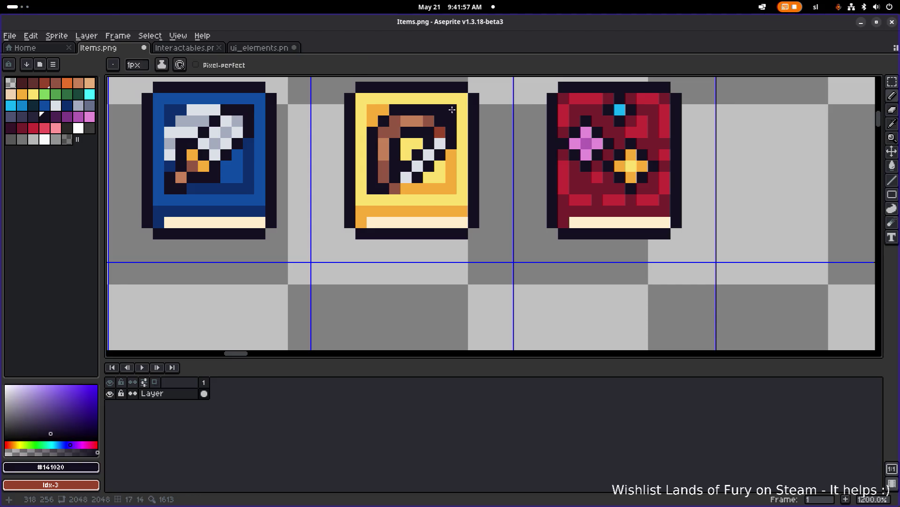
{"action": "left_click", "coordinate": [452, 109], "text": "alt"}
{"action": "scroll", "coordinate": [468, 109], "scroll_direction": "down", "scroll_amount": 4}
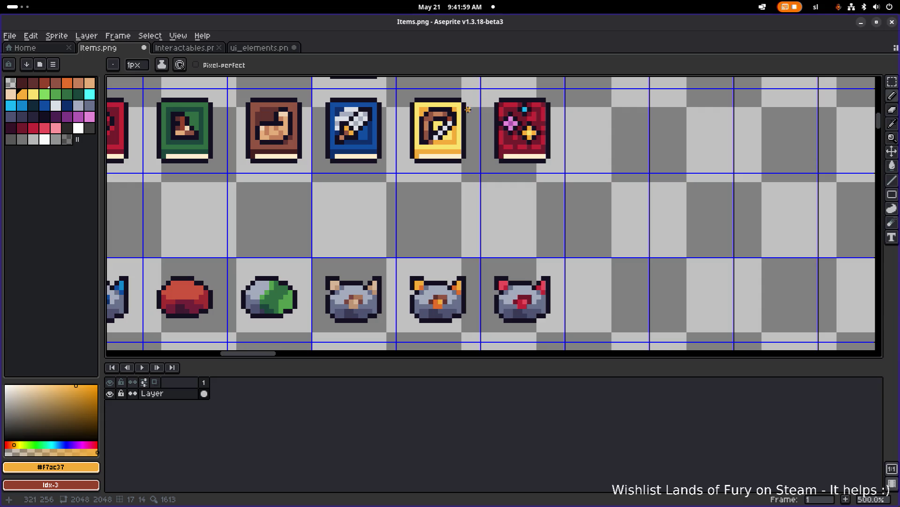
Add a brown pixel at the yellow book's top-right corner
{"action": "scroll", "coordinate": [468, 109], "scroll_direction": "up", "scroll_amount": 4}
{"action": "left_click", "coordinate": [443, 123], "text": "alt"}
{"action": "left_click", "coordinate": [467, 107]}
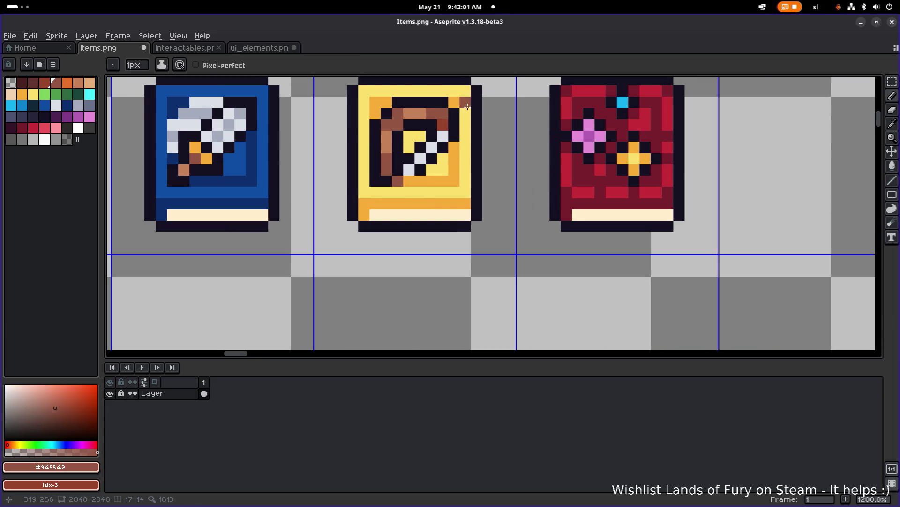
{"action": "scroll", "coordinate": [468, 107], "scroll_direction": "down", "scroll_amount": 4}
{"action": "scroll", "coordinate": [454, 122], "scroll_direction": "up", "scroll_amount": 4}
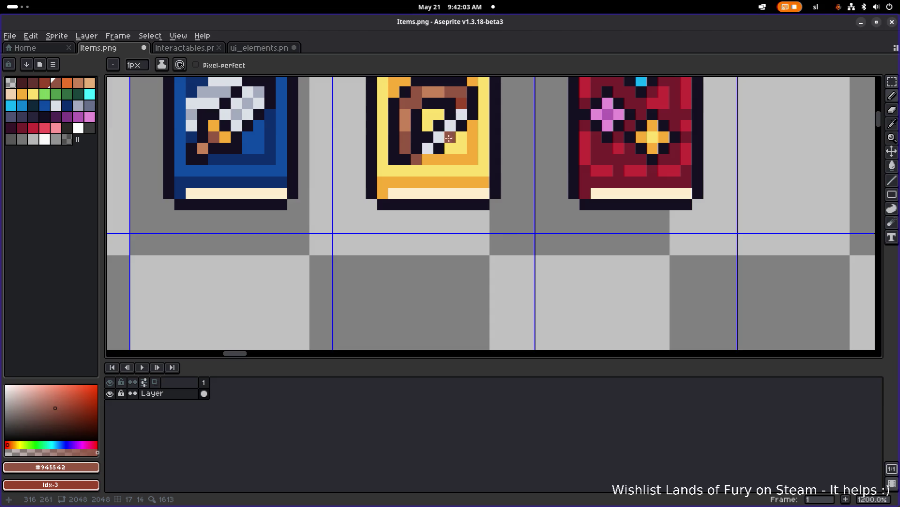
Repaint a light grey emblem pixel dark, then sample the brown and light grey emblem colours
{"action": "left_click", "coordinate": [415, 151], "text": "alt"}
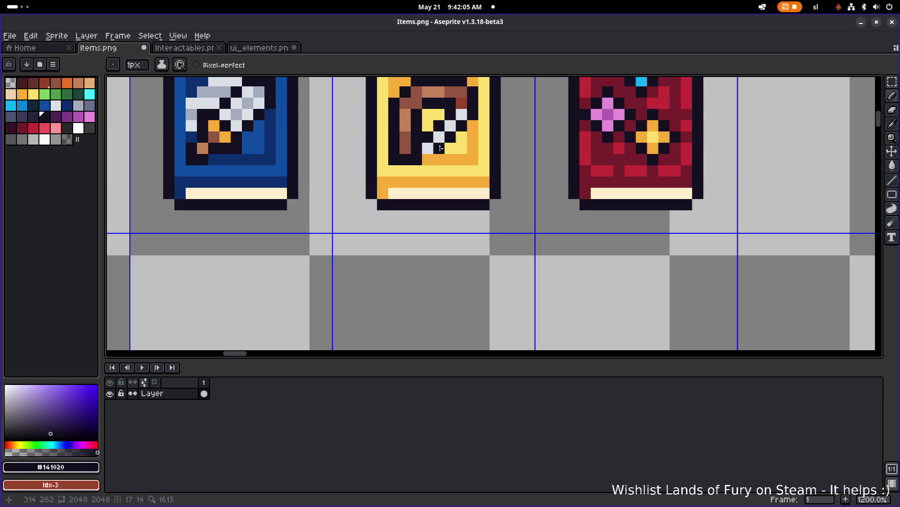
{"action": "scroll", "coordinate": [440, 148], "scroll_direction": "down", "scroll_amount": 2}
{"action": "scroll", "coordinate": [459, 127], "scroll_direction": "up", "scroll_amount": 2}
{"action": "scroll", "coordinate": [459, 126], "scroll_direction": "down", "scroll_amount": 2}
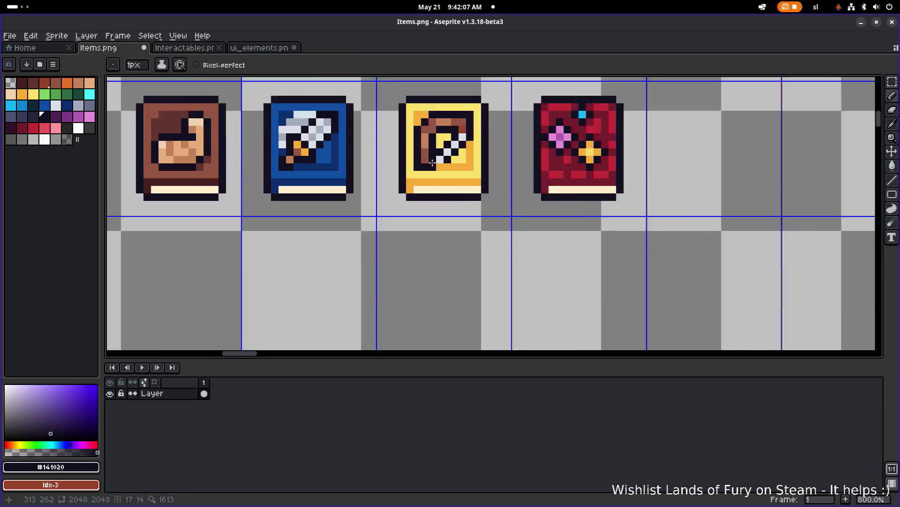
{"action": "scroll", "coordinate": [457, 136], "scroll_direction": "up", "scroll_amount": 3}
{"action": "left_click", "coordinate": [442, 150]}
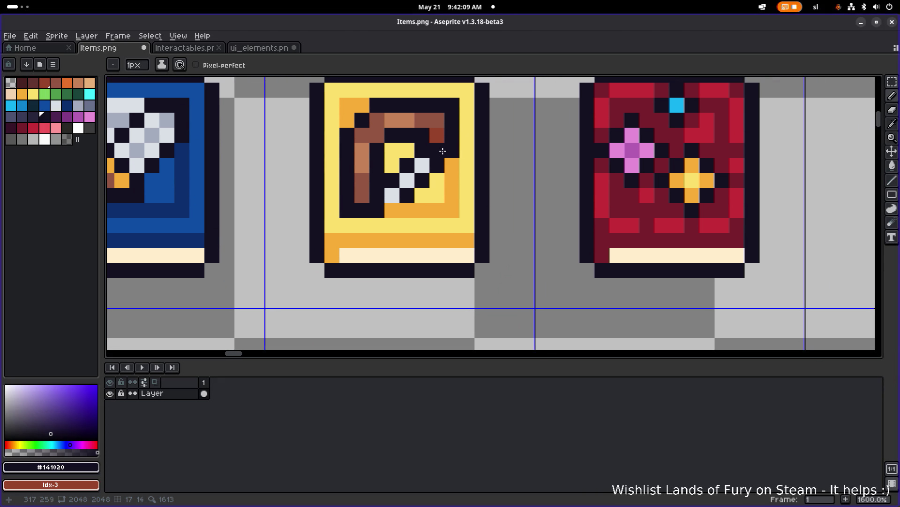
{"action": "left_click", "coordinate": [365, 193], "text": "alt"}
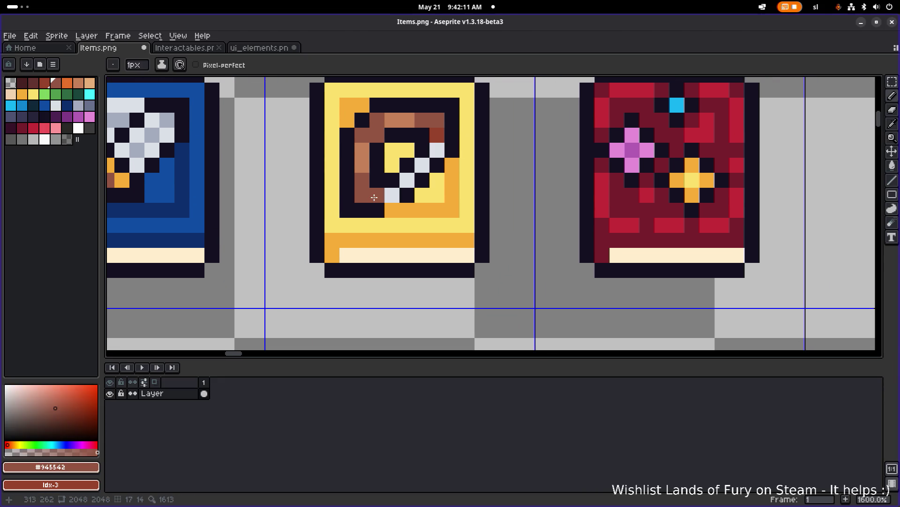
{"action": "left_click", "coordinate": [374, 200], "text": "alt"}
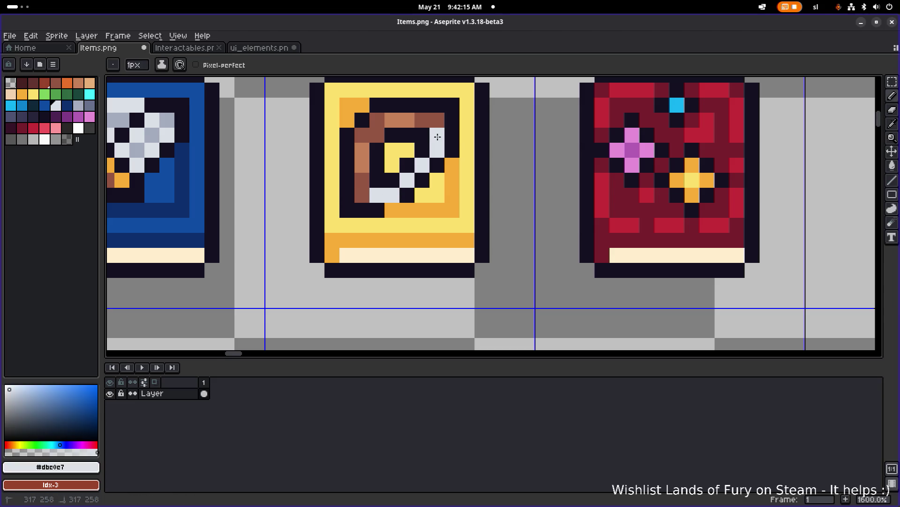
{"action": "scroll", "coordinate": [474, 131], "scroll_direction": "down", "scroll_amount": 6}
{"action": "scroll", "coordinate": [459, 136], "scroll_direction": "up", "scroll_amount": 5}
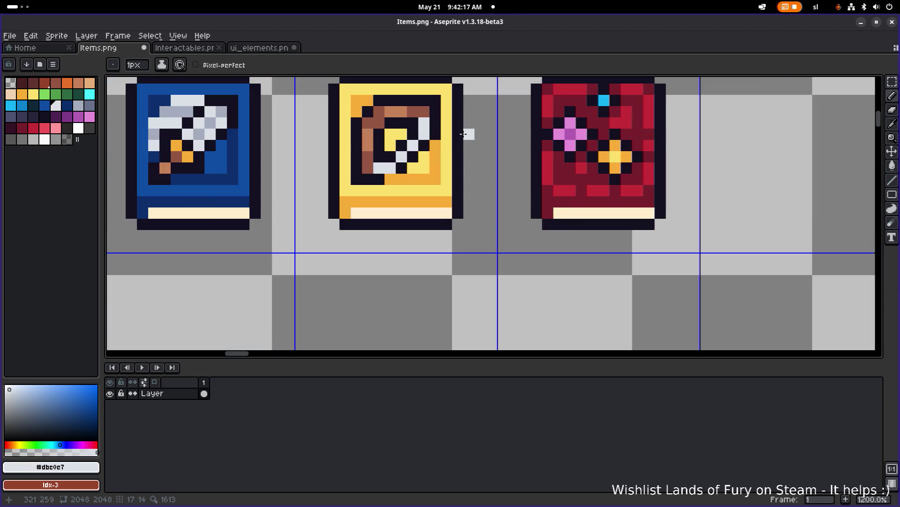
Replace a stray light pixel beside the swirl with one at the yellow book's top-left
{"action": "key", "text": "ctrl+z"}
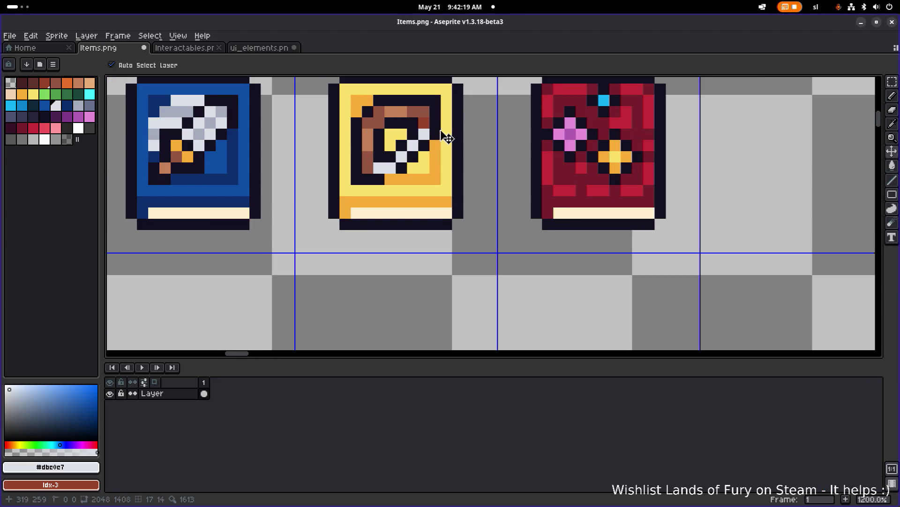
{"action": "key", "text": "alt"}
{"action": "left_click", "coordinate": [433, 120]}
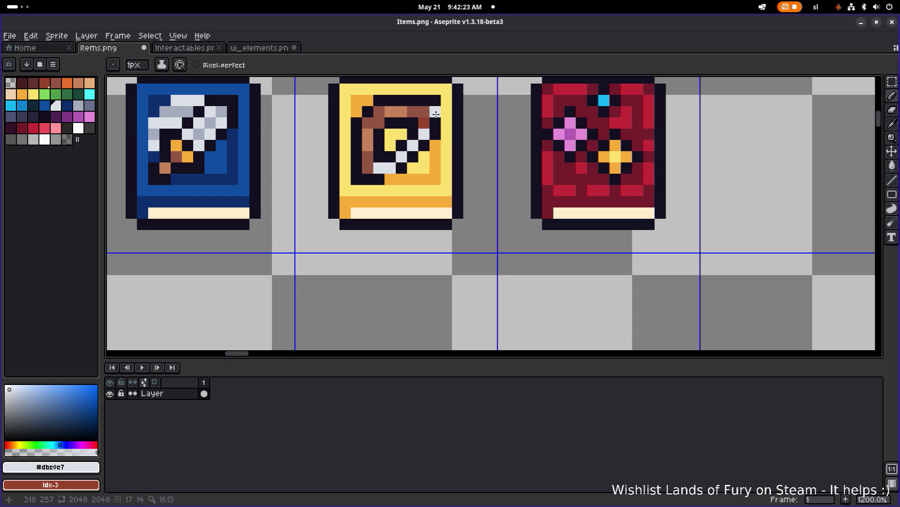
{"action": "key", "text": "ctrl+z"}
{"action": "left_click", "coordinate": [356, 100]}
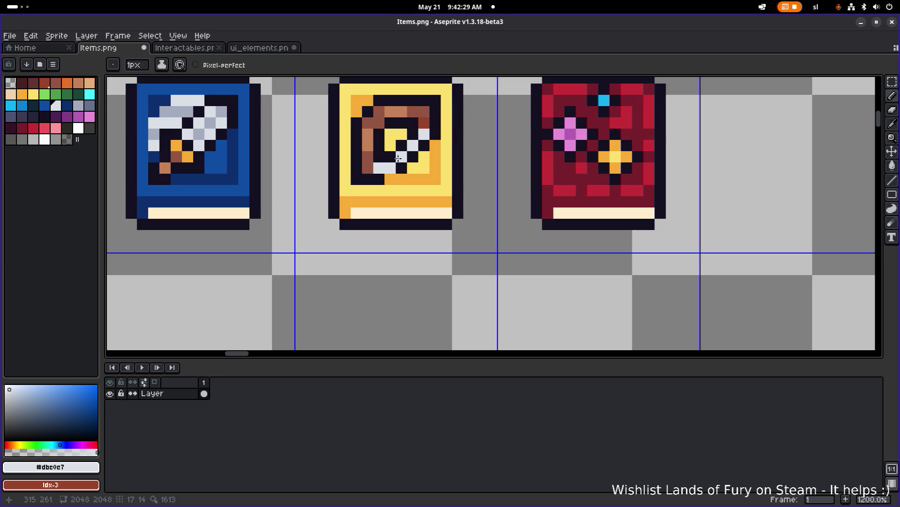
Retouch swirl pixels using the dark outline, lighter brown and orange cover colours
{"action": "left_click", "coordinate": [382, 179], "text": "alt"}
{"action": "scroll", "coordinate": [463, 139], "scroll_direction": "down", "scroll_amount": 5}
{"action": "scroll", "coordinate": [463, 138], "scroll_direction": "down", "scroll_amount": 2}
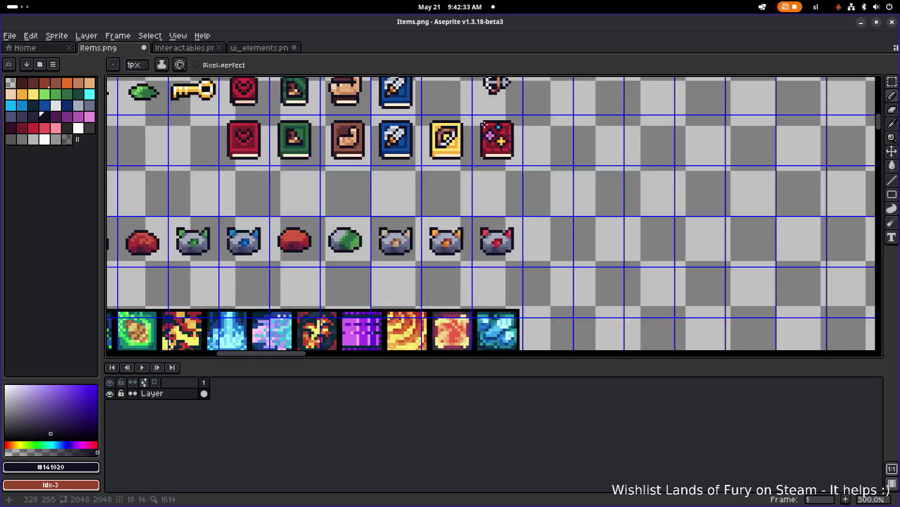
{"action": "scroll", "coordinate": [459, 133], "scroll_direction": "up", "scroll_amount": 5}
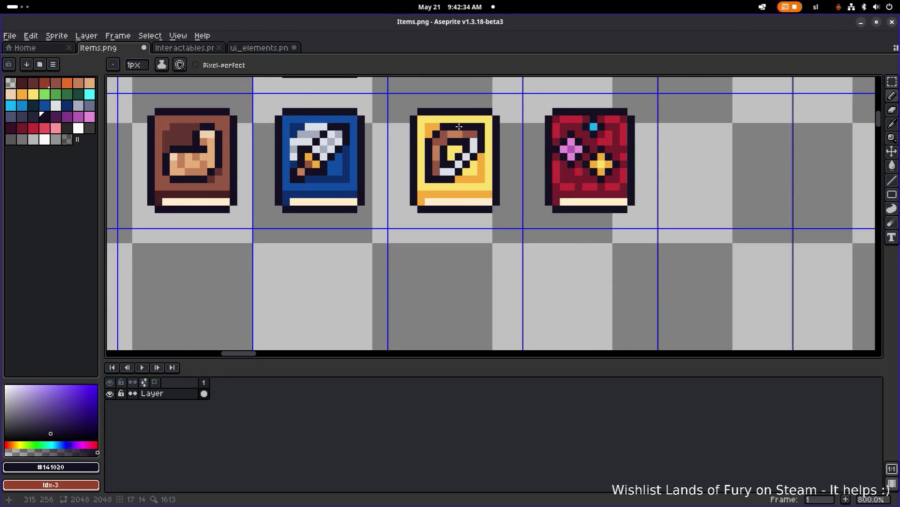
{"action": "left_click", "coordinate": [442, 148], "text": "alt"}
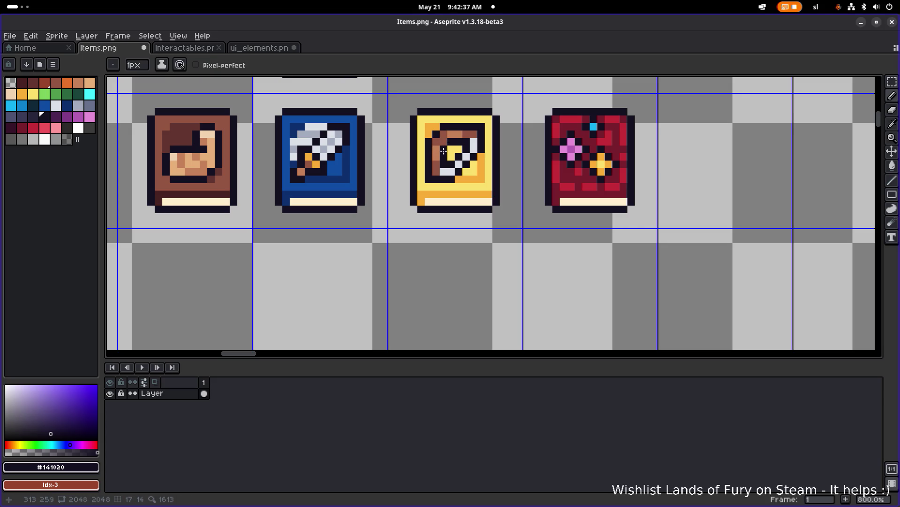
{"action": "left_click", "coordinate": [441, 142], "text": "alt"}
{"action": "left_click", "coordinate": [434, 149], "text": "alt"}
{"action": "left_click", "coordinate": [441, 133], "text": "alt"}
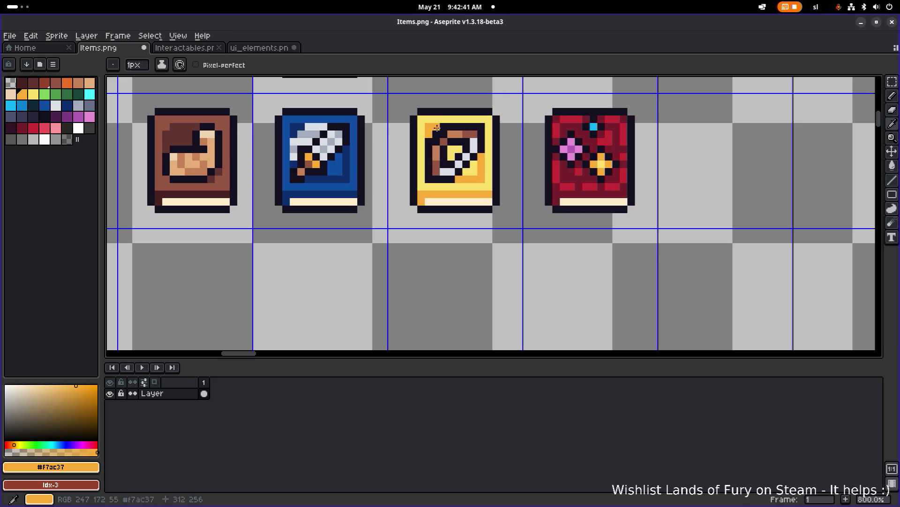
{"action": "scroll", "coordinate": [482, 130], "scroll_direction": "down", "scroll_amount": 4}
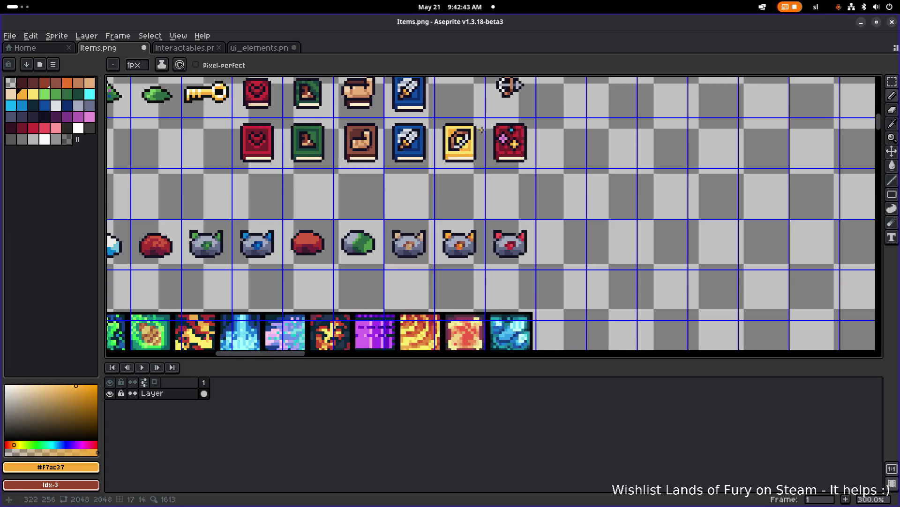
{"action": "scroll", "coordinate": [482, 131], "scroll_direction": "up", "scroll_amount": 4}
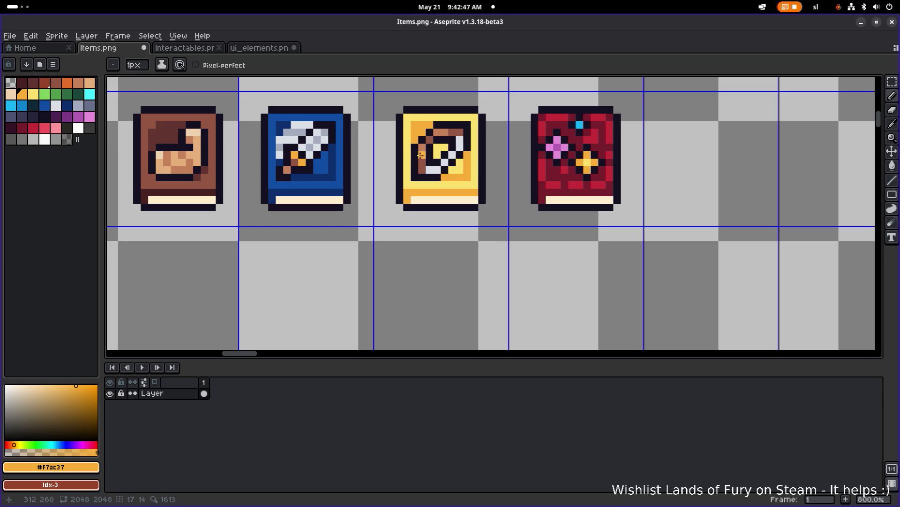
Retouch more swirl pixels with the lighter brown, dark emblem and darker brown colours
{"action": "left_click", "coordinate": [416, 153], "text": "alt"}
{"action": "left_click", "coordinate": [415, 147], "text": "alt"}
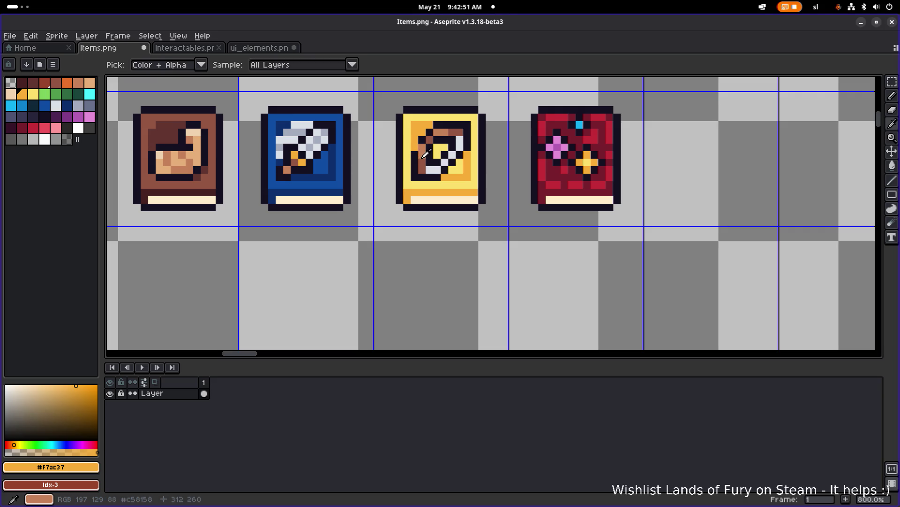
{"action": "left_click", "coordinate": [430, 147], "text": "alt"}
{"action": "scroll", "coordinate": [434, 142], "scroll_direction": "down", "scroll_amount": 2}
{"action": "scroll", "coordinate": [436, 136], "scroll_direction": "up", "scroll_amount": 2}
{"action": "left_click", "coordinate": [437, 132], "text": "alt"}
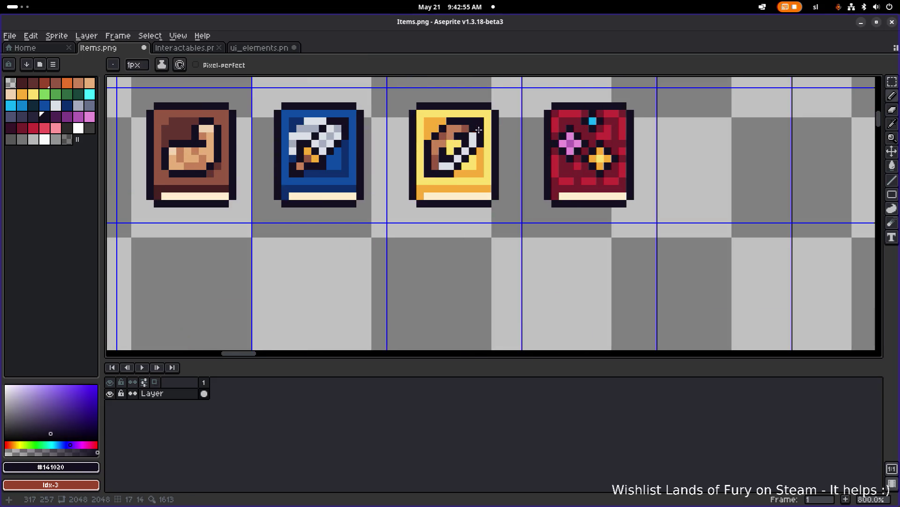
{"action": "scroll", "coordinate": [500, 133], "scroll_direction": "down", "scroll_amount": 4}
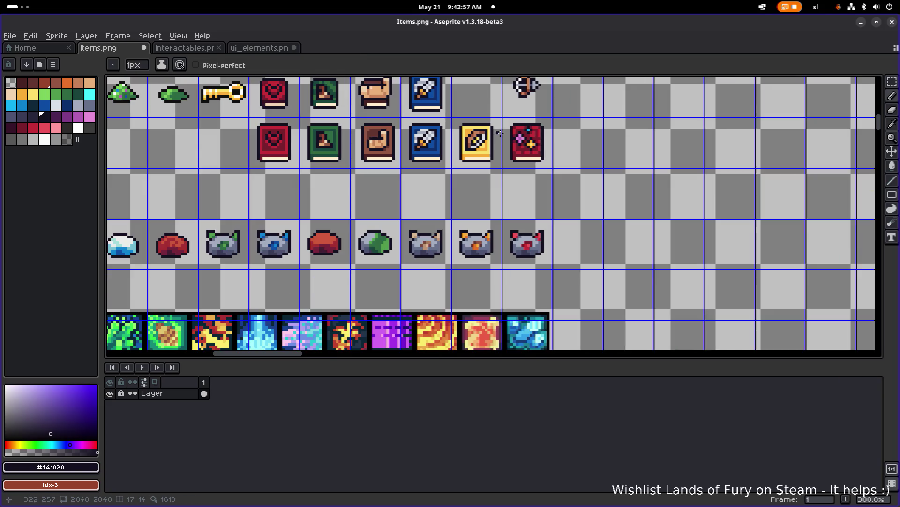
{"action": "scroll", "coordinate": [524, 125], "scroll_direction": "down", "scroll_amount": 1}
{"action": "scroll", "coordinate": [524, 125], "scroll_direction": "up", "scroll_amount": 3}
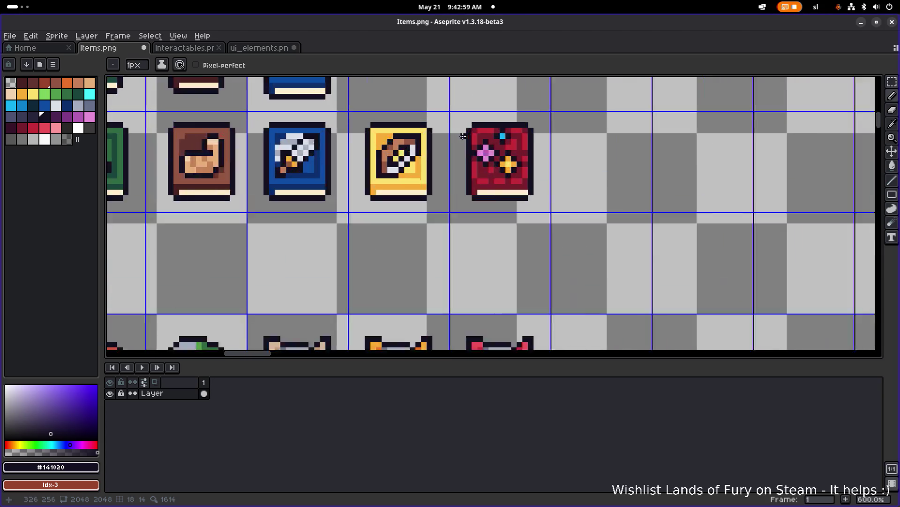
{"action": "scroll", "coordinate": [460, 132], "scroll_direction": "down", "scroll_amount": 3}
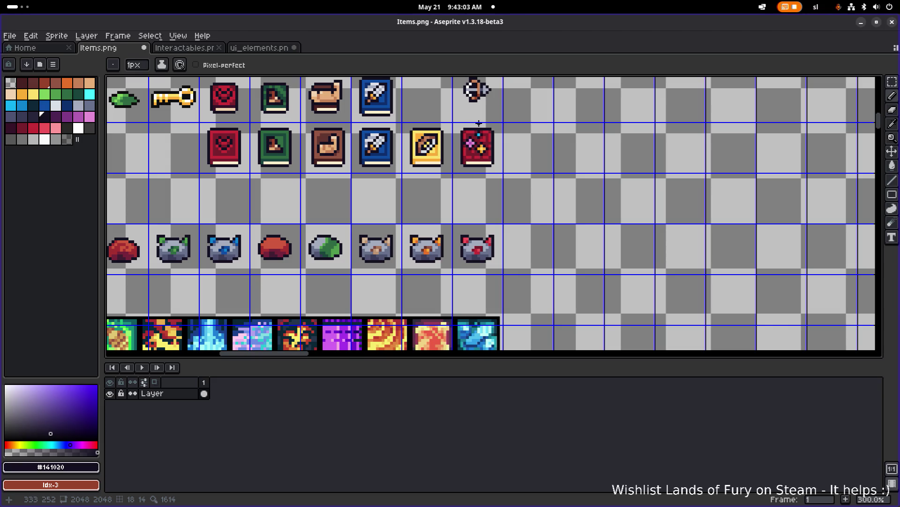
{"action": "scroll", "coordinate": [432, 126], "scroll_direction": "up", "scroll_amount": 5}
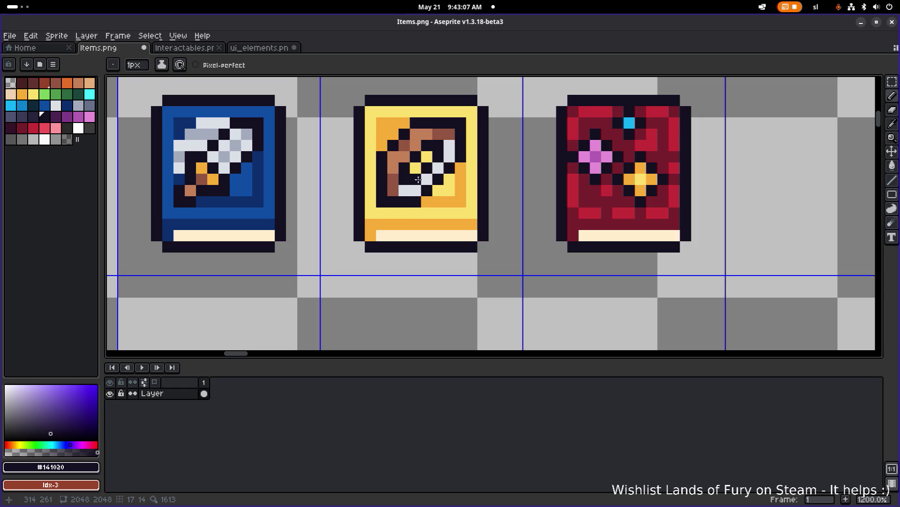
{"action": "left_click", "coordinate": [409, 205], "text": "alt"}
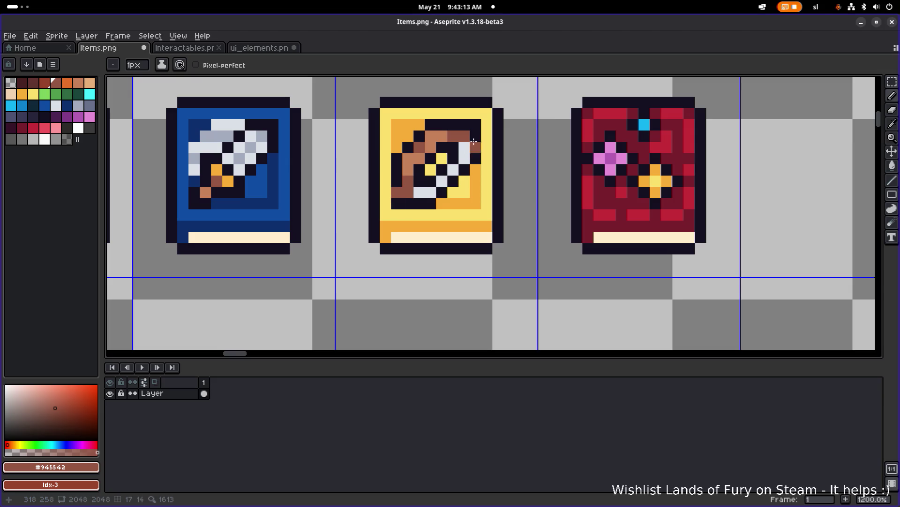
{"action": "scroll", "coordinate": [401, 182], "scroll_direction": "down", "scroll_amount": 2}
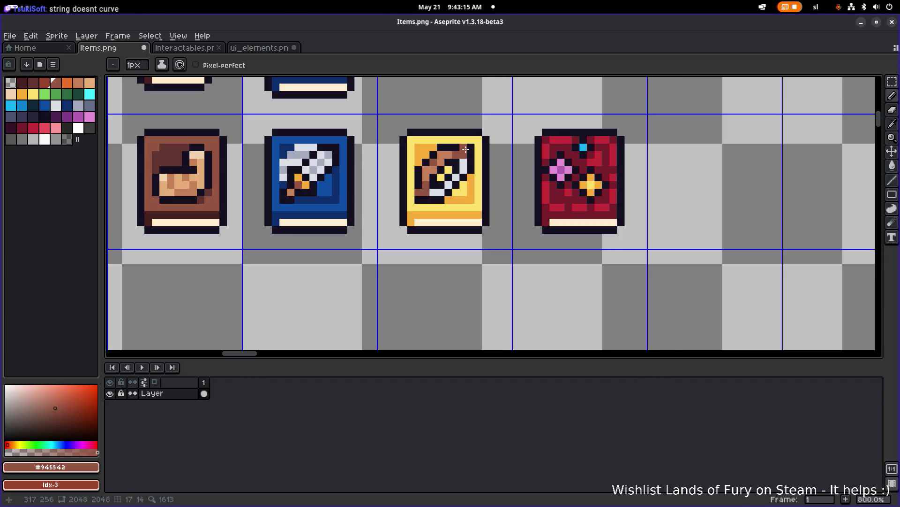
{"action": "scroll", "coordinate": [470, 150], "scroll_direction": "up", "scroll_amount": 4}
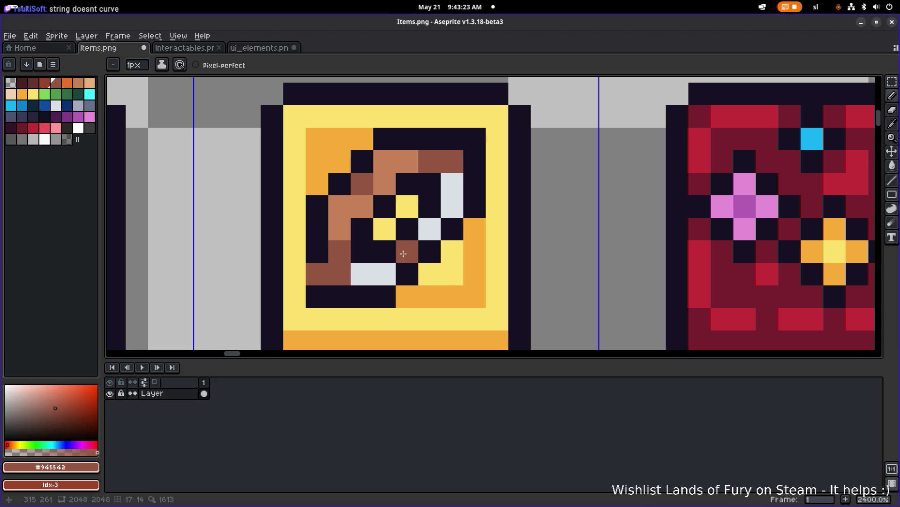
Paint a bow pixel light grey and a dark pixel at the bow's tip, undoing a brown edit
{"action": "left_click", "coordinate": [389, 268], "text": "alt"}
{"action": "left_click", "coordinate": [362, 300]}
{"action": "scroll", "coordinate": [362, 303], "scroll_direction": "up", "scroll_amount": 1}
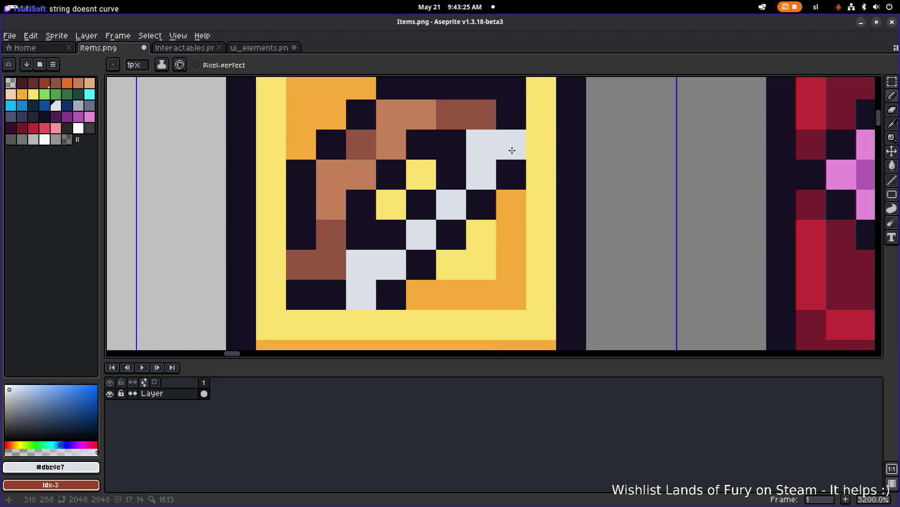
{"action": "scroll", "coordinate": [501, 155], "scroll_direction": "down", "scroll_amount": 6}
{"action": "scroll", "coordinate": [467, 176], "scroll_direction": "up", "scroll_amount": 2}
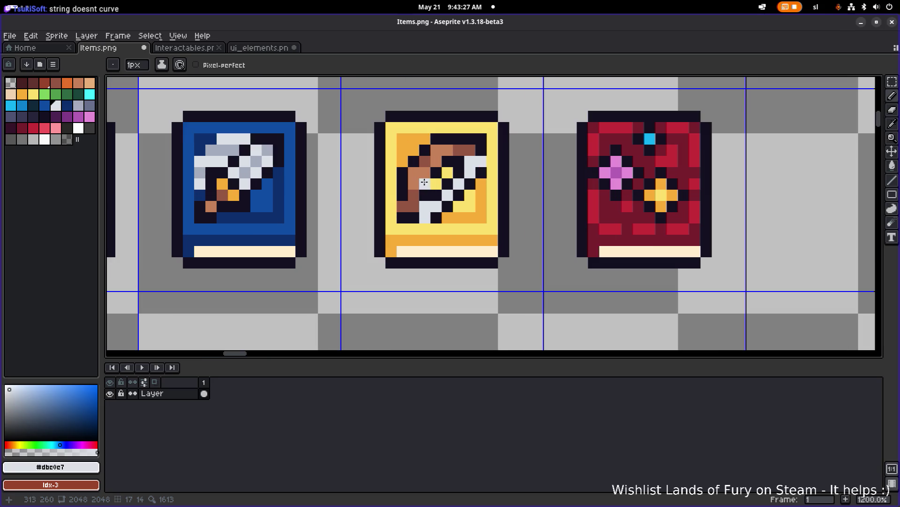
{"action": "left_click", "coordinate": [405, 227], "text": "alt"}
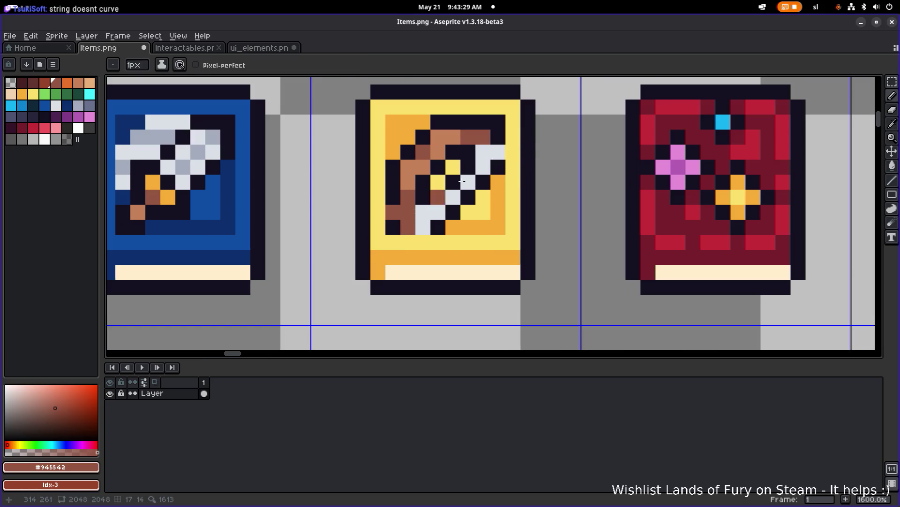
{"action": "left_click", "coordinate": [432, 212]}
{"action": "key", "text": "ctrl+z"}
{"action": "key", "text": "ctrl+z"}
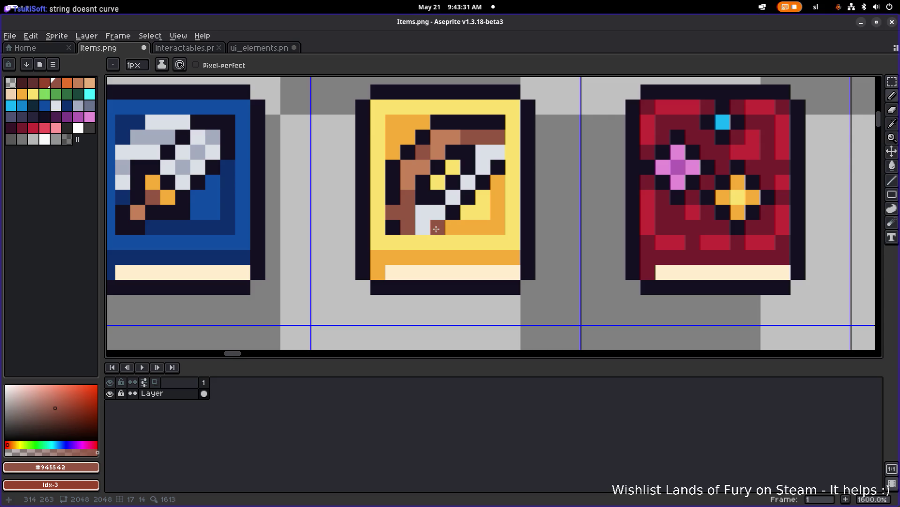
{"action": "left_click", "coordinate": [464, 153], "text": "alt"}
{"action": "left_click", "coordinate": [482, 153]}
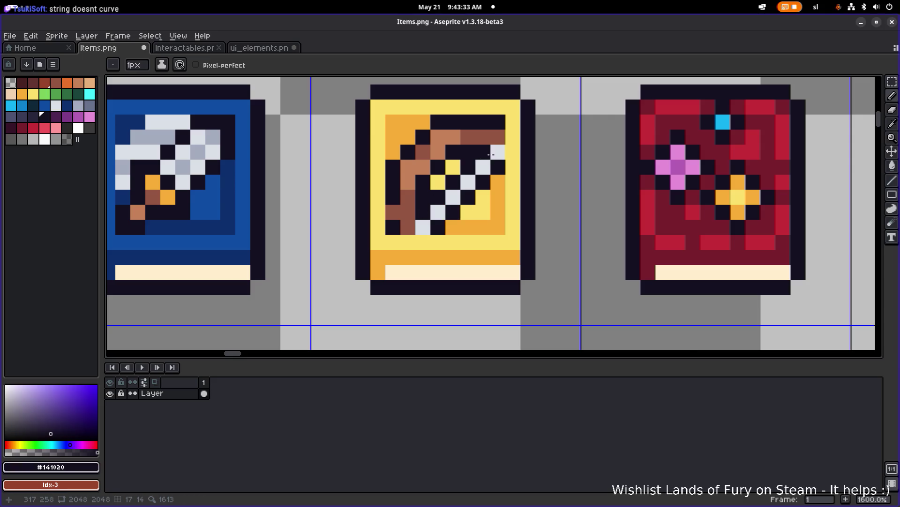
{"action": "scroll", "coordinate": [491, 153], "scroll_direction": "down", "scroll_amount": 4}
Zoom in and out over the yellow book to check the bow's shading
{"action": "key", "text": "alt"}
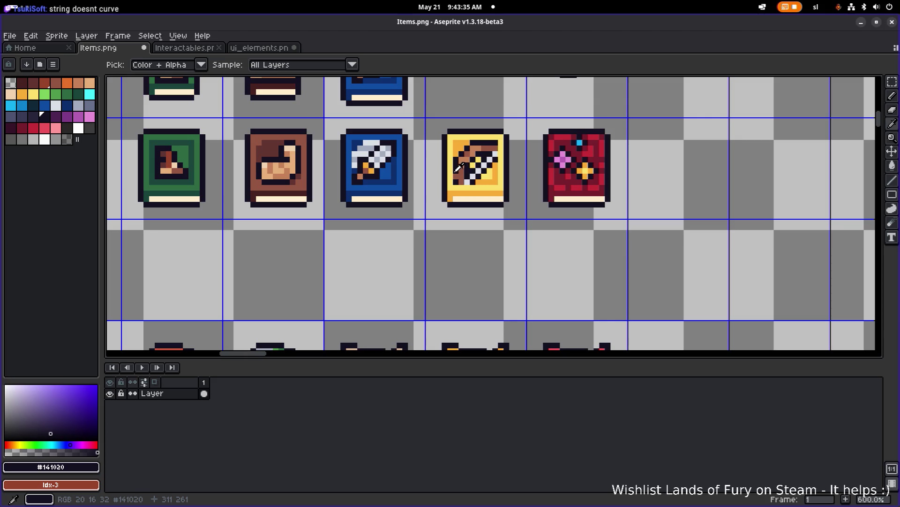
{"action": "scroll", "coordinate": [458, 181], "scroll_direction": "up", "scroll_amount": 3}
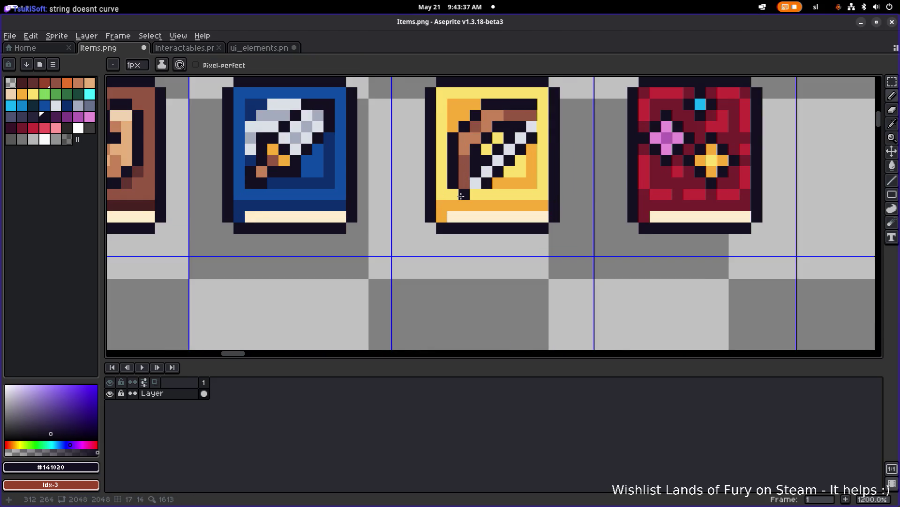
{"action": "scroll", "coordinate": [546, 117], "scroll_direction": "down", "scroll_amount": 4}
{"action": "scroll", "coordinate": [403, 210], "scroll_direction": "up", "scroll_amount": 4}
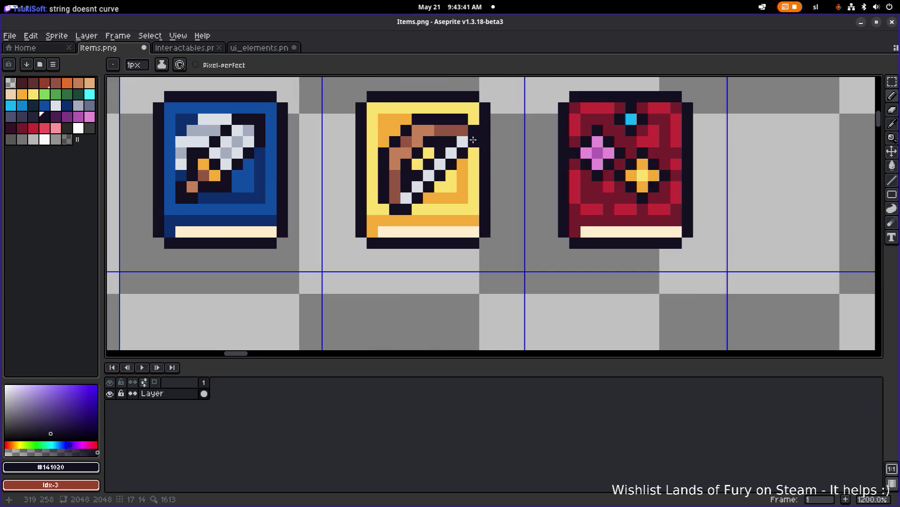
{"action": "scroll", "coordinate": [490, 136], "scroll_direction": "down", "scroll_amount": 4}
{"action": "scroll", "coordinate": [507, 126], "scroll_direction": "up", "scroll_amount": 2}
{"action": "scroll", "coordinate": [490, 130], "scroll_direction": "up", "scroll_amount": 1}
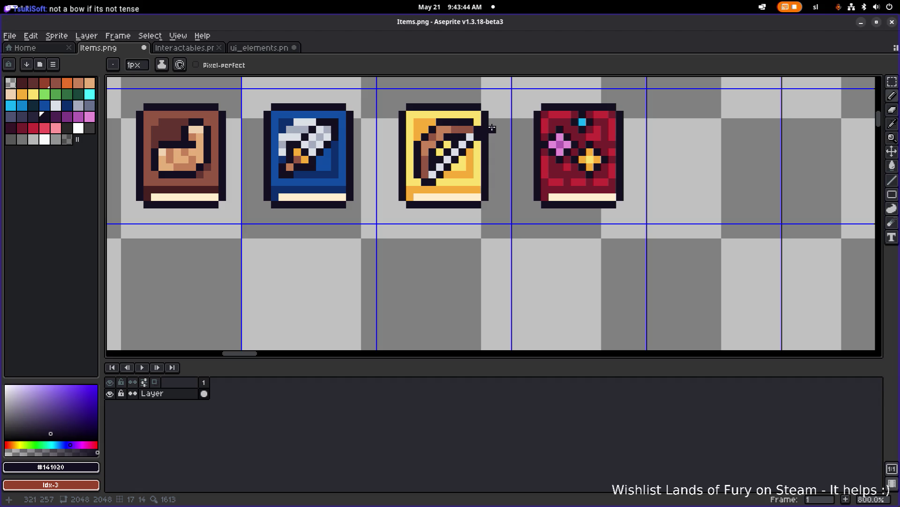
{"action": "scroll", "coordinate": [487, 136], "scroll_direction": "down", "scroll_amount": 2}
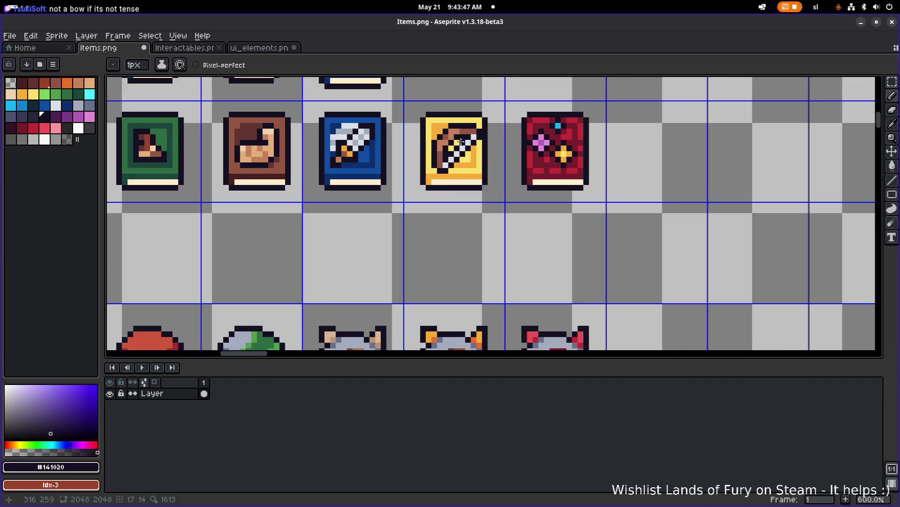
{"action": "scroll", "coordinate": [436, 157], "scroll_direction": "up", "scroll_amount": 4}
Paste a trial copy of the bow, scale it into an empty cell, then delete it
{"action": "key", "text": "m"}
{"action": "mouse_move", "coordinate": [404, 107]}
{"action": "left_mouse_down"}
{"action": "mouse_move", "coordinate": [486, 189]}
{"action": "mouse_move", "coordinate": [714, 149]}
{"action": "left_mouse_up"}
{"action": "key", "text": "ctrl+v"}
{"action": "scroll", "coordinate": [492, 197], "scroll_direction": "down", "scroll_amount": 1}
{"action": "scroll", "coordinate": [714, 148], "scroll_direction": "right", "scroll_amount": 3}
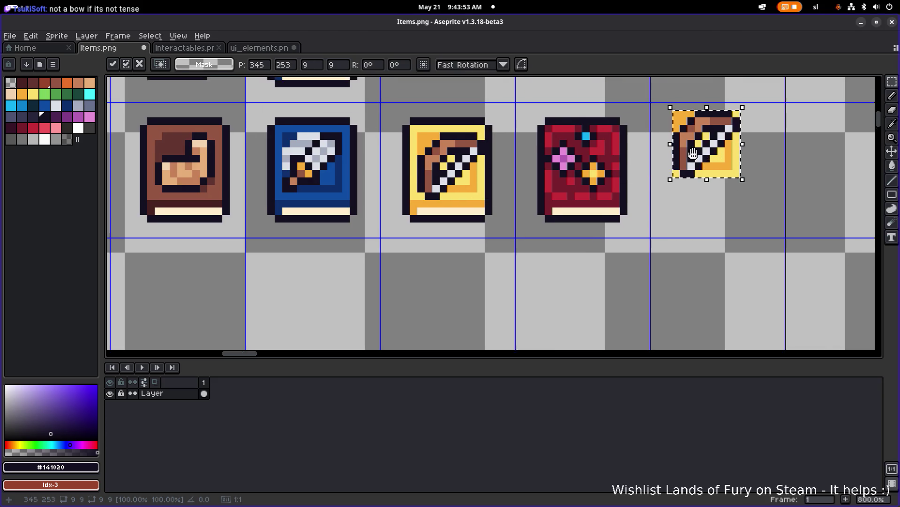
{"action": "mouse_move", "coordinate": [579, 162]}
{"action": "left_mouse_down"}
{"action": "mouse_move", "coordinate": [341, 188]}
{"action": "mouse_move", "coordinate": [336, 181]}
{"action": "mouse_move", "coordinate": [646, 156]}
{"action": "mouse_move", "coordinate": [637, 165]}
{"action": "left_mouse_up"}
{"action": "mouse_move", "coordinate": [659, 116]}
{"action": "left_mouse_down"}
{"action": "mouse_move", "coordinate": [663, 124]}
{"action": "mouse_move", "coordinate": [647, 147]}
{"action": "mouse_move", "coordinate": [694, 125]}
{"action": "left_mouse_up"}
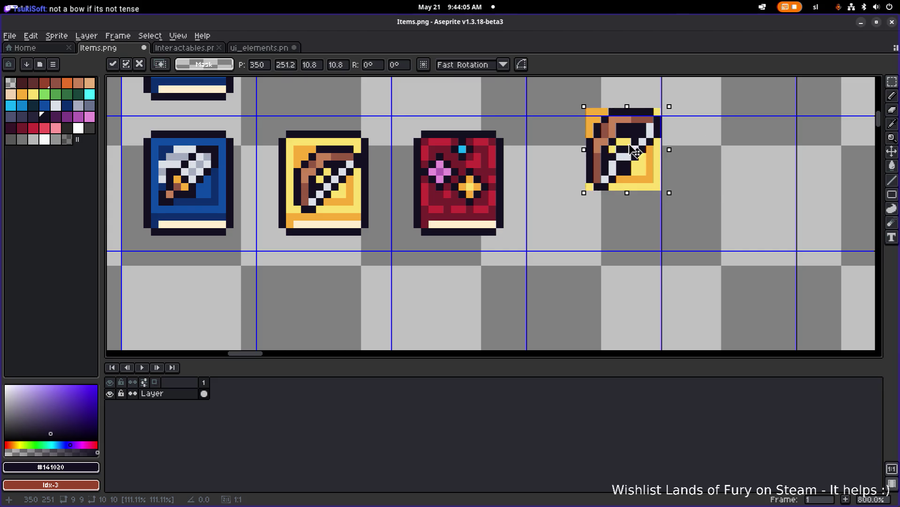
{"action": "left_click_drag", "start_coordinate": [636, 150], "coordinate": [697, 150]}
{"action": "left_click", "coordinate": [656, 223]}
{"action": "left_click_drag", "start_coordinate": [658, 224], "coordinate": [784, 86]}
{"action": "key", "text": "Delete"}
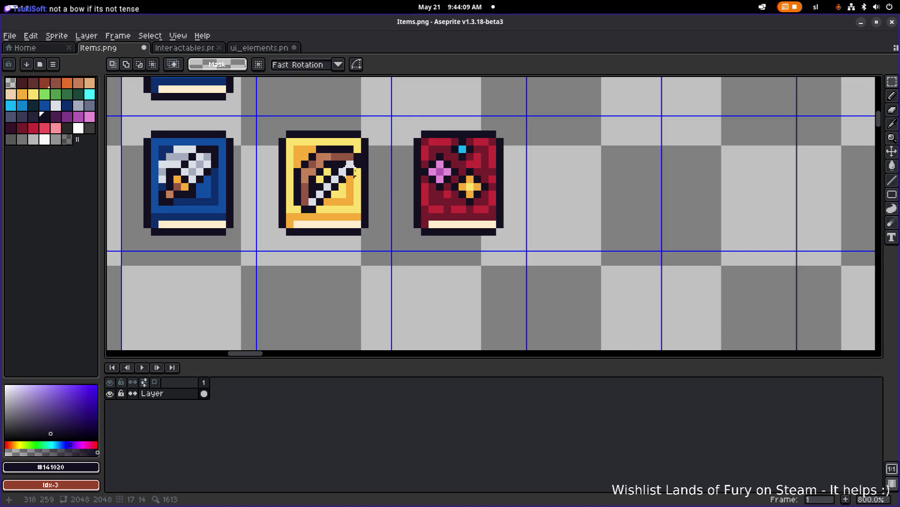
Reselect the yellow book's bow area and stretch it to 9 pixels wide
{"action": "scroll", "coordinate": [351, 170], "scroll_direction": "down", "scroll_amount": 5}
{"action": "scroll", "coordinate": [341, 157], "scroll_direction": "up", "scroll_amount": 4}
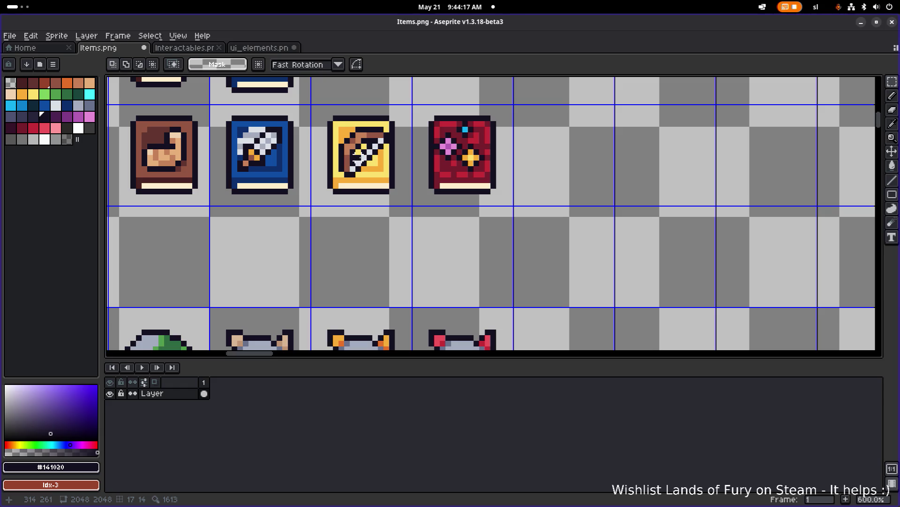
{"action": "scroll", "coordinate": [359, 156], "scroll_direction": "up", "scroll_amount": 3}
{"action": "mouse_move", "coordinate": [312, 116]}
{"action": "left_mouse_down"}
{"action": "mouse_move", "coordinate": [398, 167]}
{"action": "mouse_move", "coordinate": [412, 200]}
{"action": "mouse_move", "coordinate": [368, 183]}
{"action": "mouse_move", "coordinate": [383, 184]}
{"action": "mouse_move", "coordinate": [399, 207]}
{"action": "left_mouse_up"}
{"action": "left_click_drag", "start_coordinate": [399, 207], "coordinate": [408, 205]}
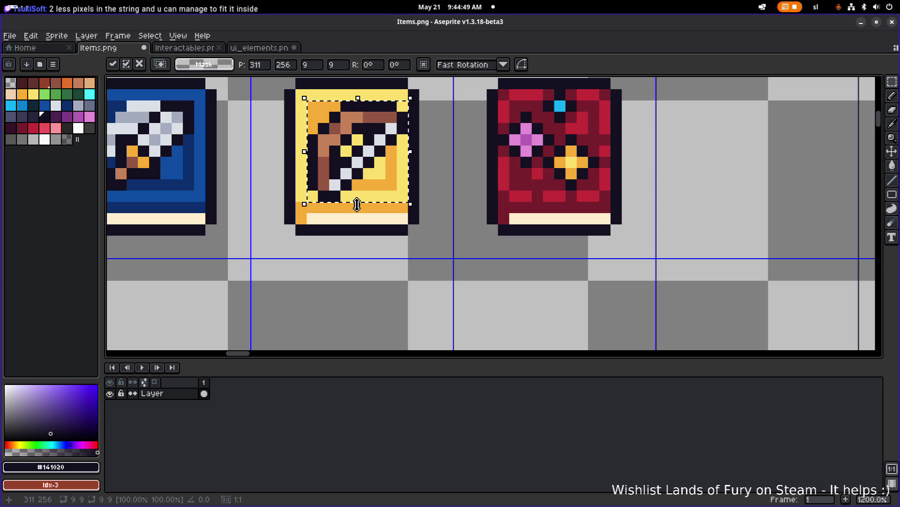
Shrink the bow to 8×8, apply the resize, and paint a dark pixel on it
{"action": "left_click_drag", "start_coordinate": [361, 198], "coordinate": [362, 186]}
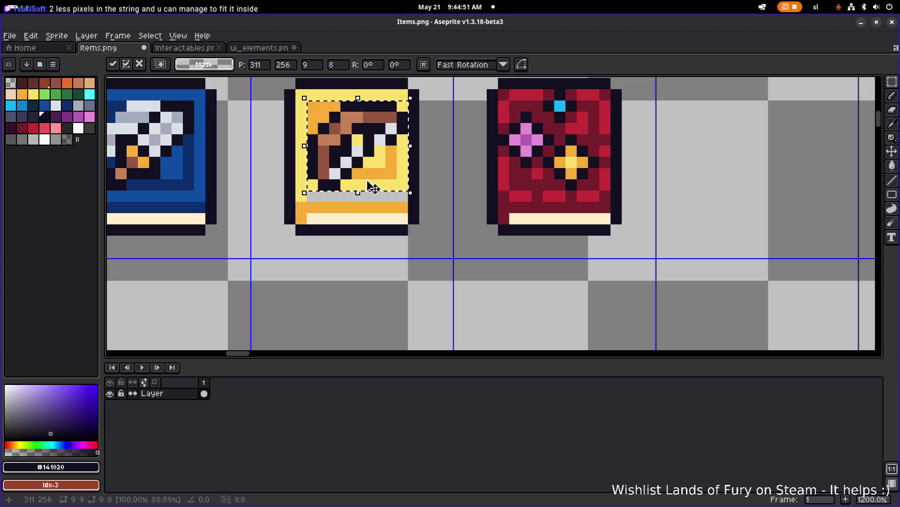
{"action": "left_click_drag", "start_coordinate": [415, 155], "coordinate": [399, 154]}
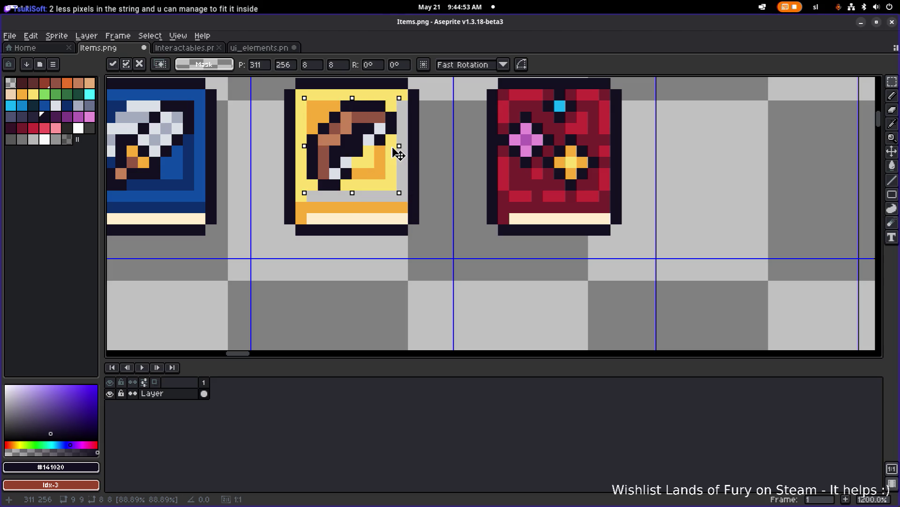
{"action": "left_click", "coordinate": [446, 137]}
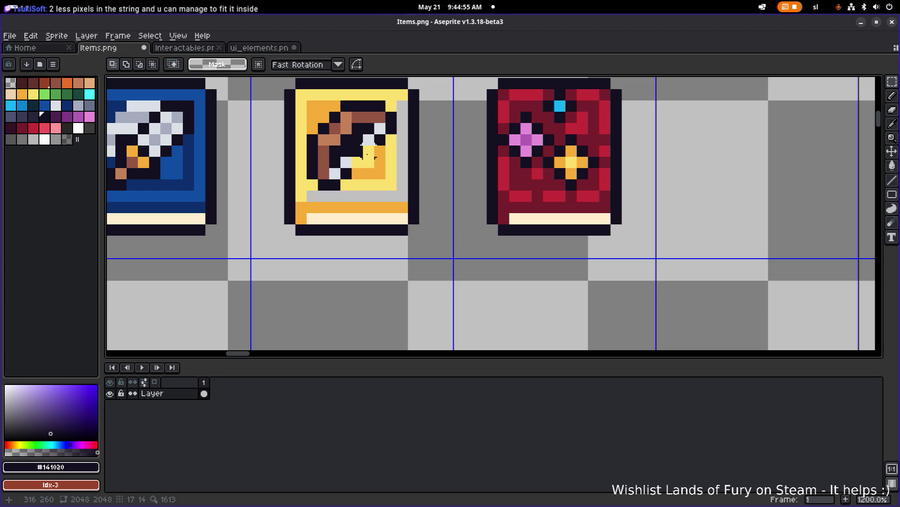
{"action": "key", "text": "b"}
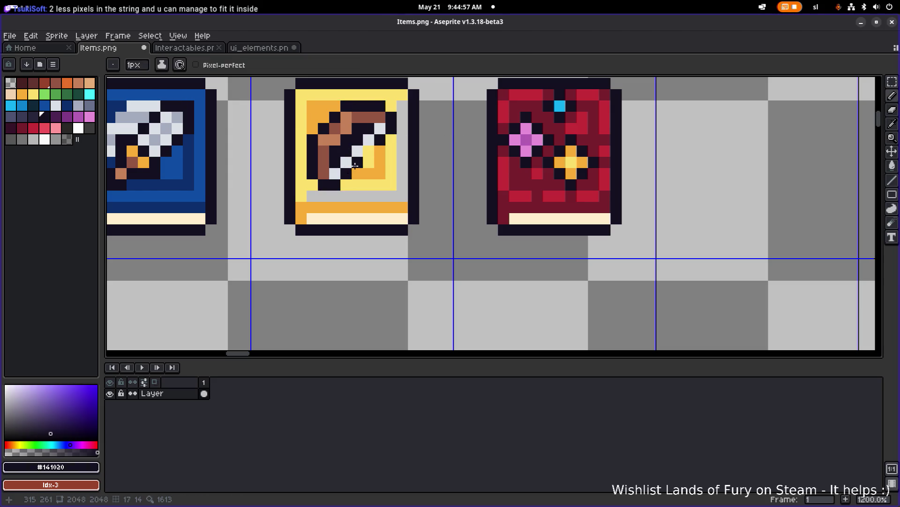
{"action": "left_click", "coordinate": [369, 151]}
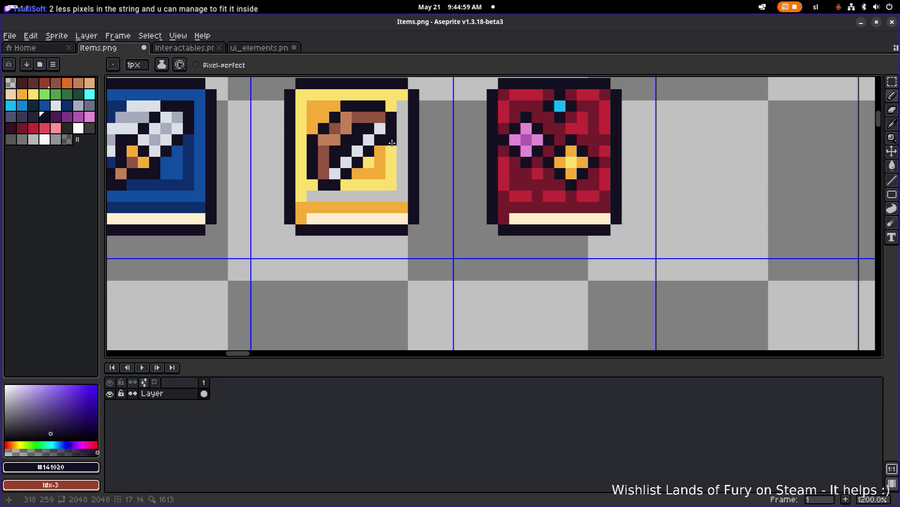
Paint orange along the inner frame's bottom and right, and repaint the lower-right area yellow
{"action": "scroll", "coordinate": [392, 142], "scroll_direction": "down", "scroll_amount": 1}
{"action": "scroll", "coordinate": [390, 147], "scroll_direction": "up", "scroll_amount": 1}
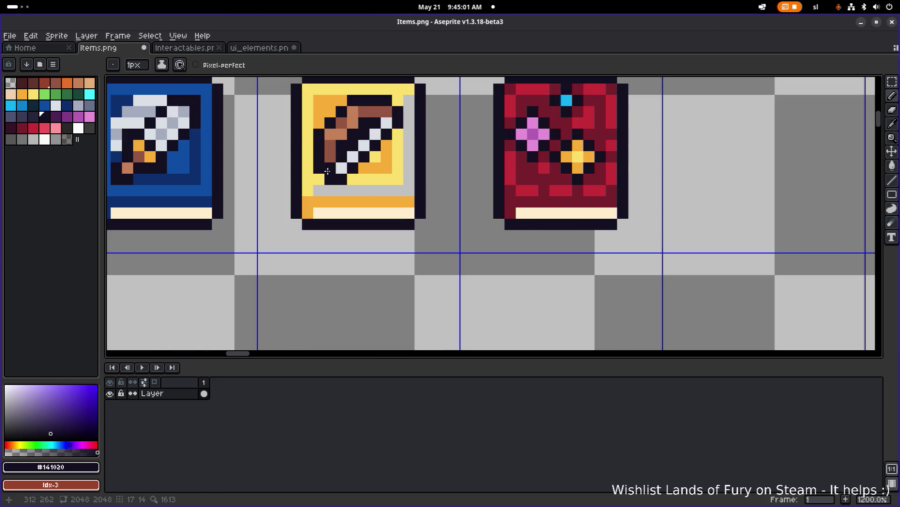
{"action": "left_click", "coordinate": [364, 168], "text": "alt"}
{"action": "mouse_move", "coordinate": [360, 181]}
{"action": "left_mouse_down"}
{"action": "mouse_move", "coordinate": [399, 180]}
{"action": "mouse_move", "coordinate": [400, 104]}
{"action": "left_mouse_up"}
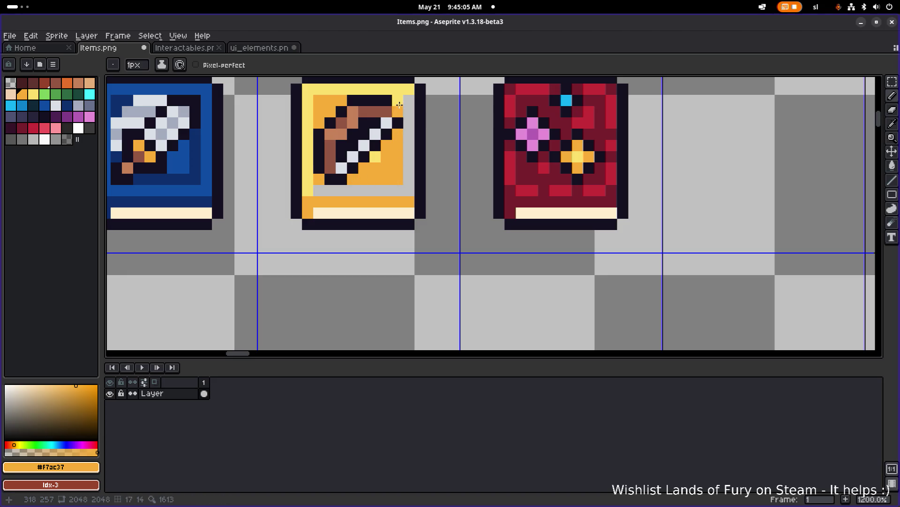
{"action": "left_click", "coordinate": [376, 159], "text": "alt"}
{"action": "left_click", "coordinate": [364, 168]}
{"action": "mouse_move", "coordinate": [381, 172]}
{"action": "left_mouse_down"}
{"action": "mouse_move", "coordinate": [371, 170]}
{"action": "mouse_move", "coordinate": [387, 167]}
{"action": "mouse_move", "coordinate": [387, 149]}
{"action": "left_mouse_up"}
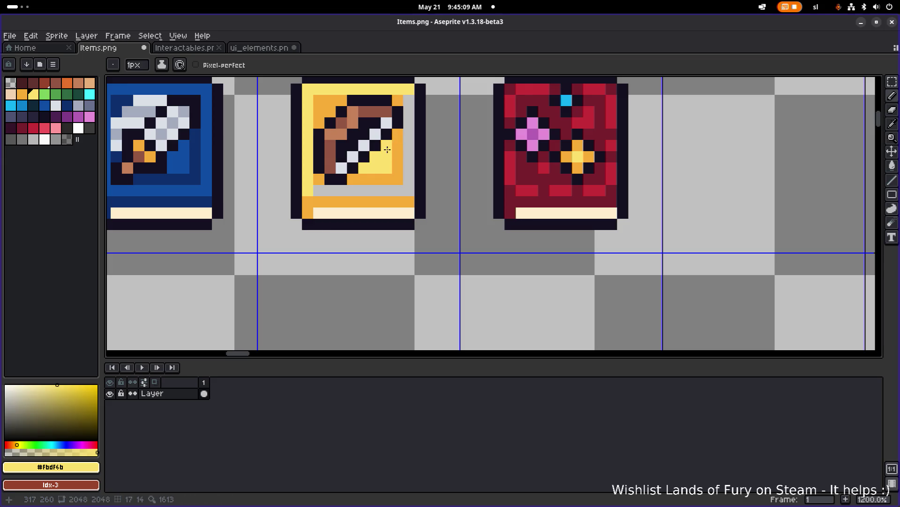
Save Items.png, then sample the dark outline colour and undo the last fill
{"action": "key", "text": "g"}
{"action": "scroll", "coordinate": [412, 181], "scroll_direction": "down", "scroll_amount": 6}
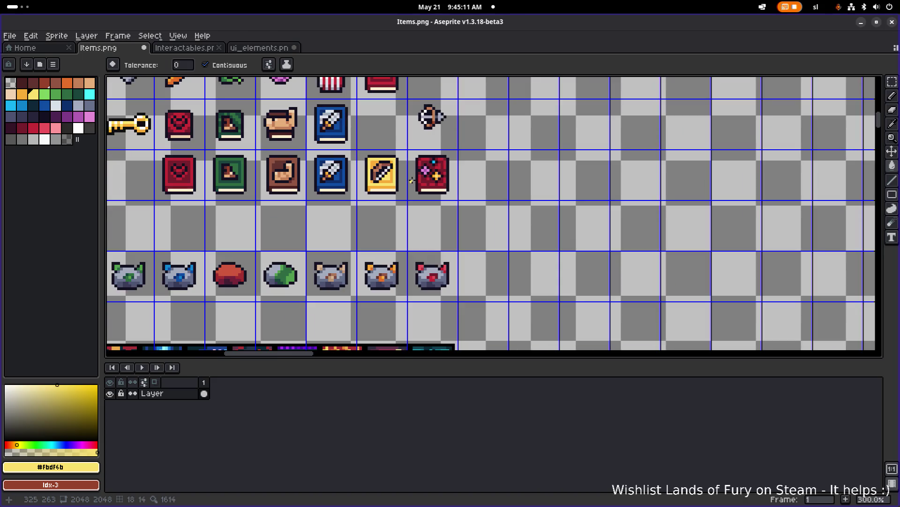
{"action": "key", "text": "ctrl+s"}
{"action": "scroll", "coordinate": [364, 176], "scroll_direction": "up", "scroll_amount": 9}
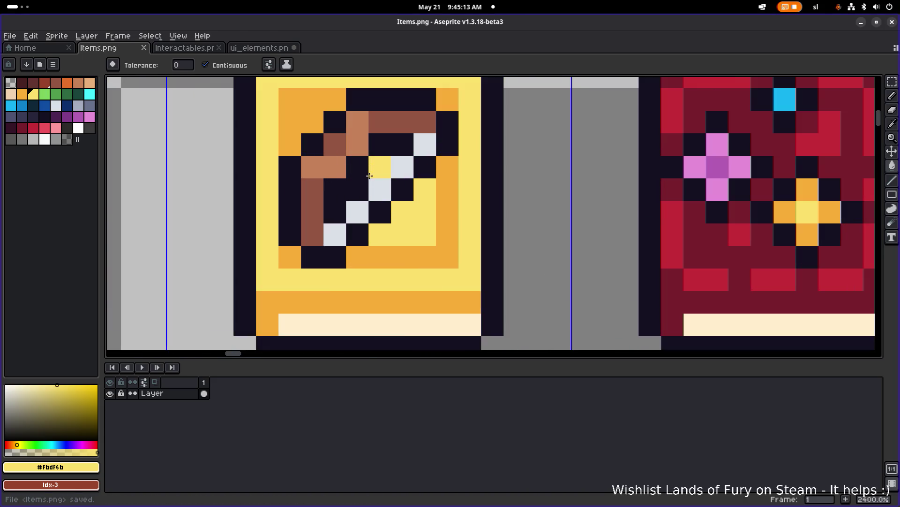
{"action": "scroll", "coordinate": [364, 177], "scroll_direction": "down", "scroll_amount": 5}
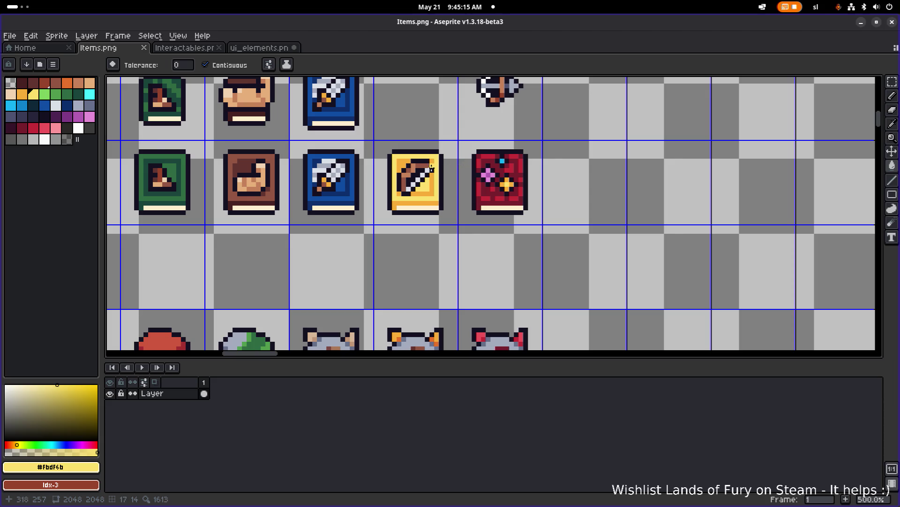
{"action": "scroll", "coordinate": [407, 178], "scroll_direction": "up", "scroll_amount": 4}
{"action": "scroll", "coordinate": [494, 179], "scroll_direction": "down", "scroll_amount": 6}
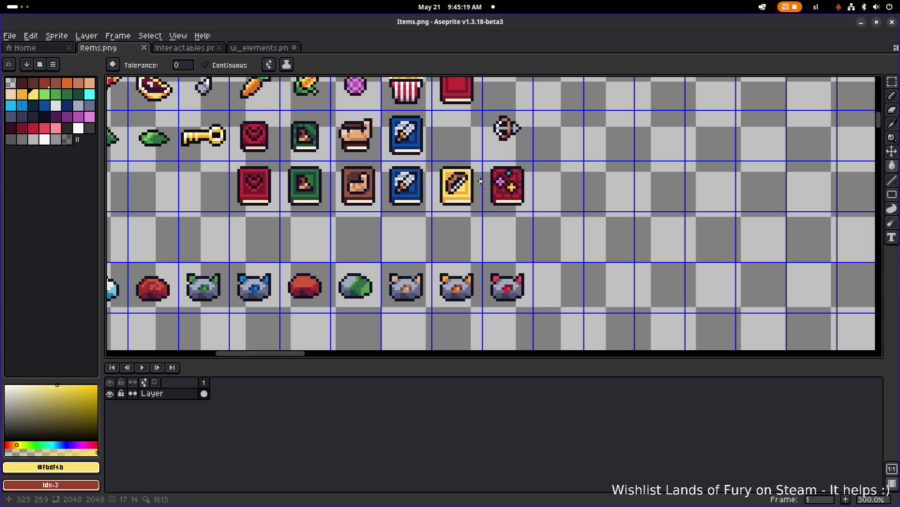
{"action": "scroll", "coordinate": [467, 178], "scroll_direction": "up", "scroll_amount": 6}
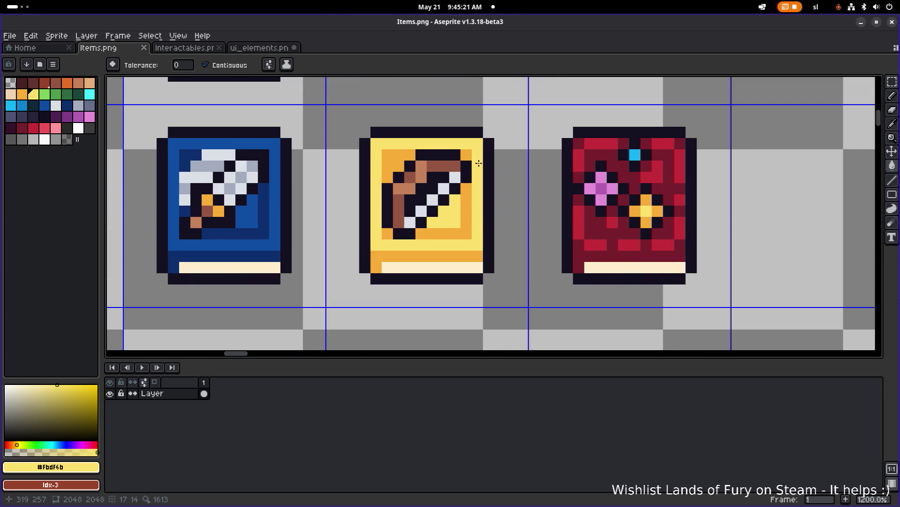
{"action": "left_click", "coordinate": [456, 152], "text": "alt"}
{"action": "scroll", "coordinate": [388, 233], "scroll_direction": "down", "scroll_amount": 5}
{"action": "key", "text": "v"}
{"action": "key", "text": "ctrl+z"}
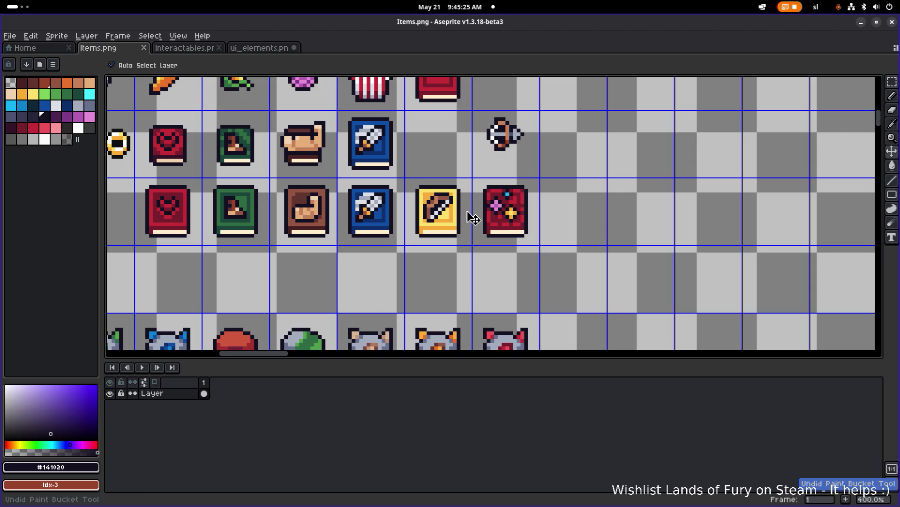
Save Items.png and select and commit part of the red book's emblem
{"action": "key", "text": "g"}
{"action": "key", "text": "ctrl+s"}
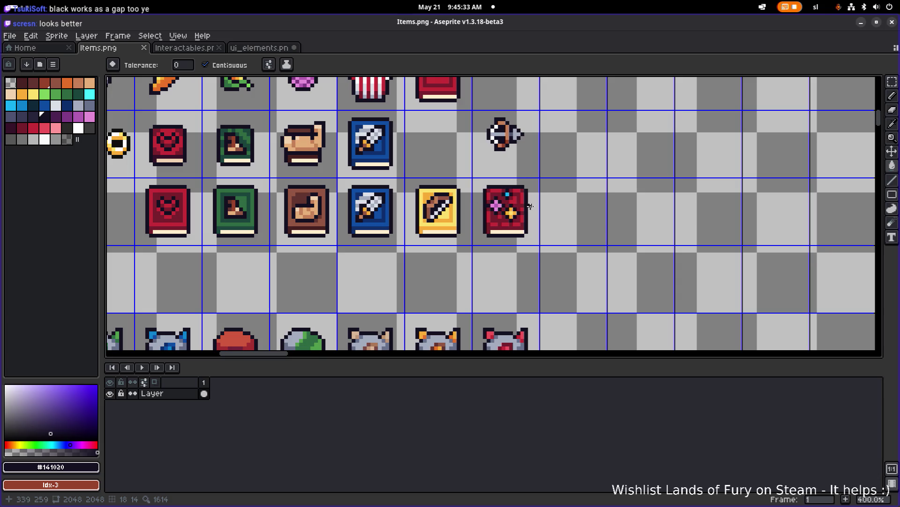
{"action": "scroll", "coordinate": [578, 204], "scroll_direction": "up", "scroll_amount": 3}
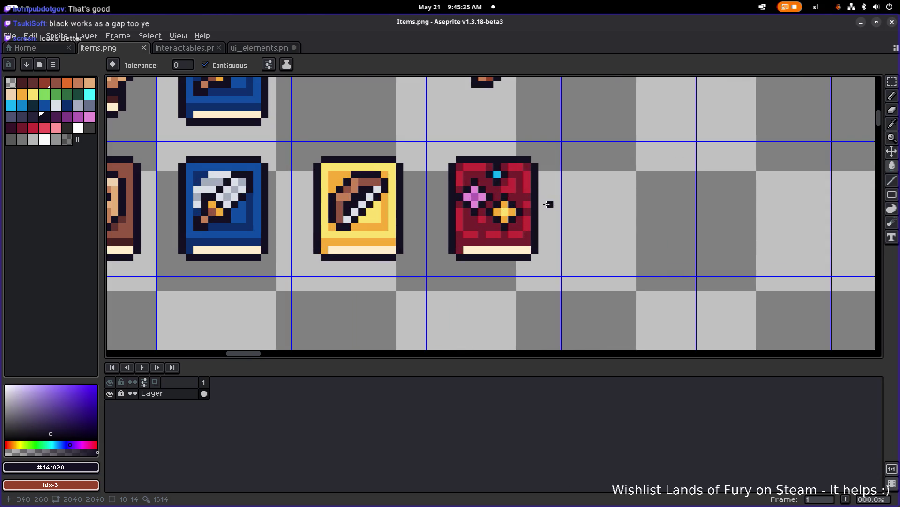
{"action": "key", "text": "m"}
{"action": "left_click_drag", "start_coordinate": [495, 195], "coordinate": [525, 228]}
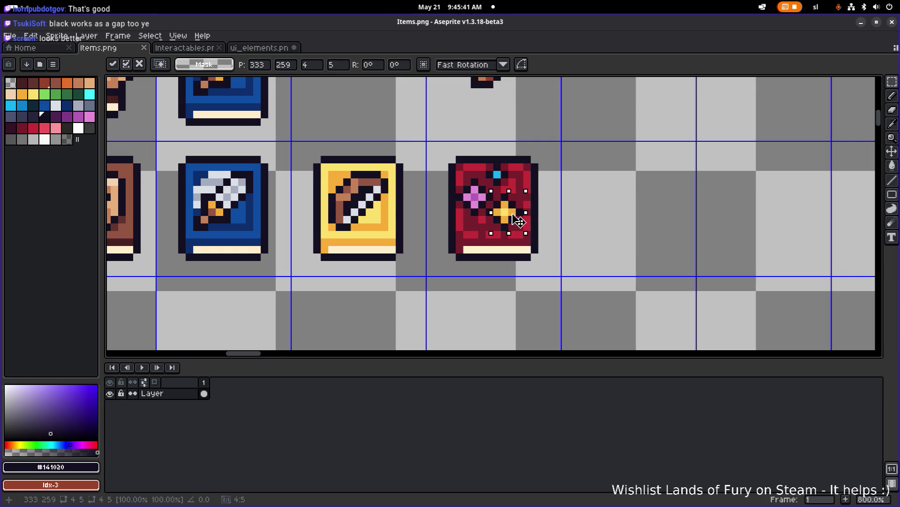
{"action": "left_click", "coordinate": [587, 195]}
{"action": "scroll", "coordinate": [454, 191], "scroll_direction": "up", "scroll_amount": 1}
Select the pink flower, then move the gold star down one pixel and shrink it to 3×3
{"action": "mouse_move", "coordinate": [449, 170]}
{"action": "left_mouse_down"}
{"action": "mouse_move", "coordinate": [524, 245]}
{"action": "mouse_move", "coordinate": [501, 219]}
{"action": "mouse_move", "coordinate": [497, 235]}
{"action": "mouse_move", "coordinate": [491, 226]}
{"action": "left_mouse_up"}
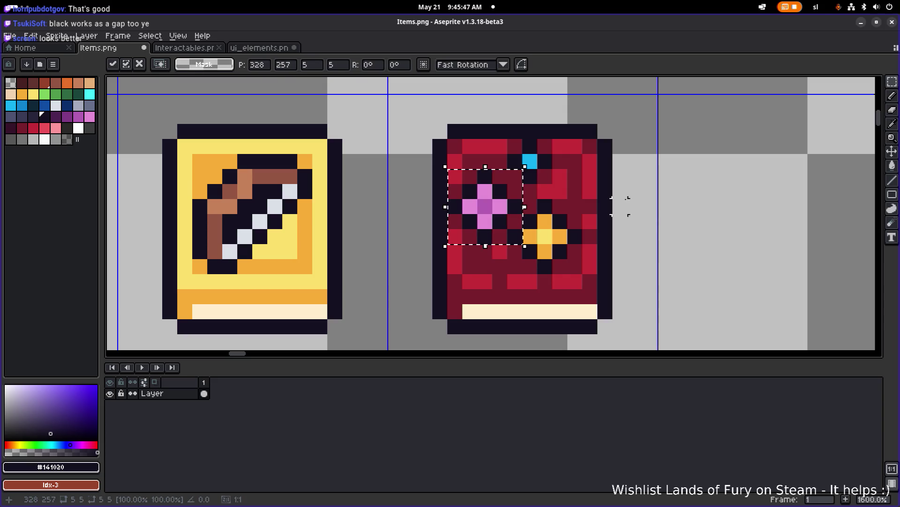
{"action": "left_click", "coordinate": [620, 206]}
{"action": "scroll", "coordinate": [624, 202], "scroll_direction": "down", "scroll_amount": 2}
{"action": "scroll", "coordinate": [610, 208], "scroll_direction": "up", "scroll_amount": 2}
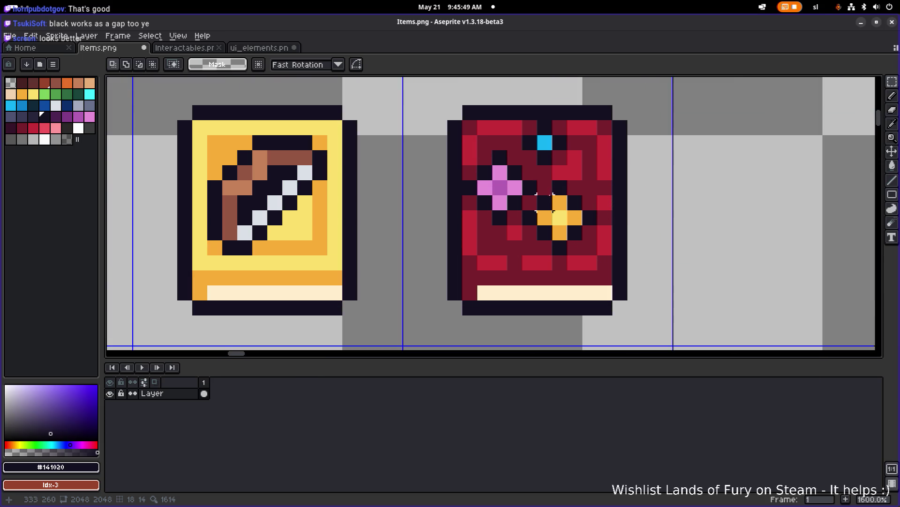
{"action": "mouse_move", "coordinate": [590, 187]}
{"action": "left_mouse_down"}
{"action": "mouse_move", "coordinate": [539, 225]}
{"action": "mouse_move", "coordinate": [524, 250]}
{"action": "left_mouse_up"}
{"action": "mouse_move", "coordinate": [565, 217]}
{"action": "left_mouse_down"}
{"action": "mouse_move", "coordinate": [565, 232]}
{"action": "mouse_move", "coordinate": [577, 238]}
{"action": "mouse_move", "coordinate": [572, 228]}
{"action": "left_mouse_up"}
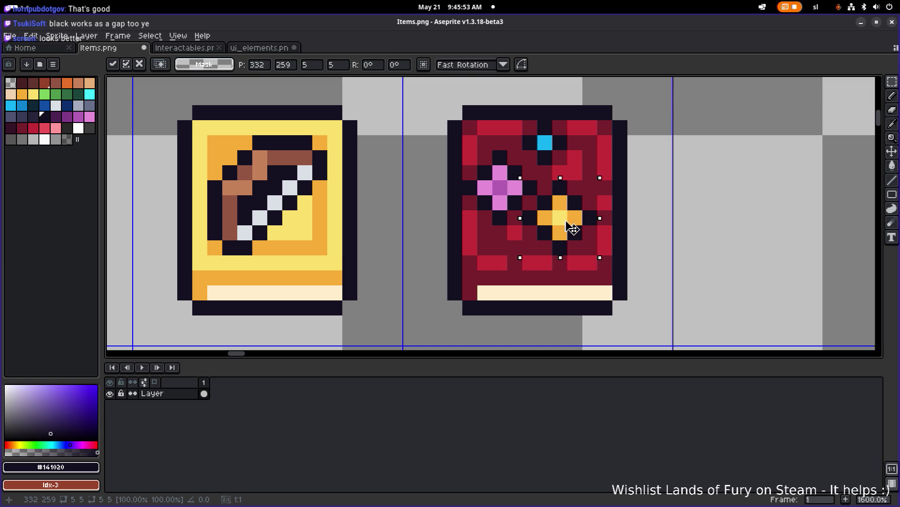
{"action": "mouse_move", "coordinate": [600, 257]}
{"action": "left_mouse_down"}
{"action": "mouse_move", "coordinate": [570, 229]}
{"action": "mouse_move", "coordinate": [600, 257]}
{"action": "left_mouse_up"}
{"action": "left_click", "coordinate": [614, 238]}
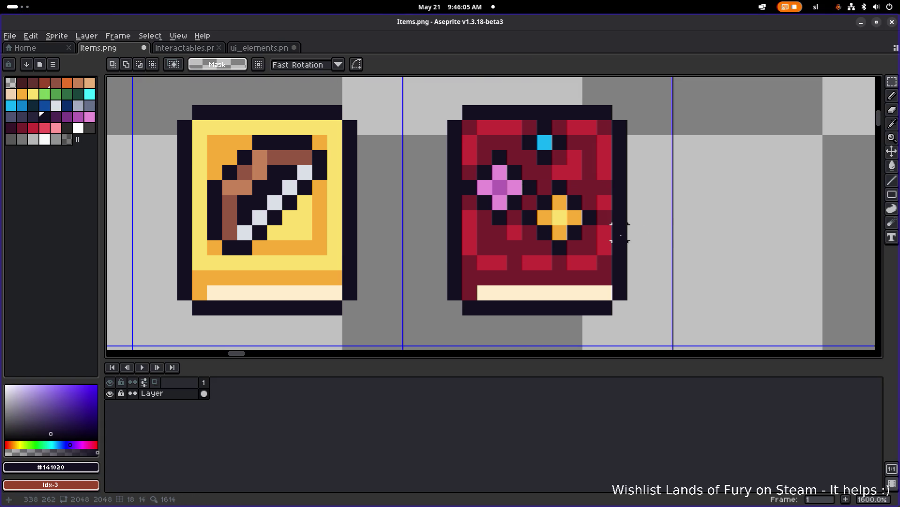
Paint the gaps in the bottom band and a stray dark pixel bright red
{"action": "left_click", "coordinate": [605, 203], "text": "alt"}
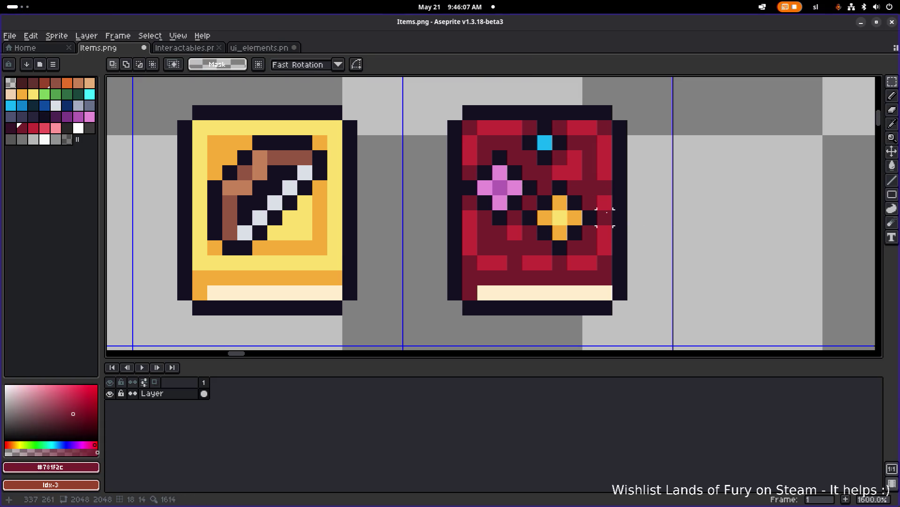
{"action": "left_click", "coordinate": [605, 202], "text": "alt"}
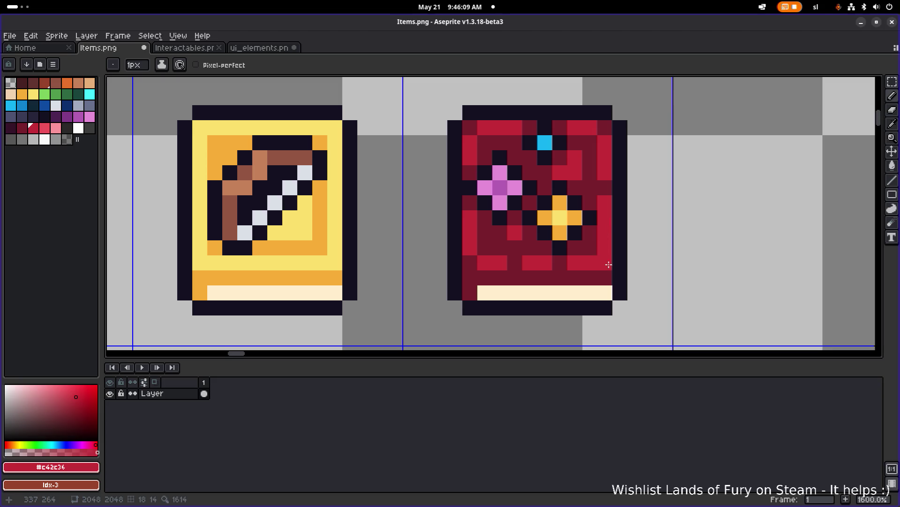
{"action": "left_click_drag", "start_coordinate": [577, 262], "coordinate": [511, 262]}
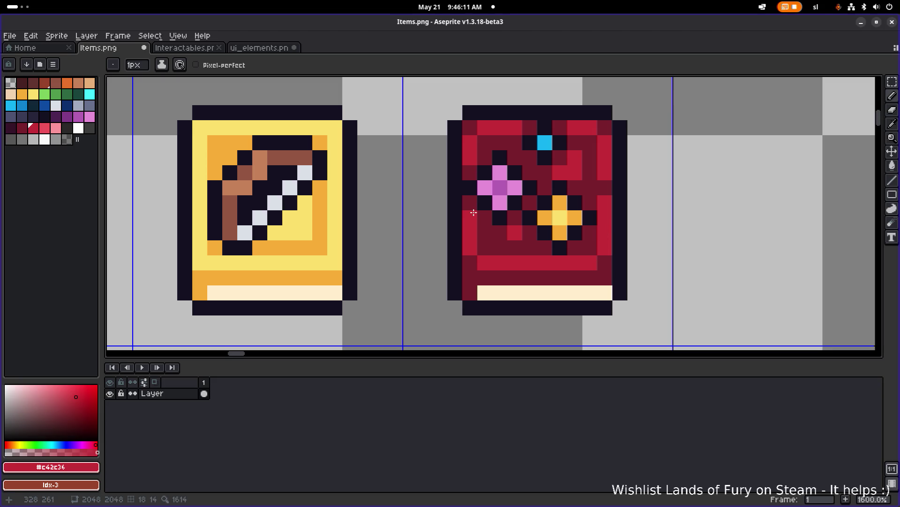
{"action": "left_click", "coordinate": [491, 162]}
Nudge the pink flower one pixel right and move the cyan gem down and right
{"action": "key", "text": "m"}
{"action": "mouse_move", "coordinate": [481, 152]}
{"action": "left_mouse_down"}
{"action": "mouse_move", "coordinate": [522, 224]}
{"action": "mouse_move", "coordinate": [537, 222]}
{"action": "left_mouse_up"}
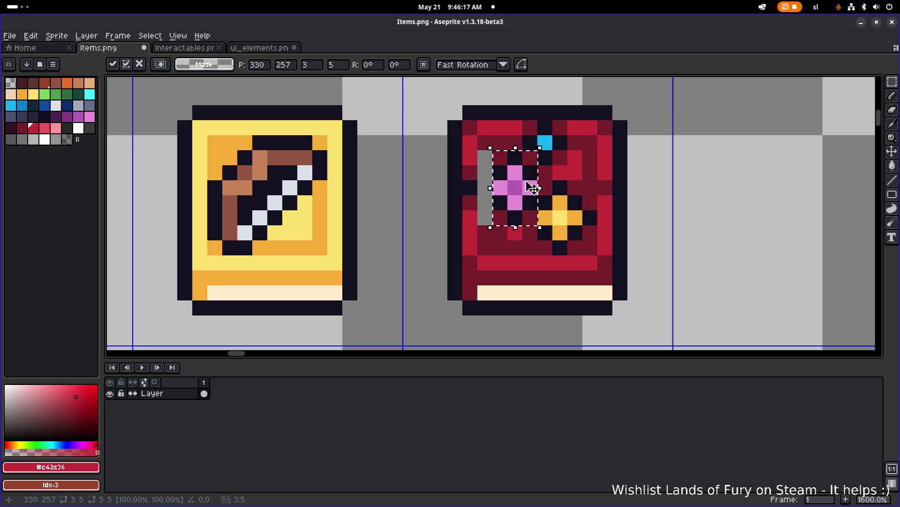
{"action": "key", "text": "ctrl+d"}
{"action": "mouse_move", "coordinate": [563, 126]}
{"action": "left_mouse_down"}
{"action": "mouse_move", "coordinate": [535, 141]}
{"action": "mouse_move", "coordinate": [521, 167]}
{"action": "mouse_move", "coordinate": [558, 160]}
{"action": "left_mouse_up"}
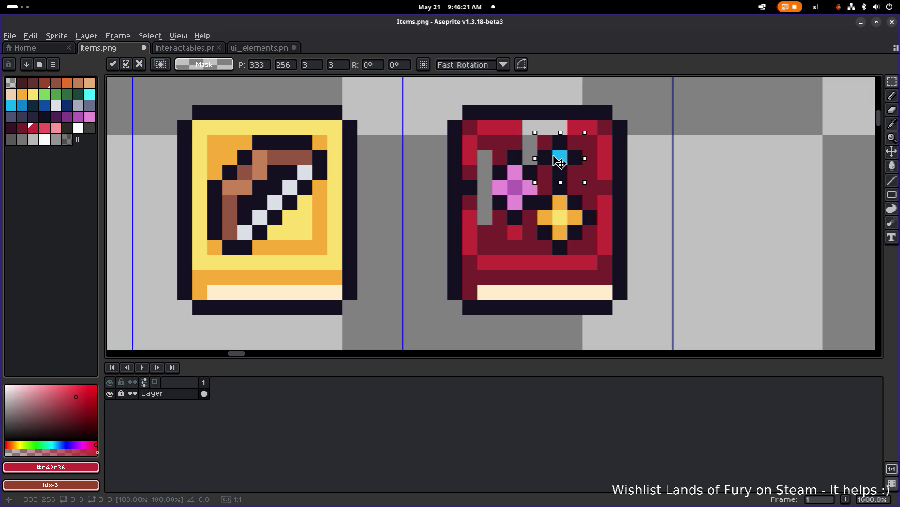
{"action": "key", "text": "Return"}
Patch leftover gaps in red and dark red, adding a dark outline pixel by the flower
{"action": "key", "text": "b"}
{"action": "left_click_drag", "start_coordinate": [529, 127], "coordinate": [561, 127]}
{"action": "key", "text": "ctrl+z"}
{"action": "left_click_drag", "start_coordinate": [470, 172], "coordinate": [470, 207]}
{"action": "left_click", "coordinate": [498, 159], "text": "alt"}
{"action": "left_click_drag", "start_coordinate": [483, 155], "coordinate": [479, 226]}
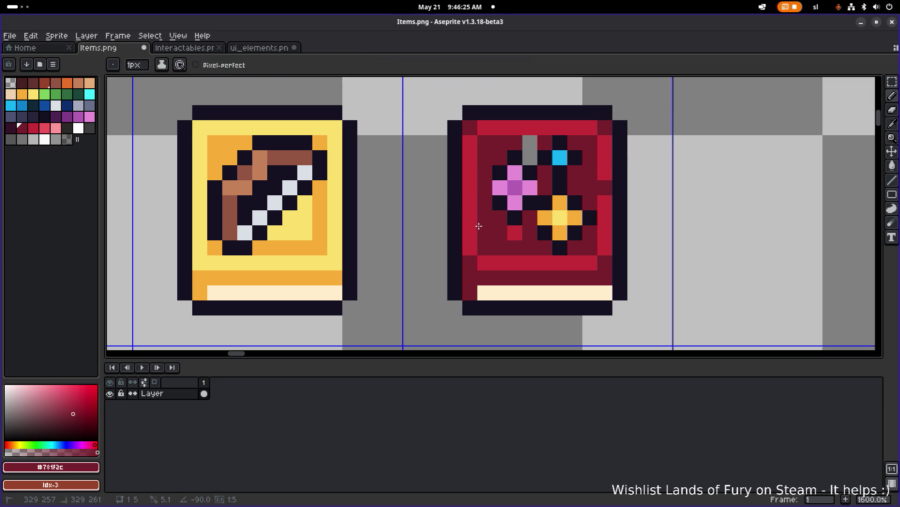
{"action": "left_click", "coordinate": [529, 142]}
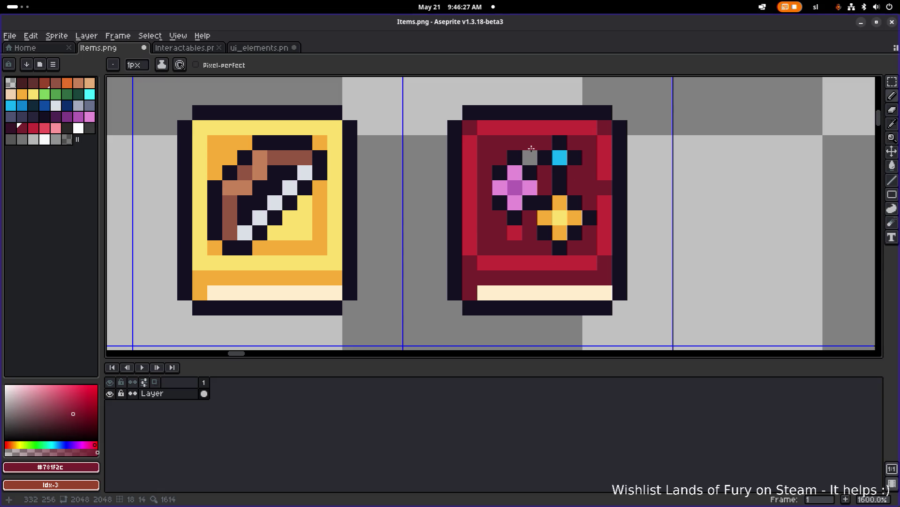
{"action": "left_click", "coordinate": [530, 157]}
{"action": "left_click", "coordinate": [515, 233]}
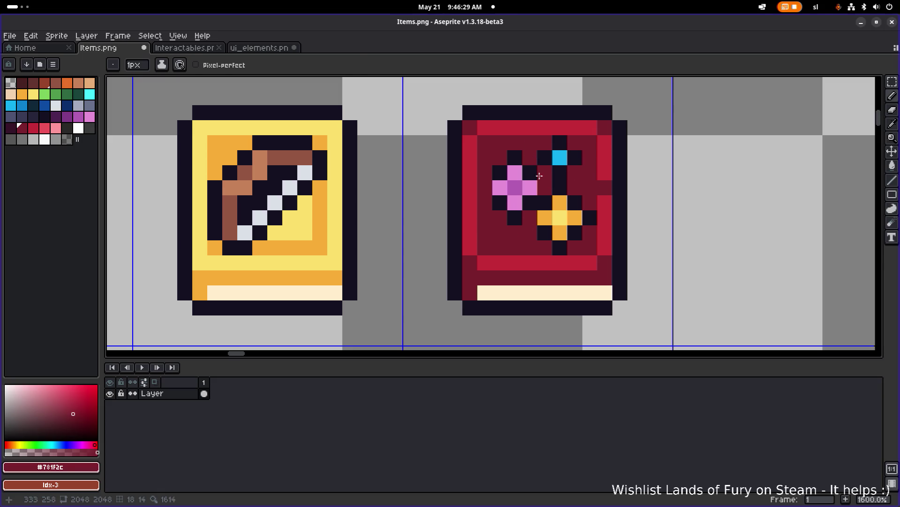
{"action": "left_click", "coordinate": [540, 175], "text": "alt"}
{"action": "left_click", "coordinate": [488, 187]}
{"action": "scroll", "coordinate": [535, 176], "scroll_direction": "down", "scroll_amount": 2}
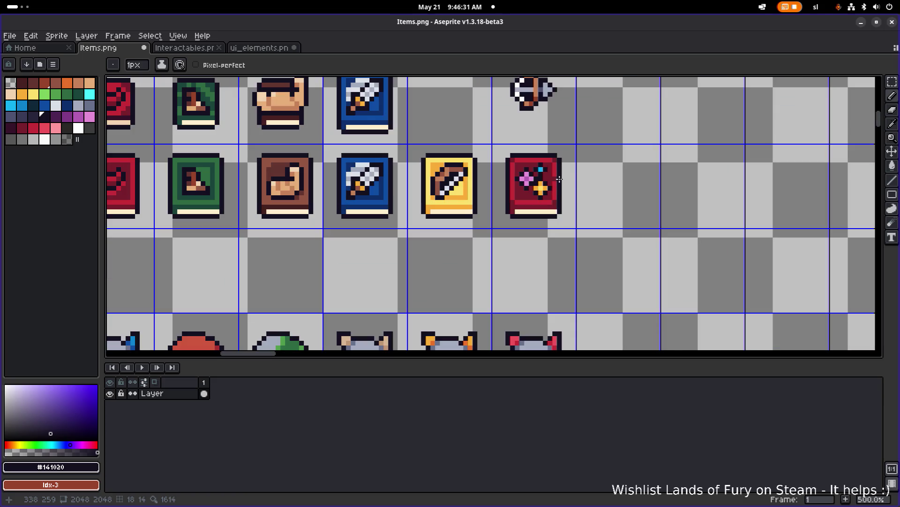
Darken a pixel on the red book's right border, then pick the red and near-black outline colours
{"action": "scroll", "coordinate": [560, 176], "scroll_direction": "up", "scroll_amount": 2}
{"action": "left_click", "coordinate": [547, 179]}
{"action": "left_click", "coordinate": [545, 172], "text": "alt"}
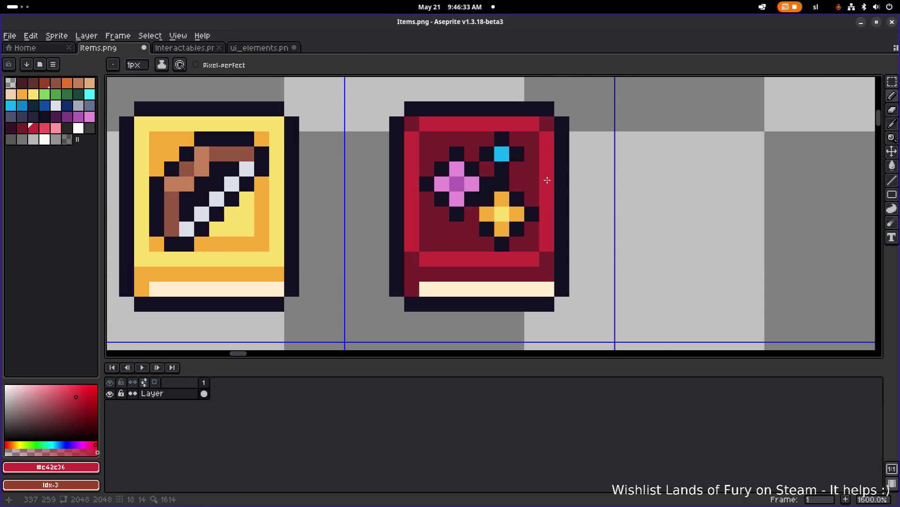
{"action": "scroll", "coordinate": [544, 173], "scroll_direction": "down", "scroll_amount": 5}
{"action": "scroll", "coordinate": [531, 170], "scroll_direction": "up", "scroll_amount": 4}
{"action": "left_click", "coordinate": [513, 173], "text": "alt"}
{"action": "scroll", "coordinate": [570, 168], "scroll_direction": "down", "scroll_amount": 3}
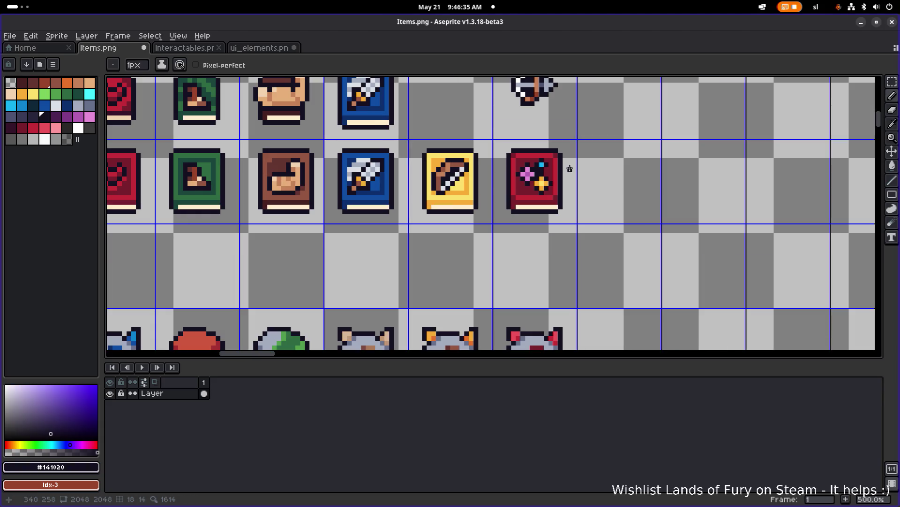
{"action": "scroll", "coordinate": [565, 174], "scroll_direction": "down", "scroll_amount": 3}
{"action": "scroll", "coordinate": [525, 172], "scroll_direction": "up", "scroll_amount": 8}
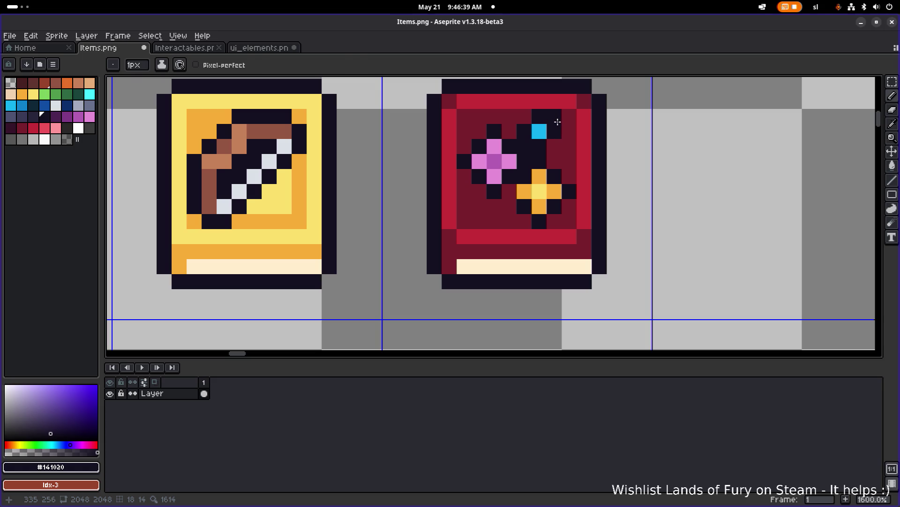
Nudge the cyan gem block into position and fill the vacated gap dark red
{"action": "key", "text": "m"}
{"action": "left_click_drag", "start_coordinate": [556, 117], "coordinate": [521, 151]}
{"action": "key", "text": "Down"}
{"action": "key", "text": "Left"}
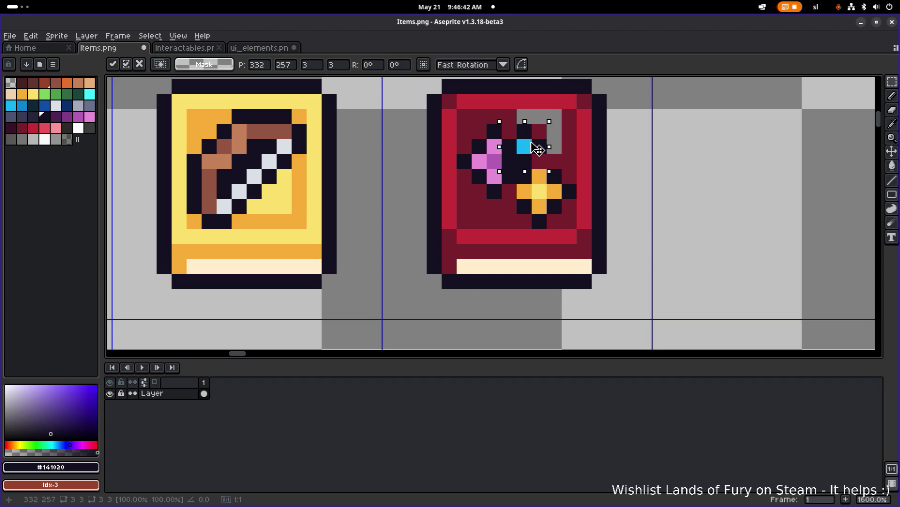
{"action": "key", "text": "Right"}
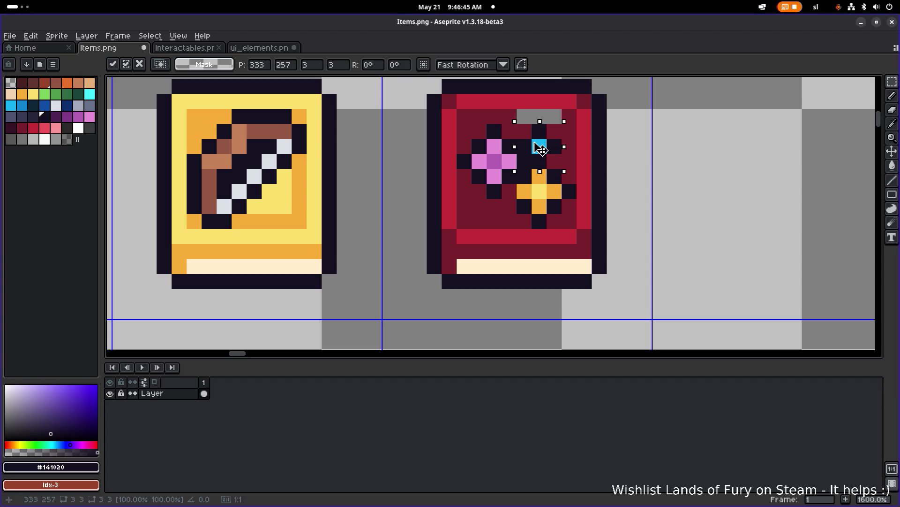
{"action": "key", "text": "Return"}
{"action": "left_click", "coordinate": [516, 113], "text": "alt"}
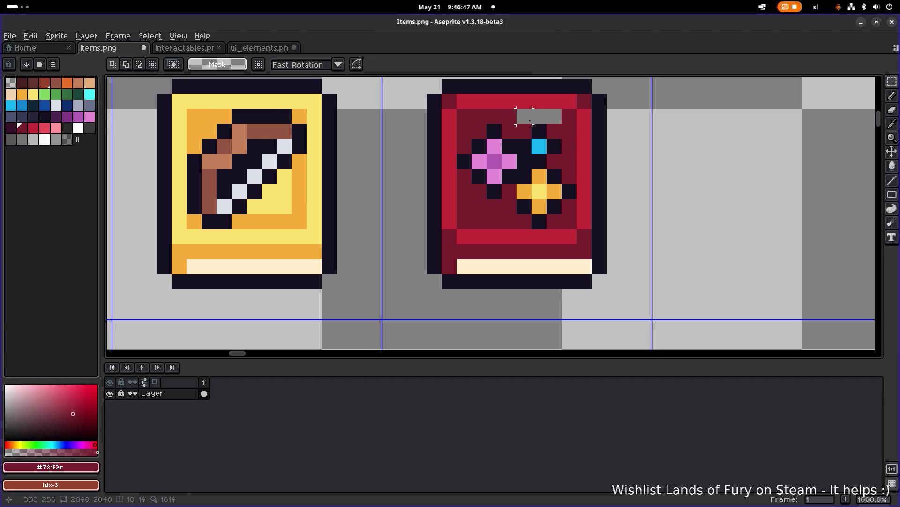
{"action": "key", "text": "g"}
{"action": "left_click", "coordinate": [530, 120]}
{"action": "scroll", "coordinate": [539, 121], "scroll_direction": "down", "scroll_amount": 3}
{"action": "scroll", "coordinate": [554, 123], "scroll_direction": "up", "scroll_amount": 2}
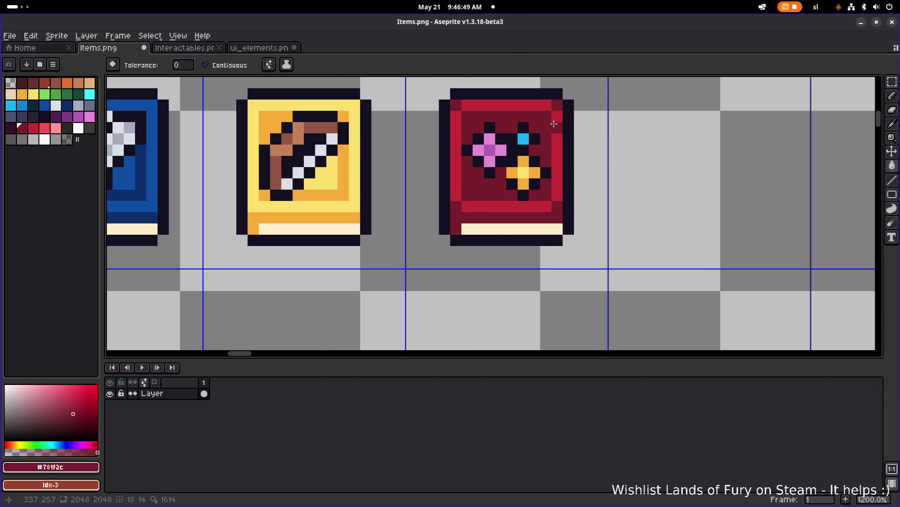
Move the red book's inner cover area up one pixel
{"action": "key", "text": "m"}
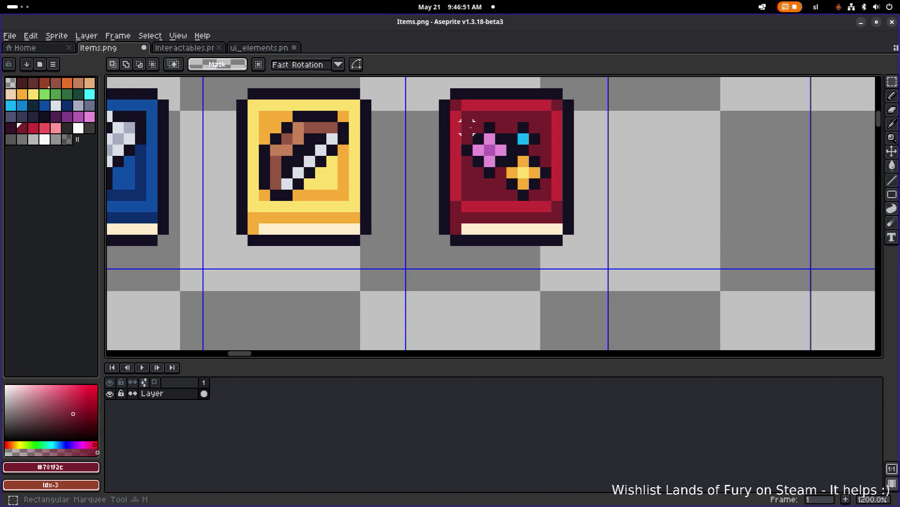
{"action": "left_click_drag", "start_coordinate": [459, 120], "coordinate": [554, 203]}
{"action": "left_click_drag", "start_coordinate": [530, 170], "coordinate": [530, 158]}
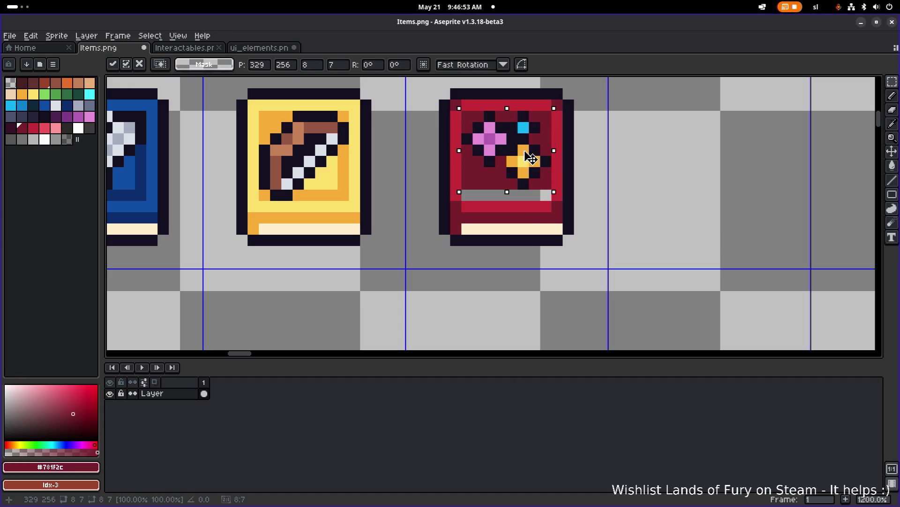
{"action": "left_click", "coordinate": [657, 137]}
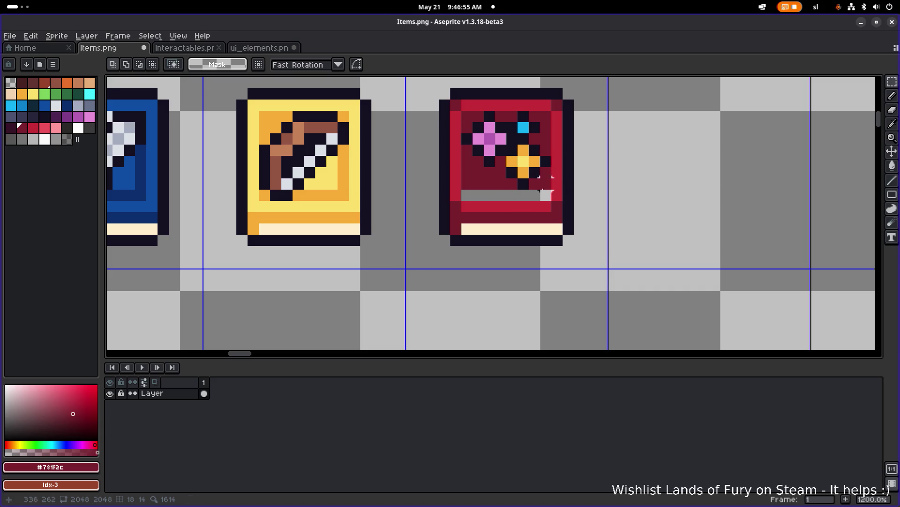
{"action": "scroll", "coordinate": [580, 171], "scroll_direction": "down", "scroll_amount": 6}
{"action": "scroll", "coordinate": [581, 173], "scroll_direction": "up", "scroll_amount": 3}
{"action": "key", "text": "g"}
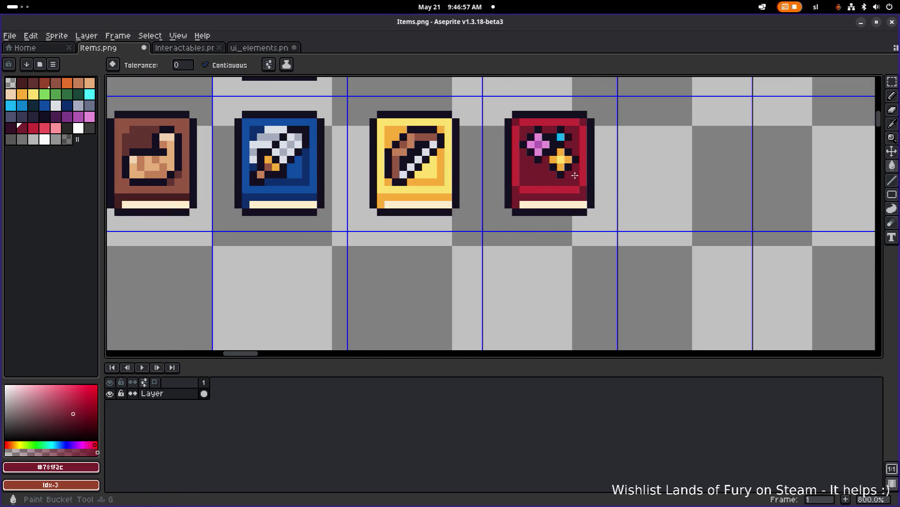
{"action": "scroll", "coordinate": [605, 175], "scroll_direction": "down", "scroll_amount": 3}
{"action": "scroll", "coordinate": [605, 176], "scroll_direction": "up", "scroll_amount": 4}
{"action": "scroll", "coordinate": [601, 177], "scroll_direction": "down", "scroll_amount": 4}
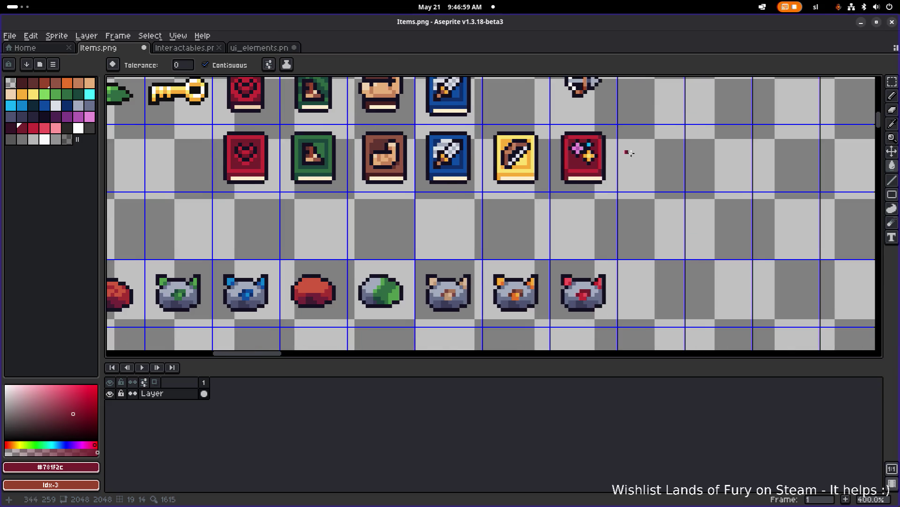
{"action": "scroll", "coordinate": [544, 178], "scroll_direction": "up", "scroll_amount": 1}
{"action": "scroll", "coordinate": [544, 179], "scroll_direction": "up", "scroll_amount": 3}
{"action": "scroll", "coordinate": [446, 183], "scroll_direction": "up", "scroll_amount": 3}
{"action": "scroll", "coordinate": [441, 206], "scroll_direction": "down", "scroll_amount": 2}
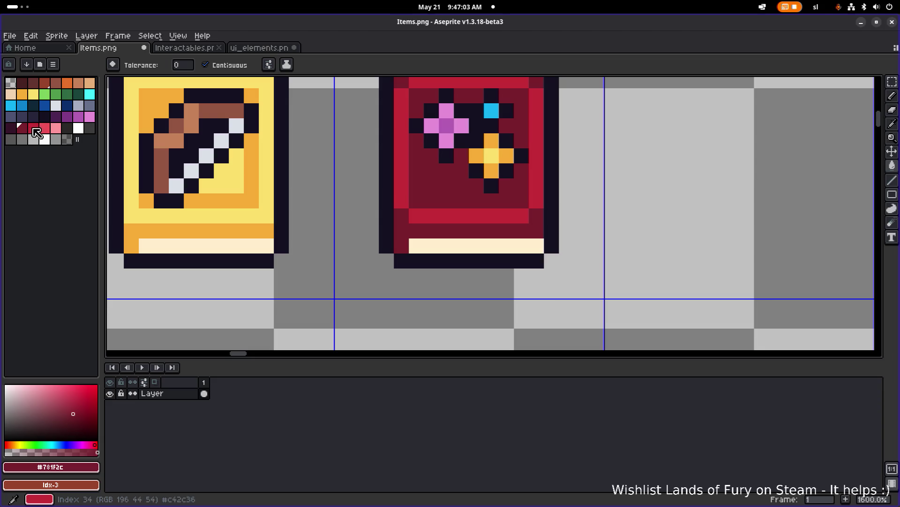
Pencil a diagonal line of dark pixels into the red book's lower-left interior
{"action": "left_click", "coordinate": [10, 127]}
{"action": "key", "text": "b"}
{"action": "left_click", "coordinate": [416, 186]}
{"action": "left_click", "coordinate": [446, 201]}
{"action": "left_click", "coordinate": [432, 186]}
{"action": "left_click", "coordinate": [416, 171]}
{"action": "scroll", "coordinate": [471, 171], "scroll_direction": "down", "scroll_amount": 4}
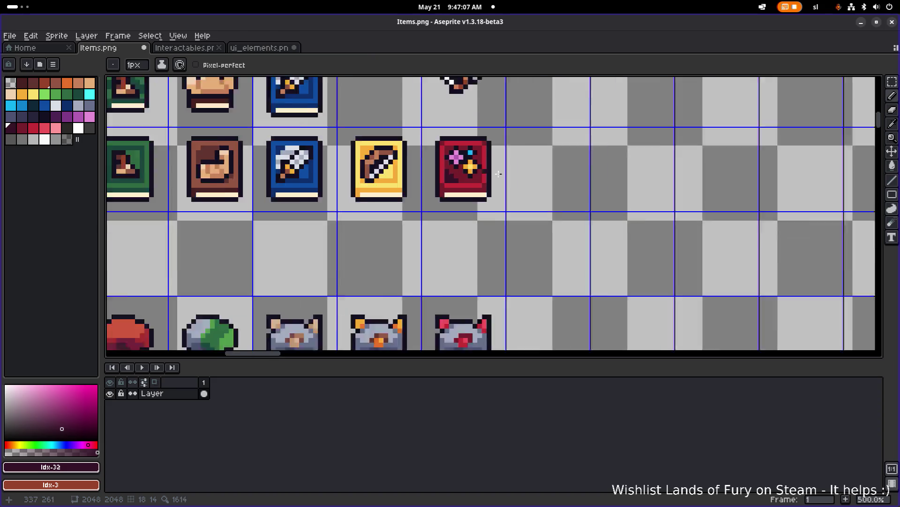
{"action": "scroll", "coordinate": [487, 180], "scroll_direction": "up", "scroll_amount": 3}
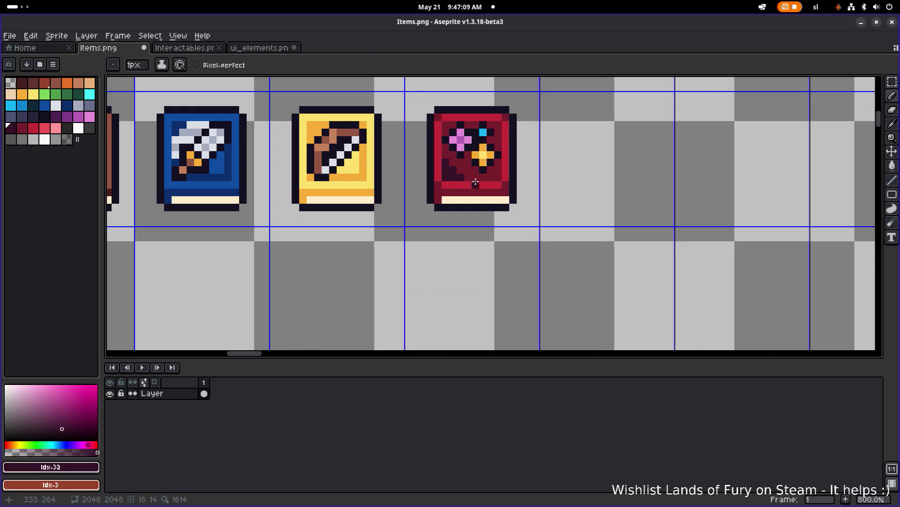
{"action": "scroll", "coordinate": [489, 180], "scroll_direction": "down", "scroll_amount": 3}
{"action": "scroll", "coordinate": [489, 181], "scroll_direction": "up", "scroll_amount": 3}
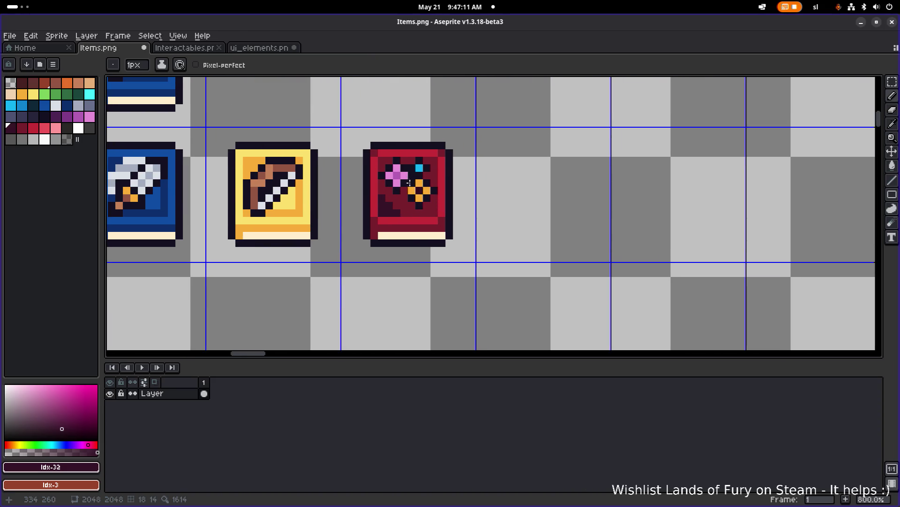
Replace a stray corner pixel with a dark shading stroke across the red gem book's lower-left
{"action": "left_click", "coordinate": [442, 153]}
{"action": "scroll", "coordinate": [422, 121], "scroll_direction": "down", "scroll_amount": 4}
{"action": "scroll", "coordinate": [452, 206], "scroll_direction": "up", "scroll_amount": 2}
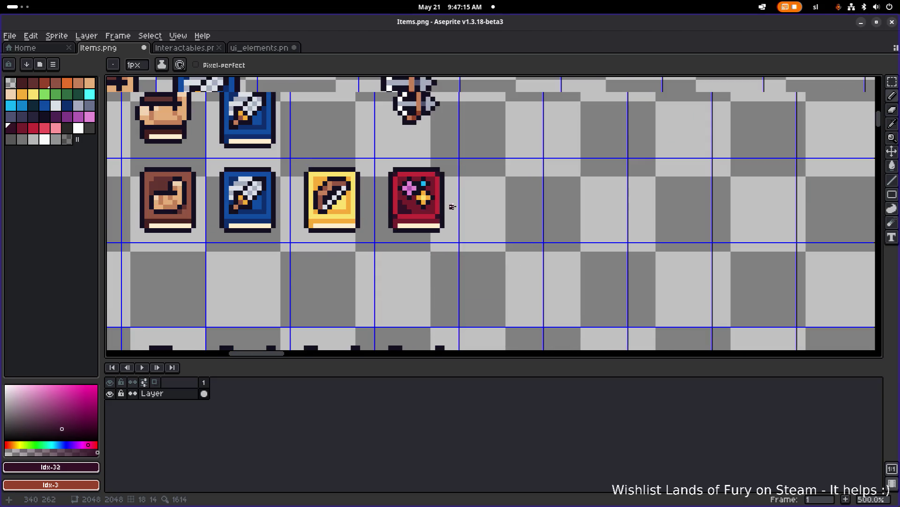
{"action": "scroll", "coordinate": [452, 207], "scroll_direction": "up", "scroll_amount": 1}
{"action": "key", "text": "ctrl+z"}
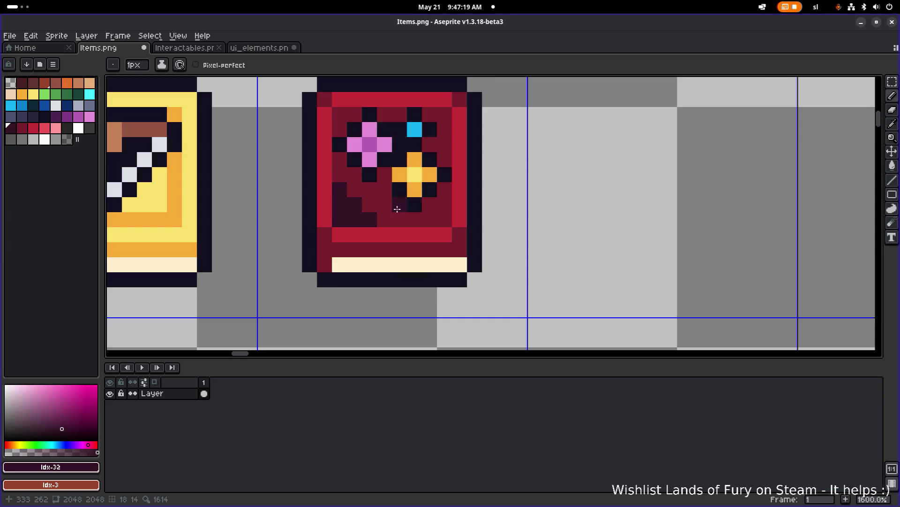
{"action": "scroll", "coordinate": [415, 205], "scroll_direction": "up", "scroll_amount": 4}
{"action": "left_click_drag", "start_coordinate": [363, 205], "coordinate": [340, 176]}
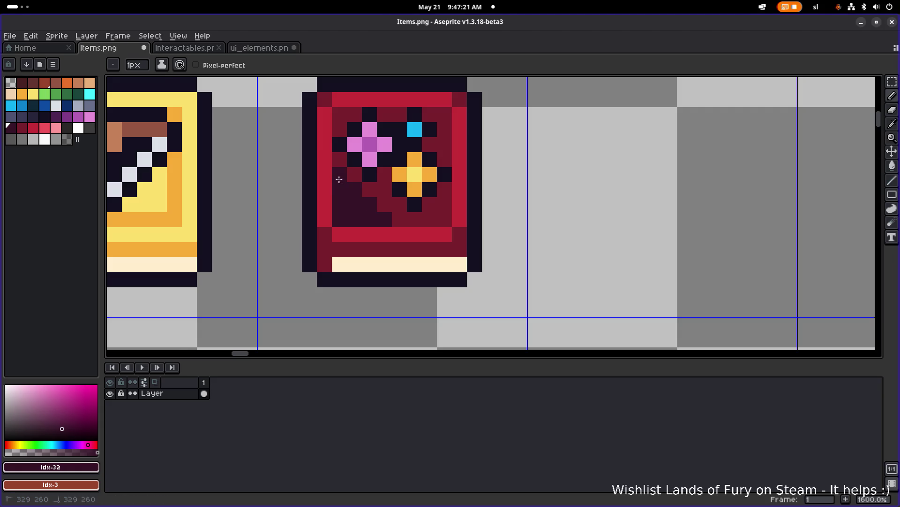
{"action": "scroll", "coordinate": [407, 175], "scroll_direction": "down", "scroll_amount": 4}
{"action": "key", "text": "v"}
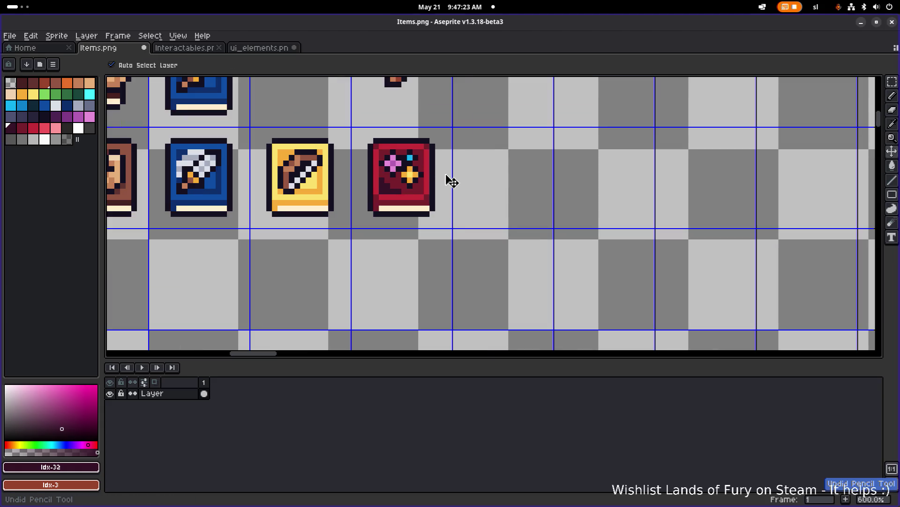
{"action": "key", "text": "b"}
{"action": "scroll", "coordinate": [524, 158], "scroll_direction": "down", "scroll_amount": 2}
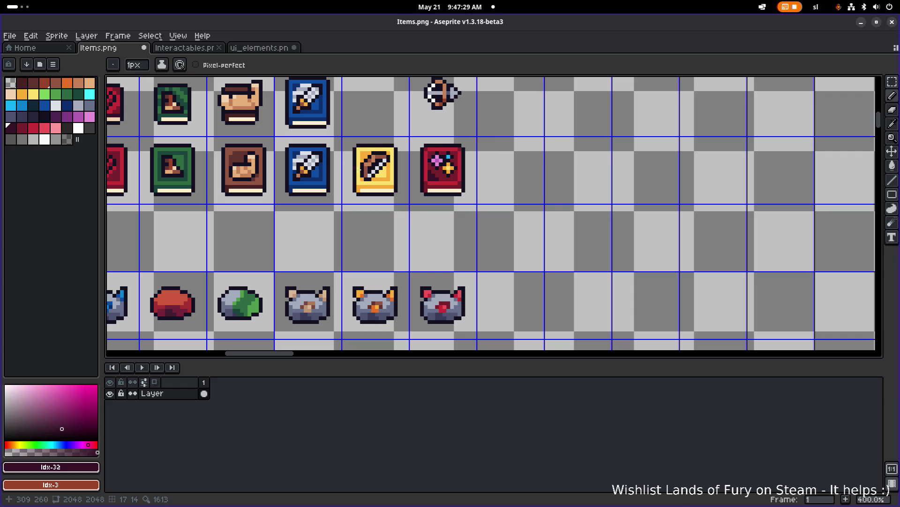
{"action": "scroll", "coordinate": [394, 175], "scroll_direction": "left", "scroll_amount": 3}
{"action": "scroll", "coordinate": [422, 175], "scroll_direction": "up", "scroll_amount": 2}
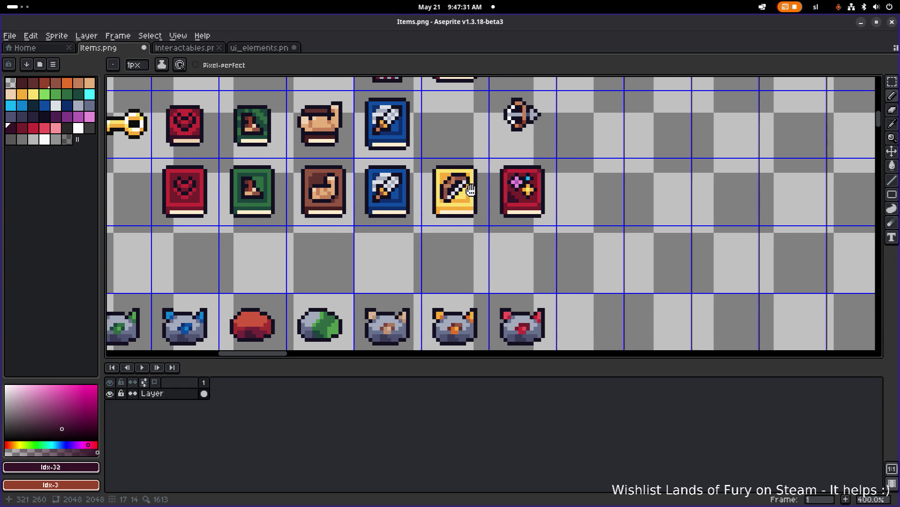
Zoom in and pick the dark blue #0d2f6d from the axe spellbook
{"action": "scroll", "coordinate": [436, 175], "scroll_direction": "left", "scroll_amount": 2}
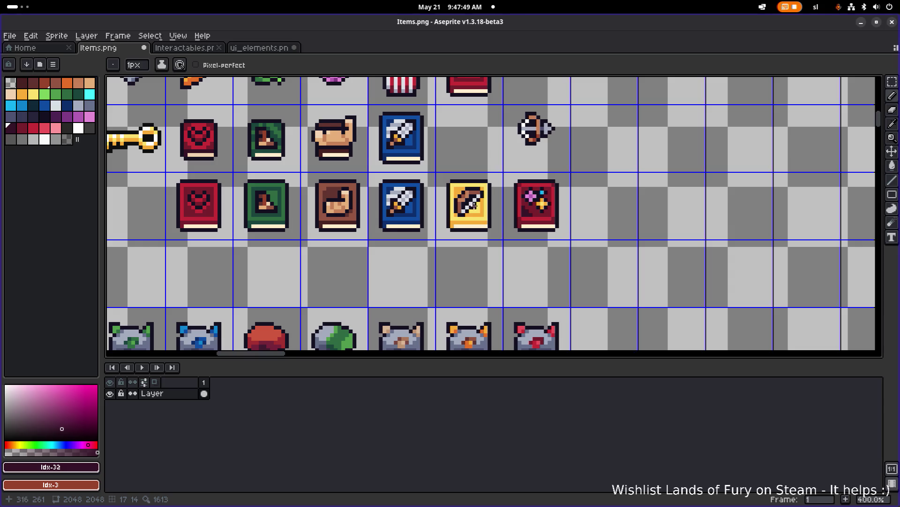
{"action": "scroll", "coordinate": [474, 205], "scroll_direction": "right", "scroll_amount": 3}
{"action": "scroll", "coordinate": [359, 206], "scroll_direction": "up", "scroll_amount": 3}
{"action": "left_click", "coordinate": [359, 206], "text": "alt"}
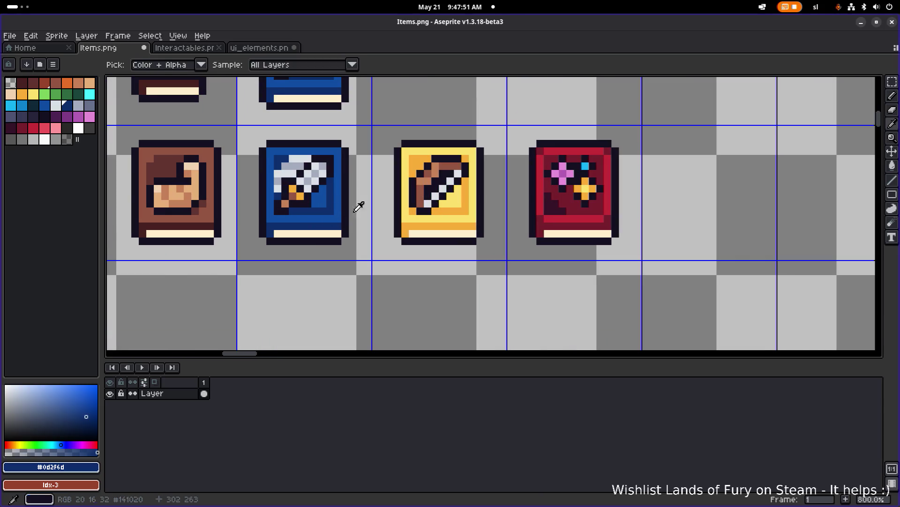
Fill the red book's interior patches dark blue and its top and bottom strips mid blue
{"action": "left_click", "coordinate": [564, 215]}
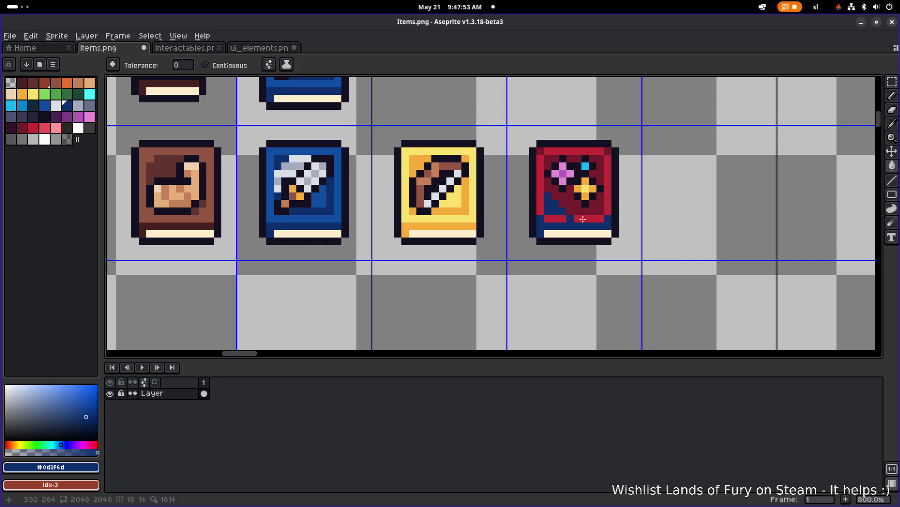
{"action": "left_click", "coordinate": [541, 151]}
{"action": "left_click", "coordinate": [340, 183], "text": "alt"}
{"action": "left_click", "coordinate": [573, 219]}
{"action": "left_click", "coordinate": [586, 150]}
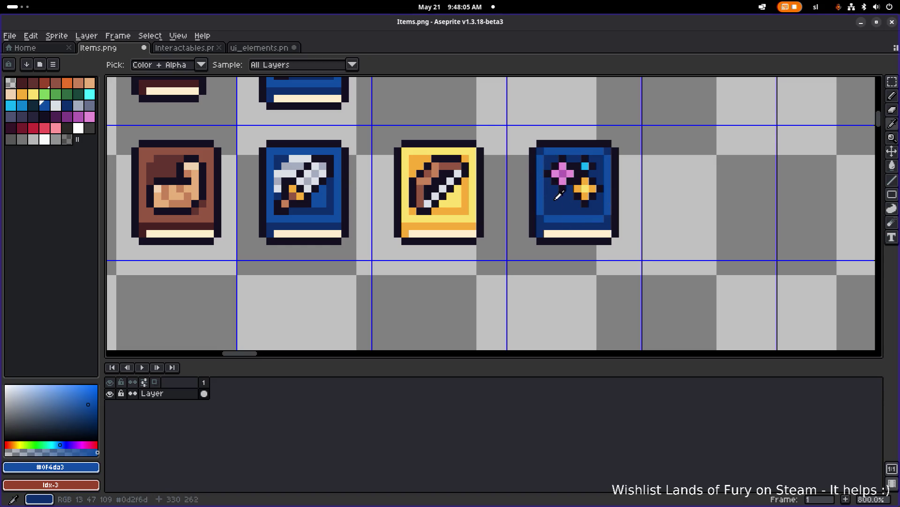
{"action": "left_click", "coordinate": [575, 159], "text": "alt"}
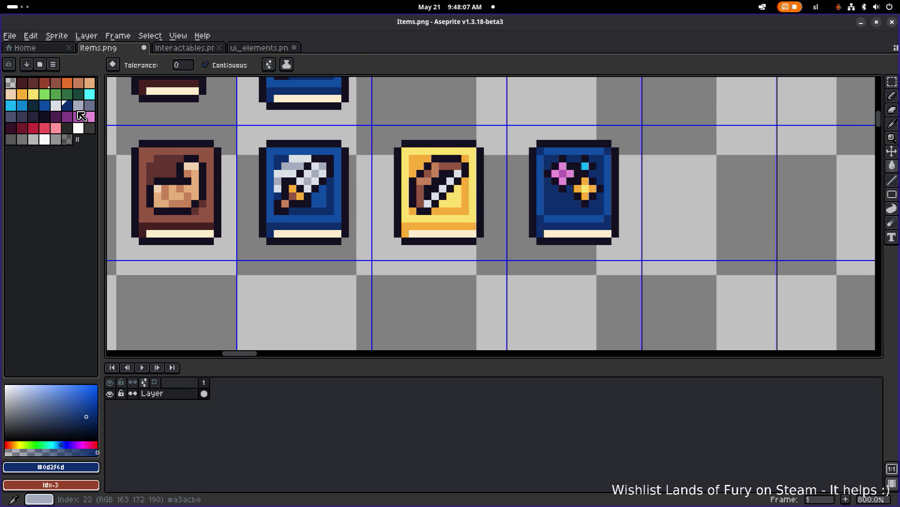
Fill the book's top, right, bottom and left border light blue, keeping the interior dark blue
{"action": "left_click", "coordinate": [24, 109]}
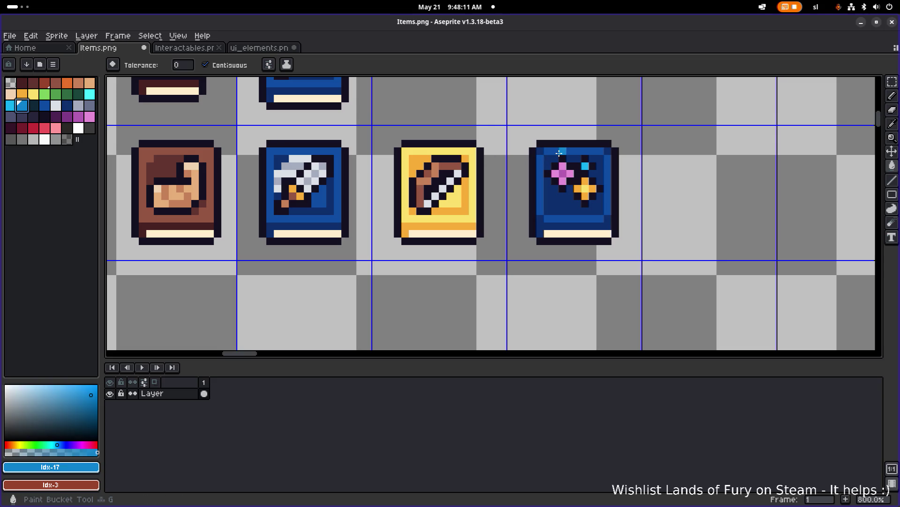
{"action": "left_click", "coordinate": [574, 151]}
{"action": "left_click", "coordinate": [608, 188]}
{"action": "left_click", "coordinate": [573, 218]}
{"action": "left_click", "coordinate": [540, 192]}
{"action": "left_click", "coordinate": [56, 106]}
{"action": "left_click", "coordinate": [572, 210]}
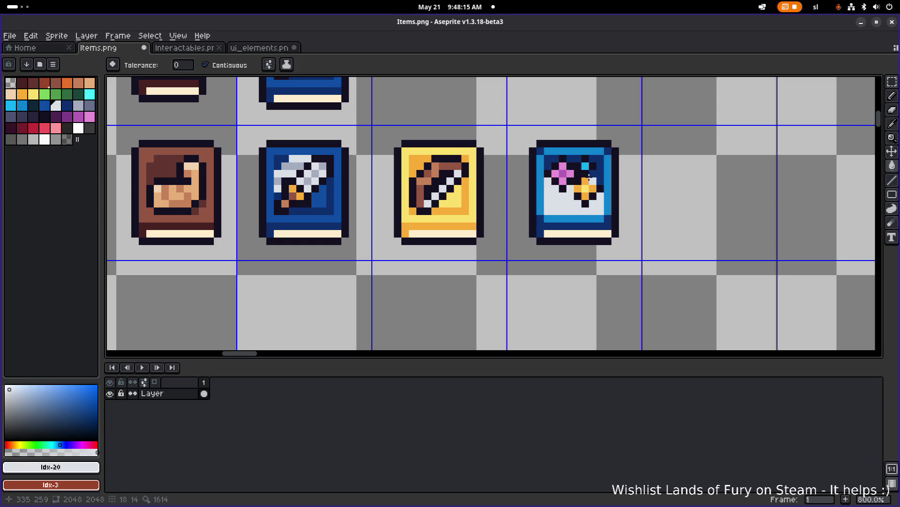
{"action": "left_click", "coordinate": [44, 98]}
{"action": "left_click", "coordinate": [44, 105]}
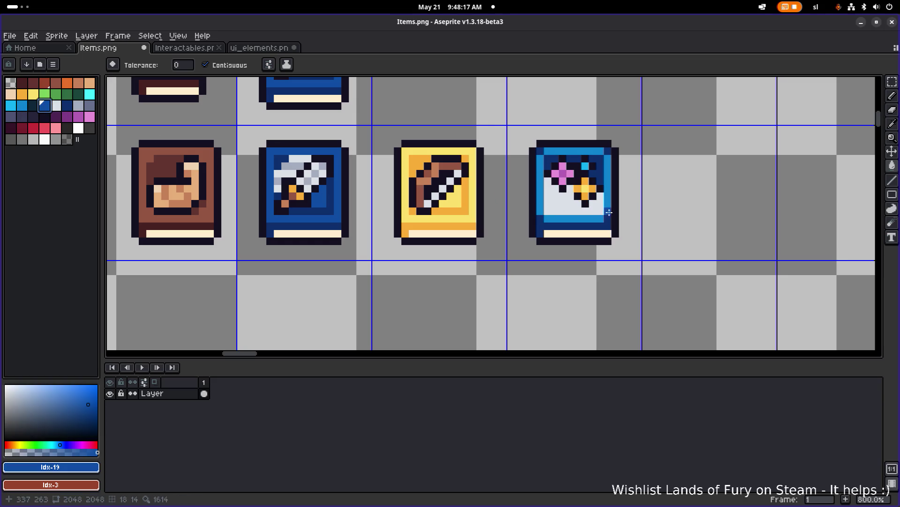
{"action": "left_click", "coordinate": [570, 210]}
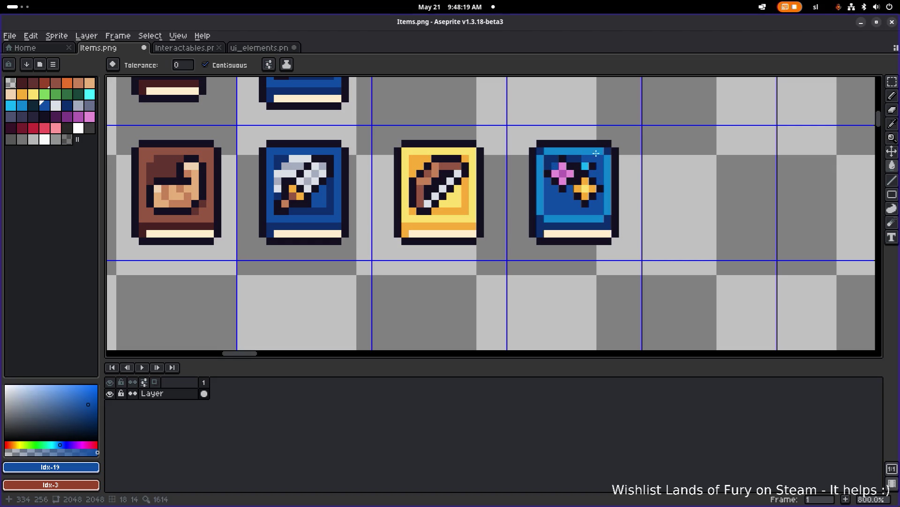
Brighten the bottom band and pencil deeper blue shading into the cover's lower-left
{"action": "key", "text": "v"}
{"action": "key", "text": "g"}
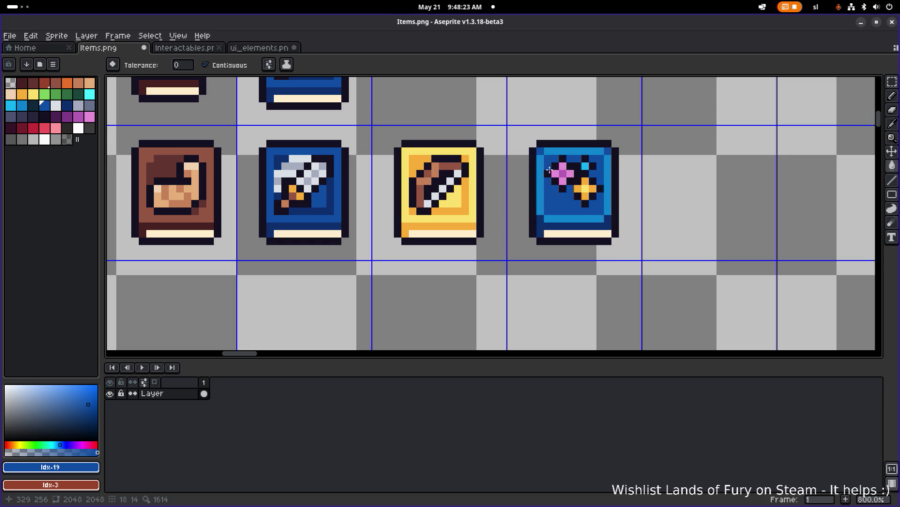
{"action": "left_click", "coordinate": [610, 224]}
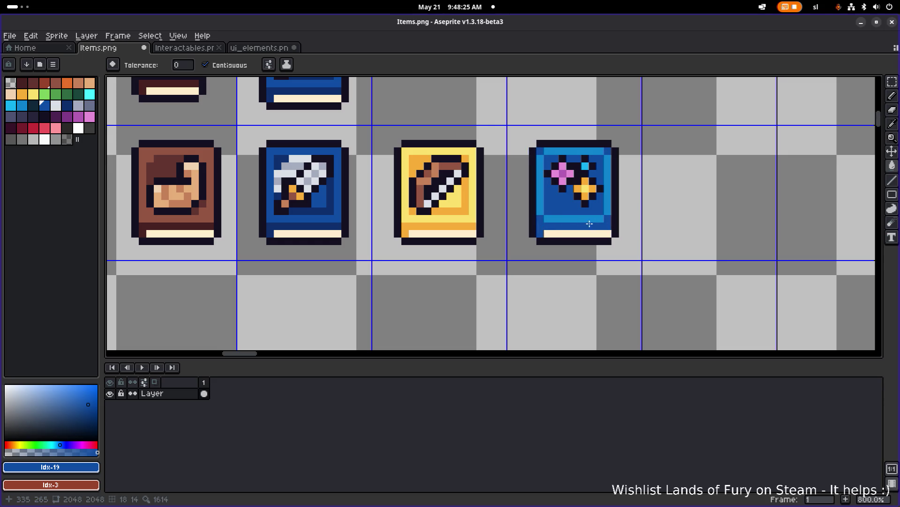
{"action": "left_click", "coordinate": [67, 105]}
{"action": "key", "text": "b"}
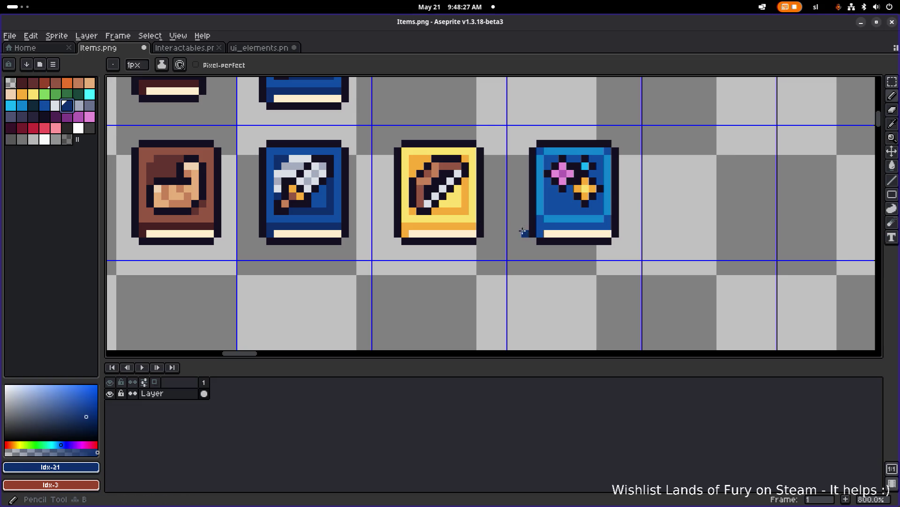
{"action": "left_click_drag", "start_coordinate": [549, 211], "coordinate": [572, 208]}
{"action": "scroll", "coordinate": [571, 207], "scroll_direction": "down", "scroll_amount": 4}
{"action": "scroll", "coordinate": [570, 209], "scroll_direction": "up", "scroll_amount": 4}
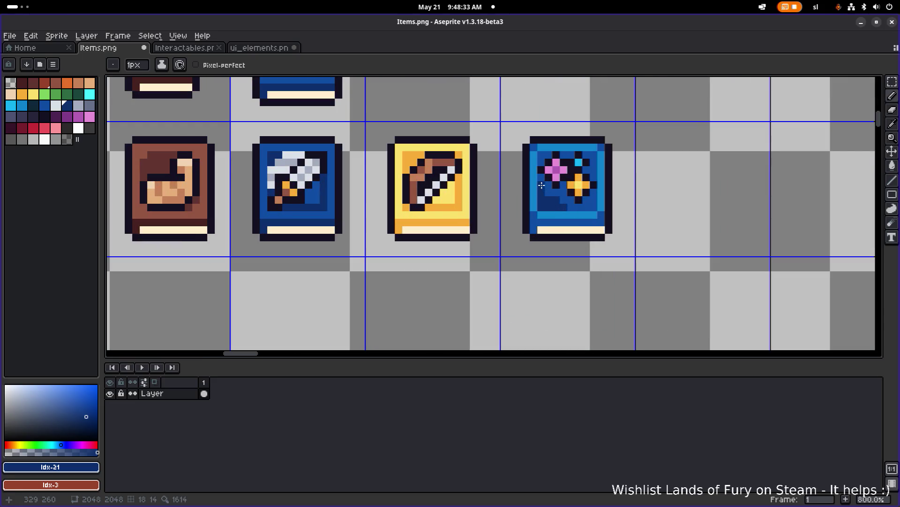
Pick the near-black outline colour and add two near-black detail pixels to the blue book
{"action": "scroll", "coordinate": [551, 195], "scroll_direction": "down", "scroll_amount": 4}
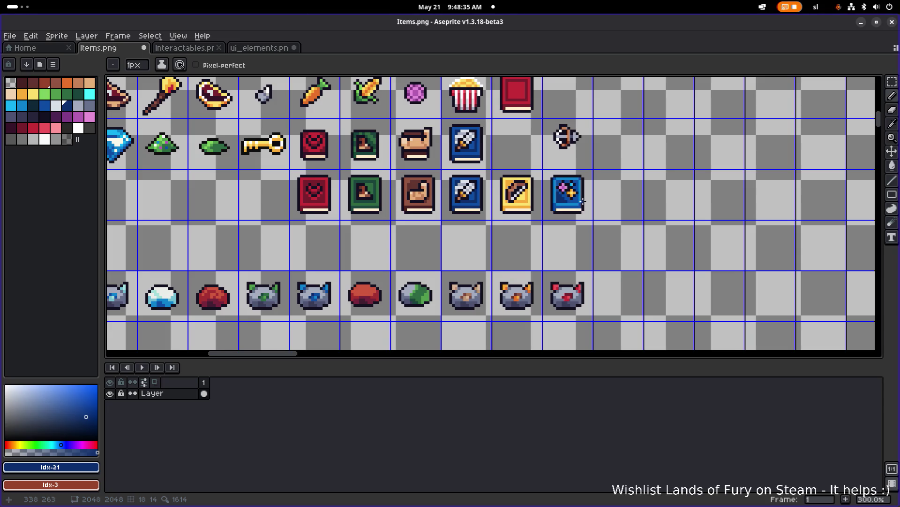
{"action": "scroll", "coordinate": [539, 209], "scroll_direction": "up", "scroll_amount": 4}
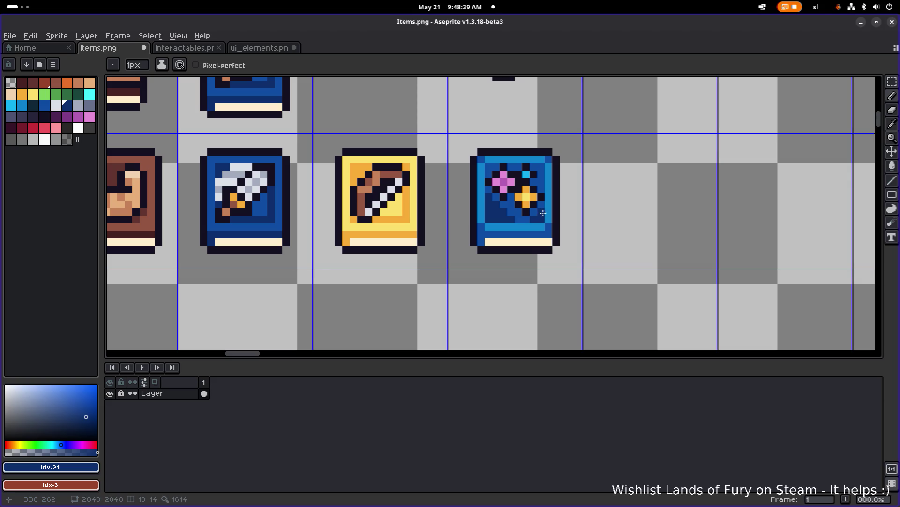
{"action": "scroll", "coordinate": [454, 230], "scroll_direction": "down", "scroll_amount": 4}
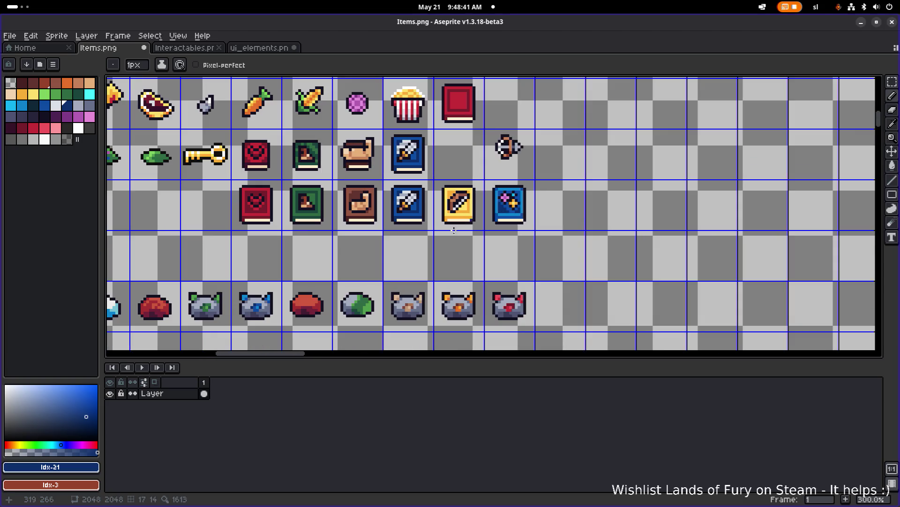
{"action": "scroll", "coordinate": [503, 214], "scroll_direction": "up", "scroll_amount": 4}
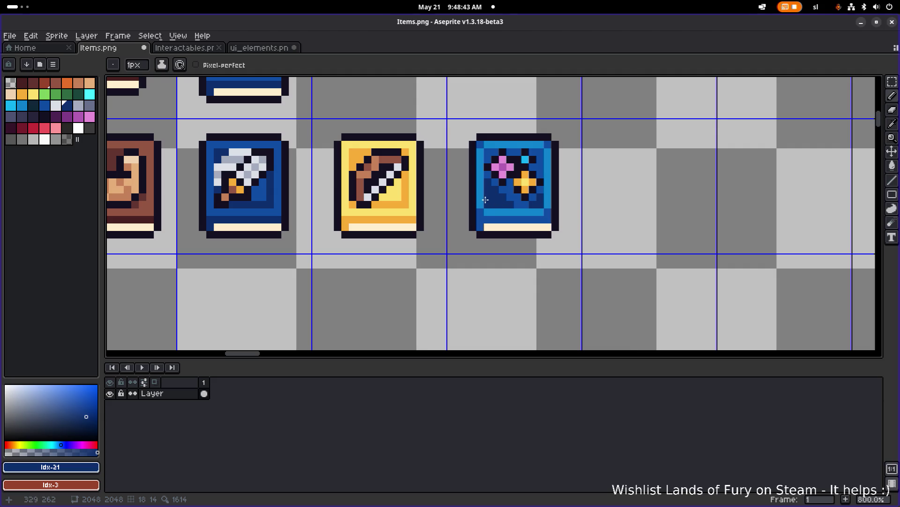
{"action": "scroll", "coordinate": [486, 199], "scroll_direction": "up", "scroll_amount": 2}
{"action": "left_click", "coordinate": [528, 181], "text": "alt"}
{"action": "left_click", "coordinate": [488, 207]}
{"action": "left_click", "coordinate": [500, 196]}
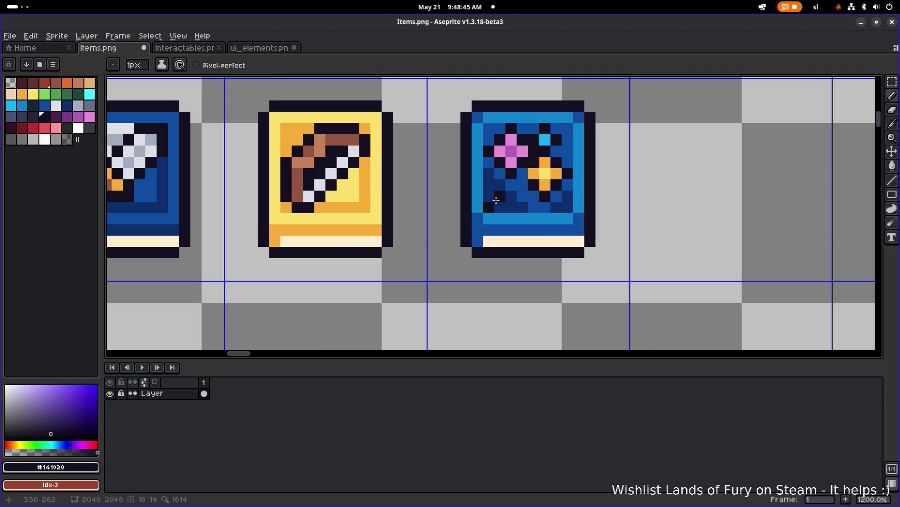
Switch to rectangular selection and pan across the spellbook row
{"action": "scroll", "coordinate": [516, 197], "scroll_direction": "down", "scroll_amount": 4}
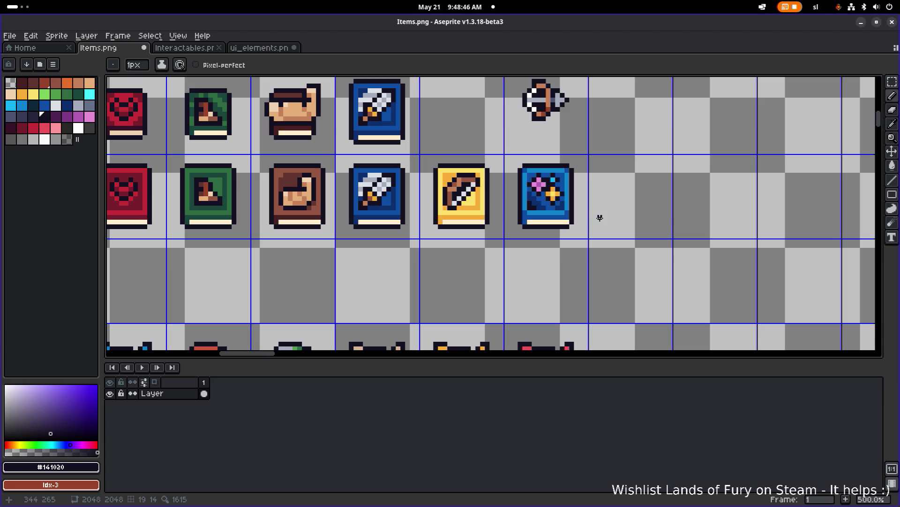
{"action": "scroll", "coordinate": [581, 210], "scroll_direction": "down", "scroll_amount": 2}
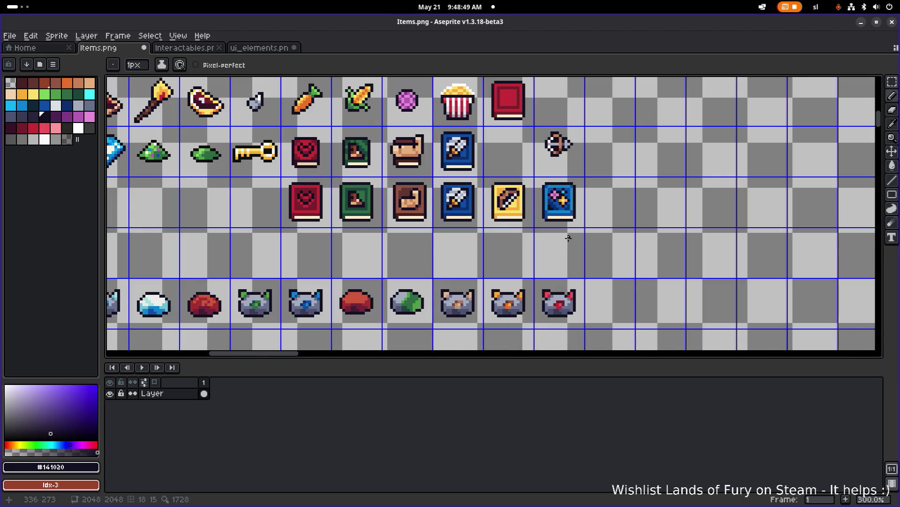
{"action": "scroll", "coordinate": [550, 210], "scroll_direction": "up", "scroll_amount": 1}
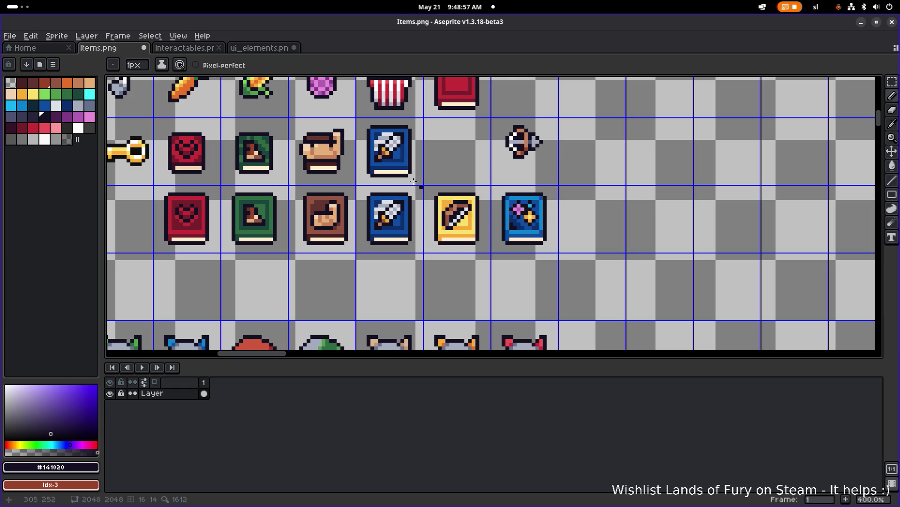
{"action": "key", "text": "m"}
{"action": "scroll", "coordinate": [423, 241], "scroll_direction": "down", "scroll_amount": 1}
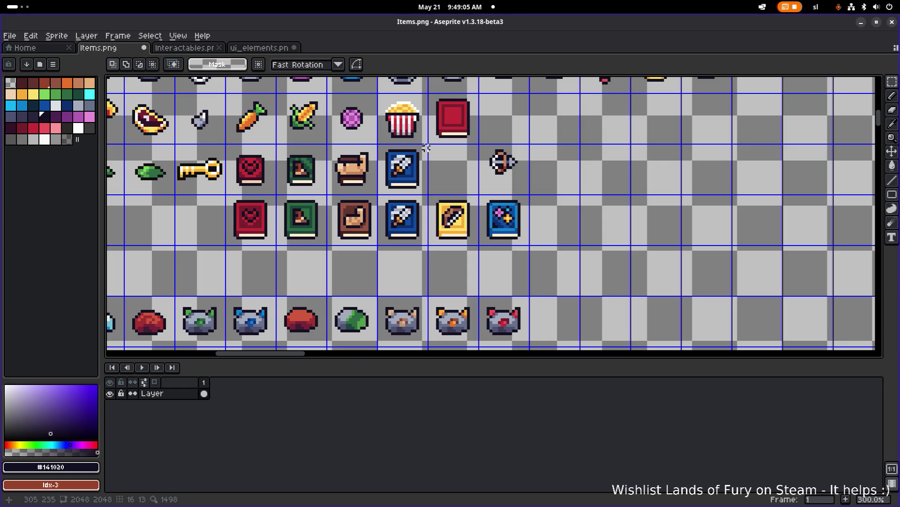
{"action": "scroll", "coordinate": [454, 148], "scroll_direction": "left", "scroll_amount": 2}
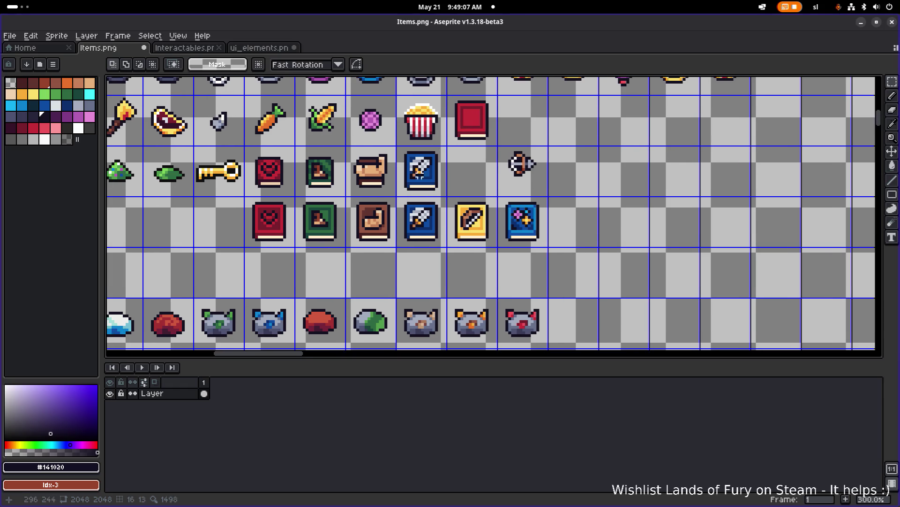
{"action": "scroll", "coordinate": [482, 127], "scroll_direction": "up", "scroll_amount": 2}
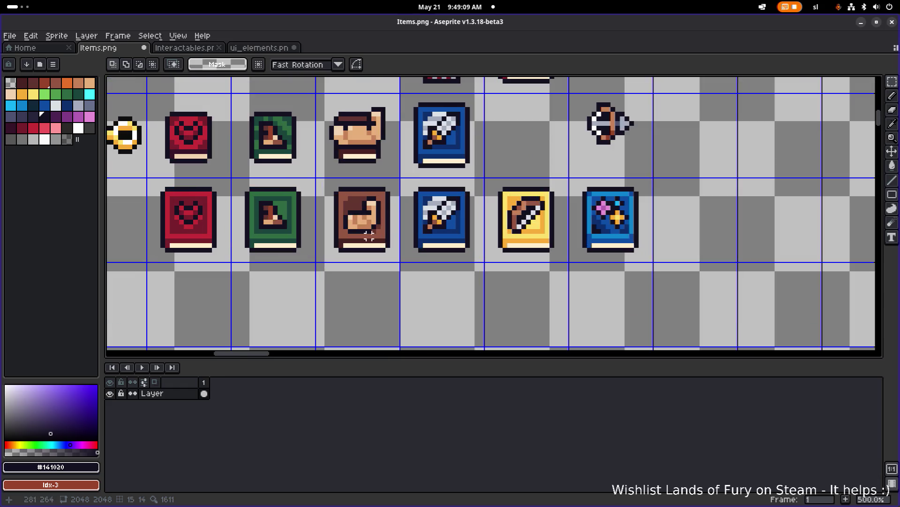
{"action": "scroll", "coordinate": [429, 206], "scroll_direction": "left", "scroll_amount": 2}
{"action": "scroll", "coordinate": [387, 207], "scroll_direction": "down", "scroll_amount": 1}
{"action": "scroll", "coordinate": [390, 209], "scroll_direction": "up", "scroll_amount": 1}
Fill the lower axe book's outer ring with the brown book's brown
{"action": "left_click", "coordinate": [425, 217], "text": "alt"}
{"action": "key", "text": "g"}
{"action": "left_click", "coordinate": [507, 232]}
{"action": "key", "text": "ctrl+z"}
{"action": "left_click", "coordinate": [492, 236]}
{"action": "scroll", "coordinate": [506, 221], "scroll_direction": "up", "scroll_amount": 2}
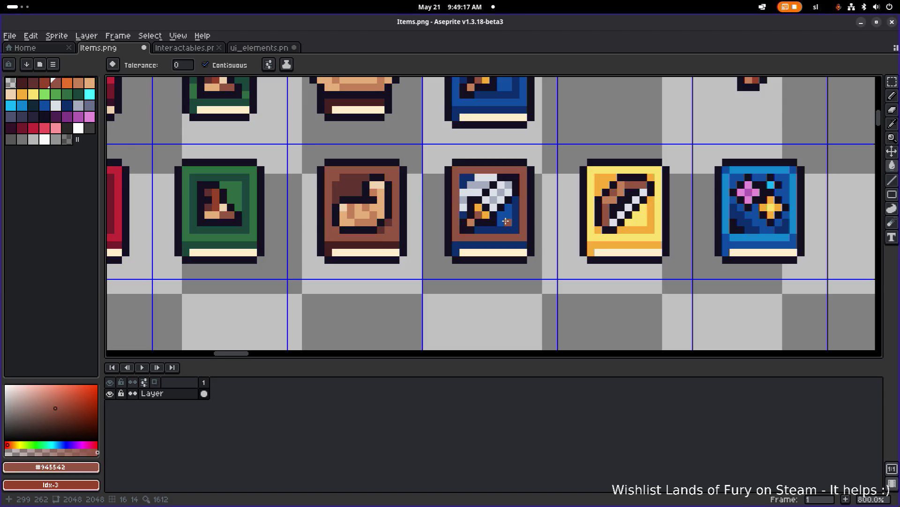
Recolour the axe book's interior, bottom strip and border with greens from the green book, including #2e6a42
{"action": "key", "text": "alt"}
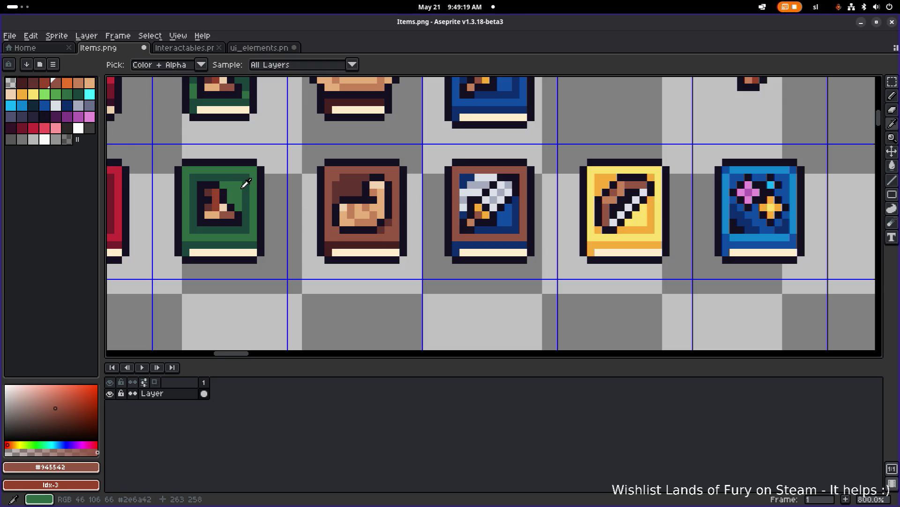
{"action": "left_click", "coordinate": [246, 184], "text": "alt"}
{"action": "left_click", "coordinate": [507, 219]}
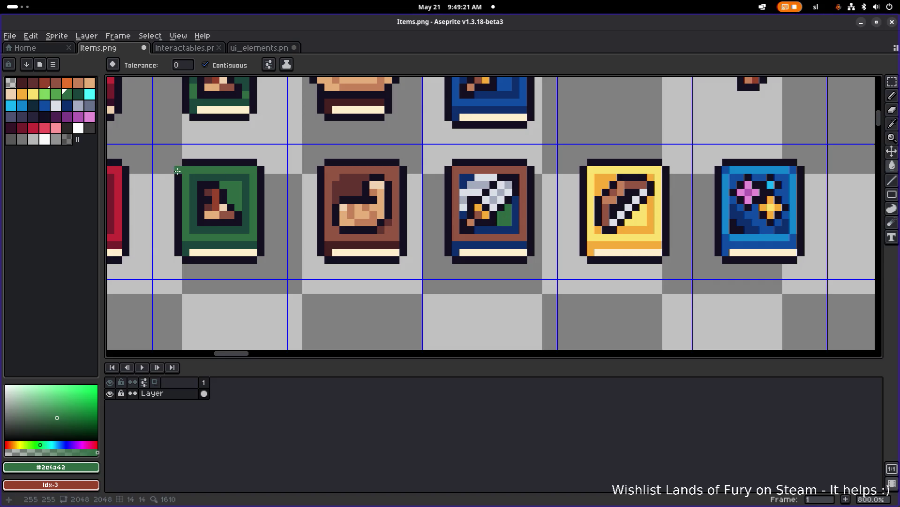
{"action": "left_click", "coordinate": [224, 176], "text": "alt"}
{"action": "left_click", "coordinate": [480, 224]}
{"action": "left_click", "coordinate": [469, 225]}
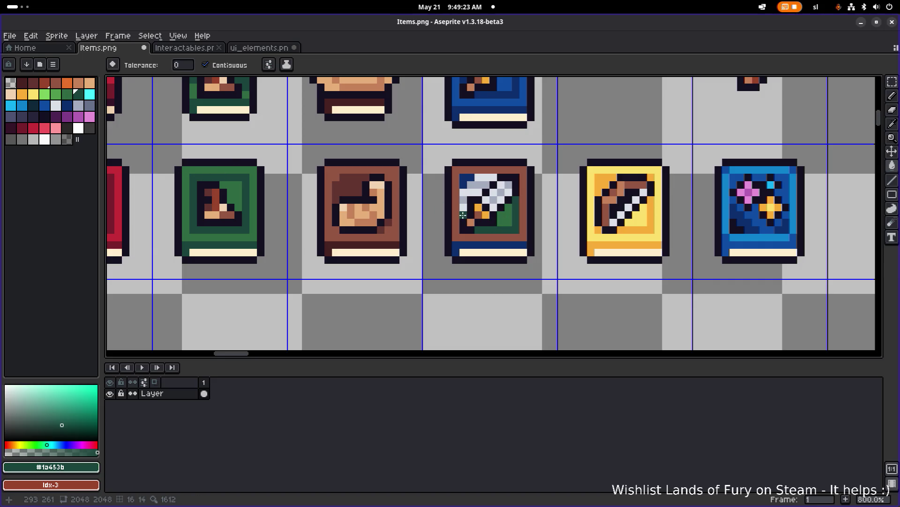
{"action": "left_click", "coordinate": [468, 243]}
{"action": "left_click", "coordinate": [229, 179], "text": "alt"}
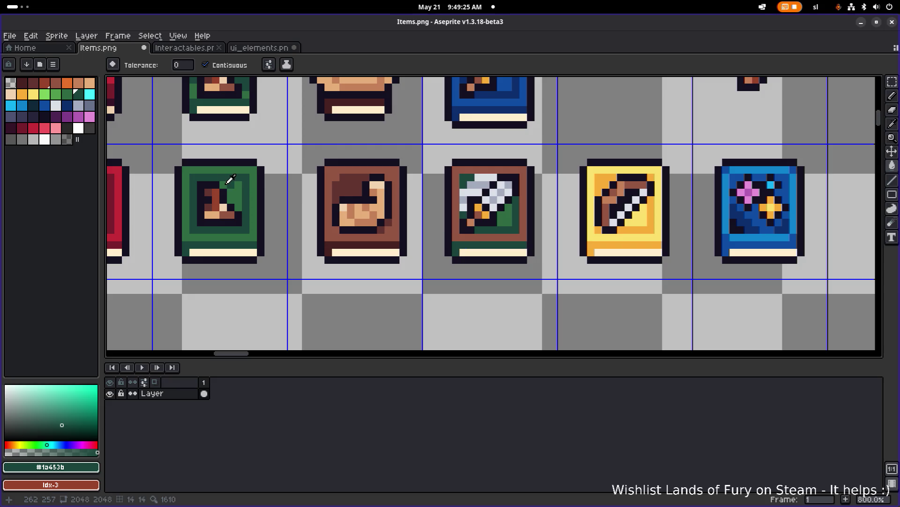
{"action": "left_click", "coordinate": [453, 209]}
{"action": "scroll", "coordinate": [514, 219], "scroll_direction": "down", "scroll_amount": 2}
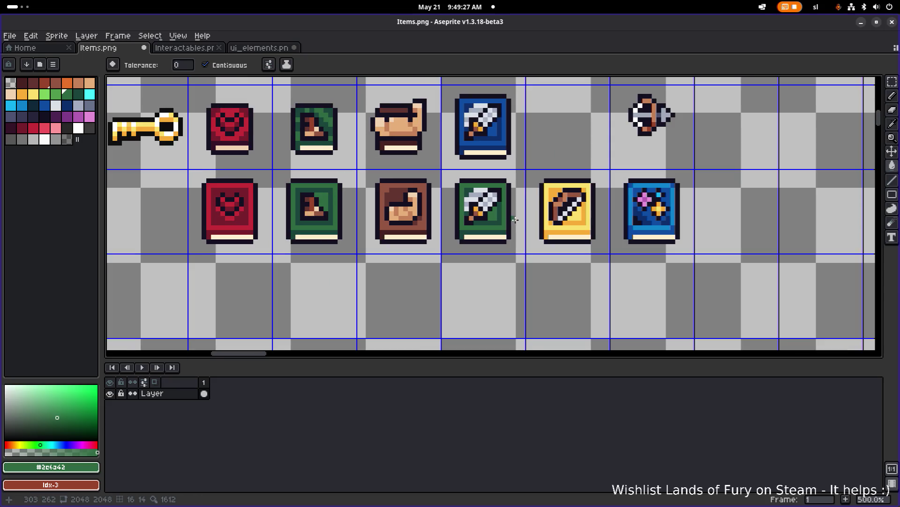
Swap the green axe book and the brown book between their grid cells, then pick dark red #781f2c
{"action": "key", "text": "m"}
{"action": "mouse_move", "coordinate": [428, 268]}
{"action": "left_mouse_down"}
{"action": "mouse_move", "coordinate": [508, 164]}
{"action": "mouse_move", "coordinate": [386, 277]}
{"action": "left_mouse_up"}
{"action": "left_click", "coordinate": [442, 238]}
{"action": "left_click_drag", "start_coordinate": [441, 252], "coordinate": [348, 159]}
{"action": "mouse_move", "coordinate": [398, 205]}
{"action": "left_mouse_down"}
{"action": "mouse_move", "coordinate": [487, 201]}
{"action": "mouse_move", "coordinate": [478, 206]}
{"action": "left_mouse_up"}
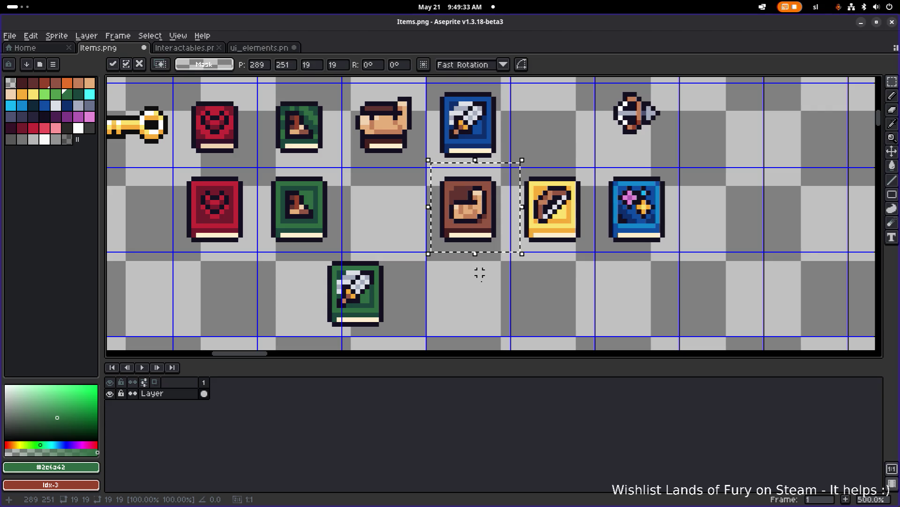
{"action": "left_click", "coordinate": [429, 319]}
{"action": "left_click_drag", "start_coordinate": [413, 337], "coordinate": [317, 253]}
{"action": "left_click_drag", "start_coordinate": [362, 283], "coordinate": [393, 199]}
{"action": "left_click", "coordinate": [550, 300]}
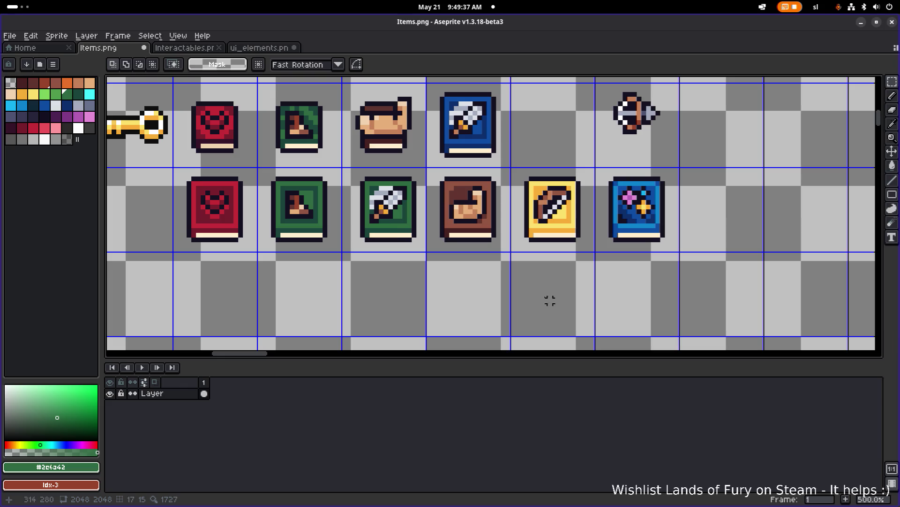
{"action": "left_click", "coordinate": [233, 234], "text": "alt"}
Fill the brown spellbook's top dark red and its border #c42c36 red, then save Items.png
{"action": "key", "text": "g"}
{"action": "left_click", "coordinate": [457, 192]}
{"action": "scroll", "coordinate": [458, 231], "scroll_direction": "up", "scroll_amount": 1}
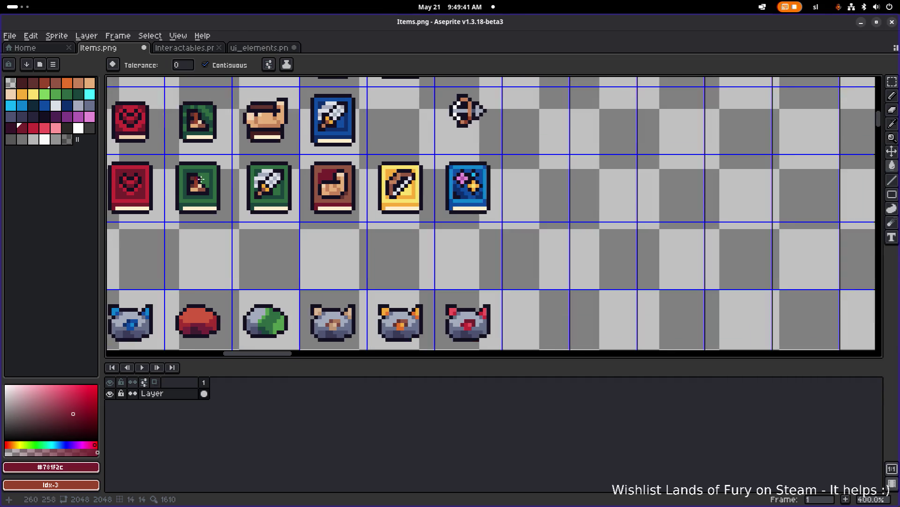
{"action": "scroll", "coordinate": [219, 197], "scroll_direction": "down", "scroll_amount": 2}
{"action": "left_click", "coordinate": [207, 197], "text": "alt"}
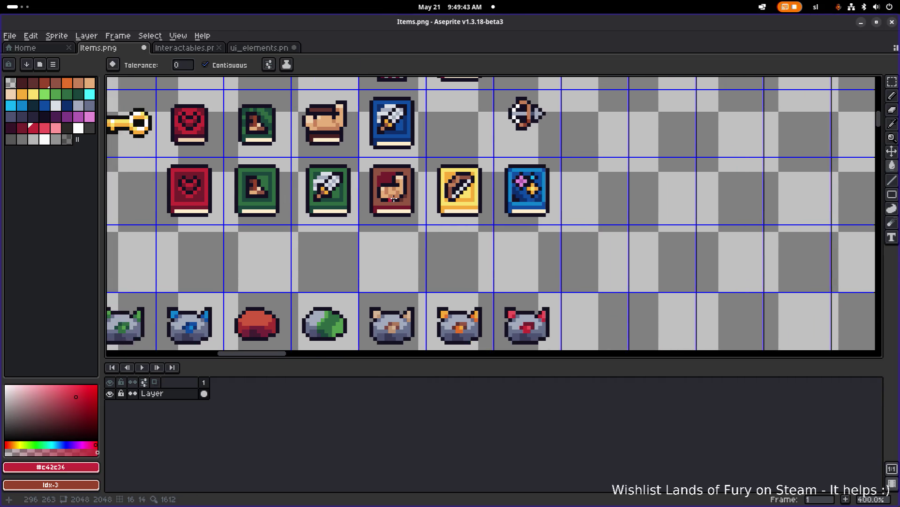
{"action": "scroll", "coordinate": [396, 198], "scroll_direction": "up", "scroll_amount": 1}
{"action": "left_click", "coordinate": [417, 206]}
{"action": "left_click", "coordinate": [411, 200], "text": "alt"}
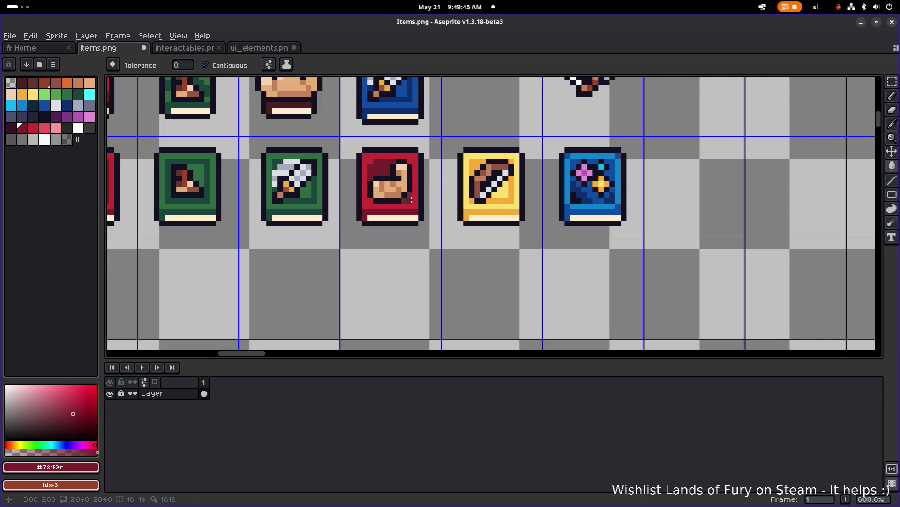
{"action": "scroll", "coordinate": [422, 197], "scroll_direction": "down", "scroll_amount": 3}
{"action": "key", "text": "ctrl+s"}
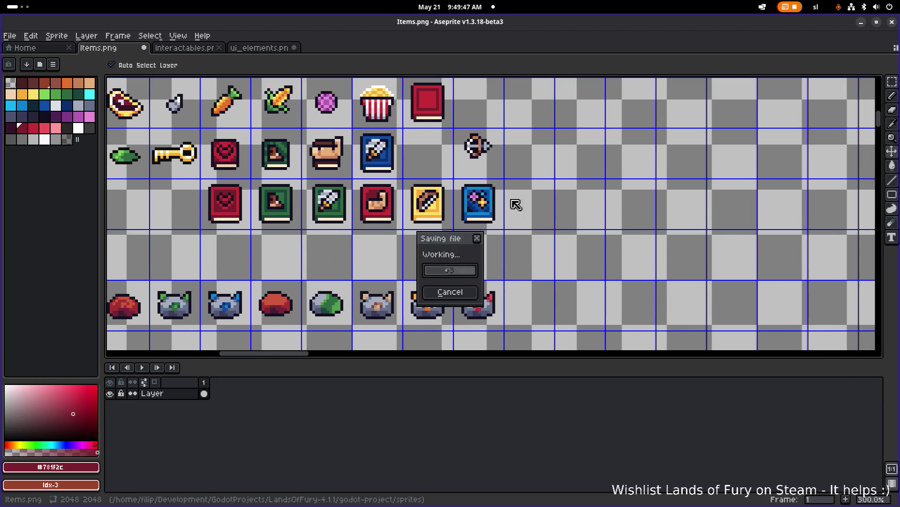
Sample the axe book's green #2e6a42 and choose the lighter palette green
{"action": "scroll", "coordinate": [517, 200], "scroll_direction": "down", "scroll_amount": 1}
{"action": "left_click_drag", "start_coordinate": [524, 202], "coordinate": [470, 205]}
{"action": "scroll", "coordinate": [286, 228], "scroll_direction": "up", "scroll_amount": 3}
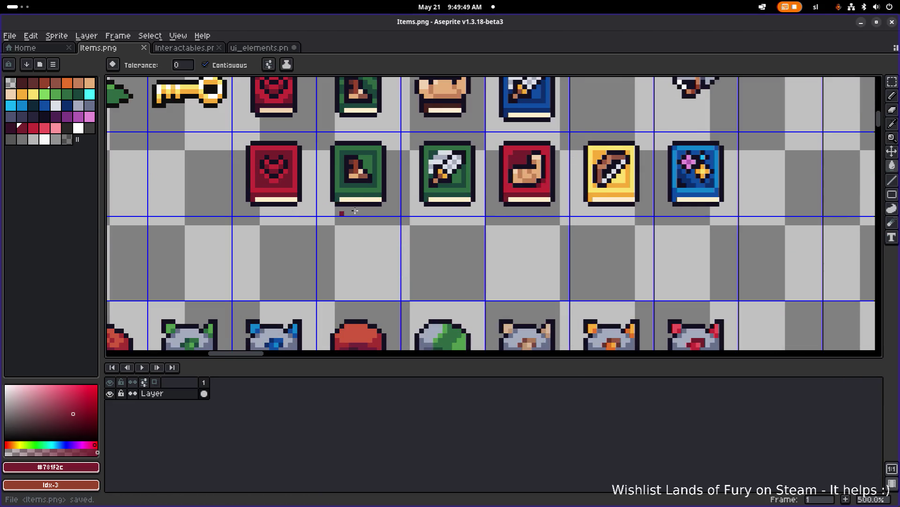
{"action": "left_click_drag", "start_coordinate": [342, 208], "coordinate": [282, 236]}
{"action": "key", "text": "m"}
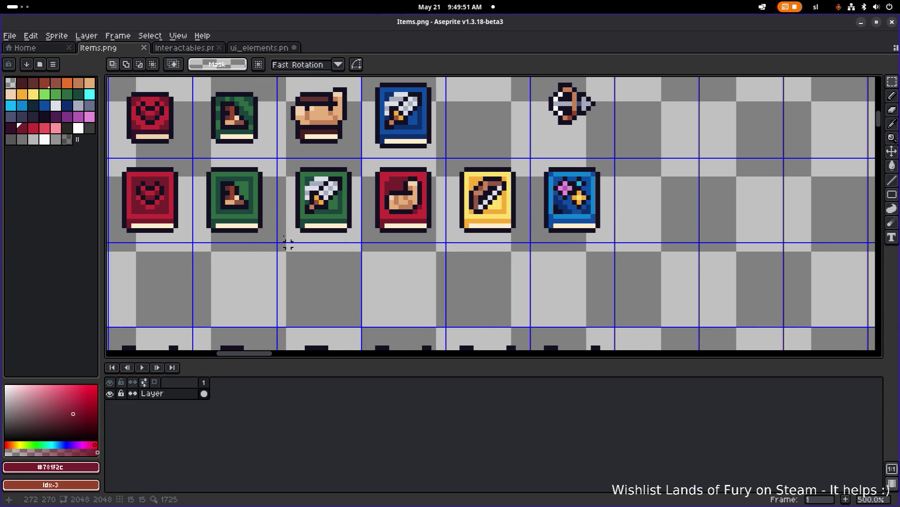
{"action": "scroll", "coordinate": [347, 222], "scroll_direction": "up", "scroll_amount": 1}
{"action": "left_click", "coordinate": [419, 212], "text": "alt"}
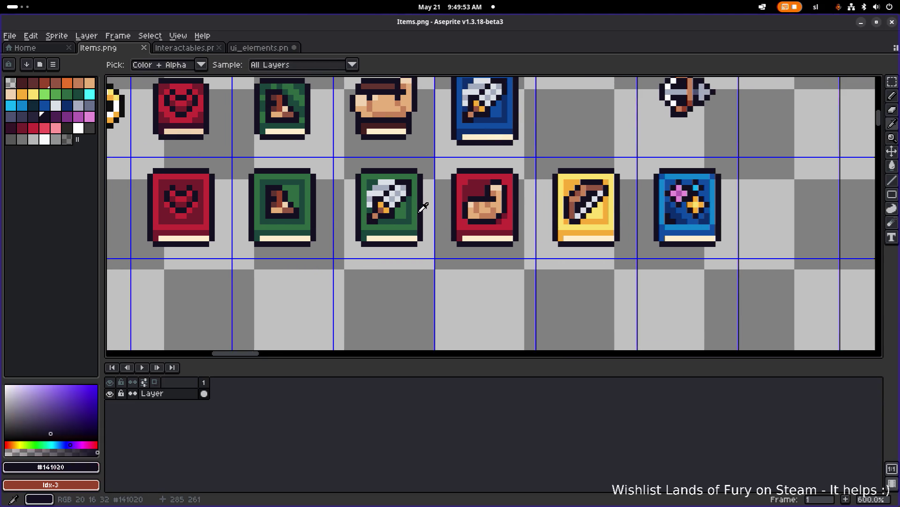
{"action": "left_click", "coordinate": [413, 209], "text": "alt"}
{"action": "left_click", "coordinate": [56, 95]}
Fill the axe book's frame, inner area and bottom band with lighter greens, and save Items.png
{"action": "key", "text": "g"}
{"action": "scroll", "coordinate": [417, 221], "scroll_direction": "up", "scroll_amount": 3}
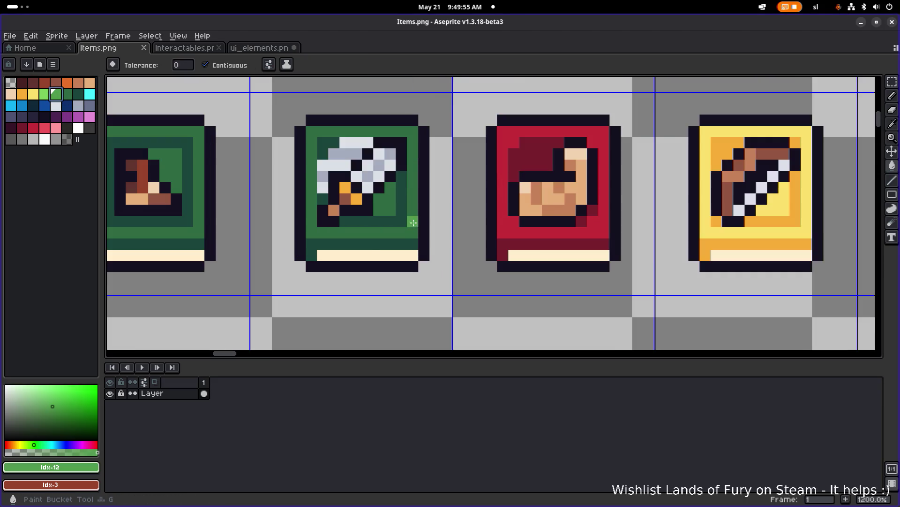
{"action": "left_click", "coordinate": [414, 228]}
{"action": "left_click", "coordinate": [383, 206]}
{"action": "scroll", "coordinate": [378, 208], "scroll_direction": "down", "scroll_amount": 2}
{"action": "key", "text": "]"}
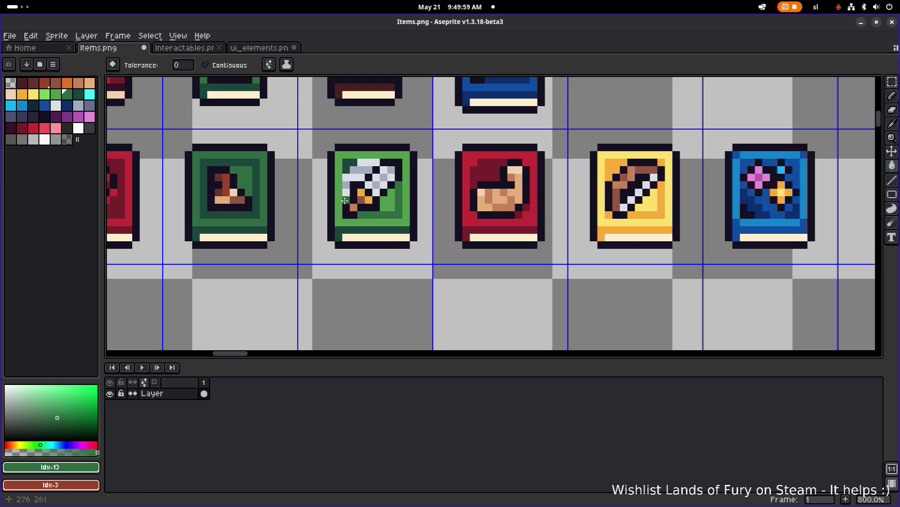
{"action": "left_click", "coordinate": [339, 229]}
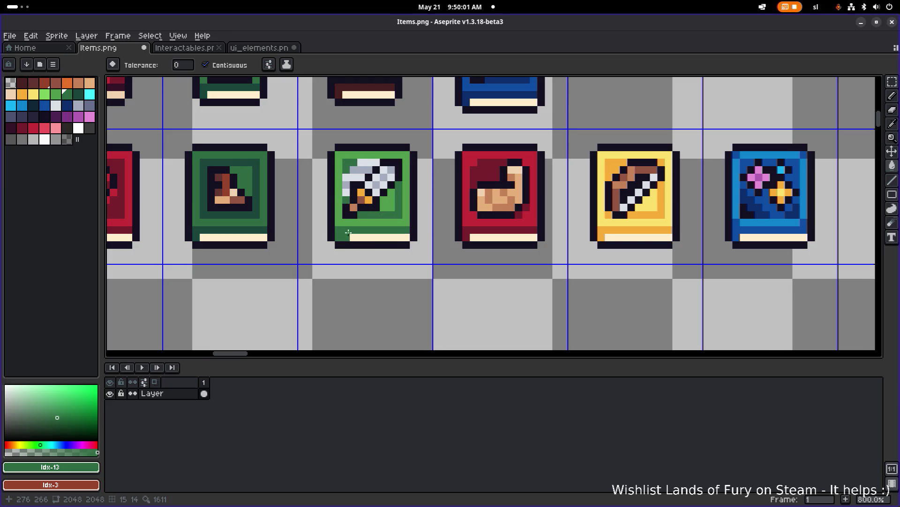
{"action": "scroll", "coordinate": [360, 245], "scroll_direction": "down", "scroll_amount": 4}
{"action": "key", "text": "ctrl+s"}
{"action": "key", "text": "v"}
{"action": "key", "text": "g"}
{"action": "scroll", "coordinate": [394, 234], "scroll_direction": "up", "scroll_amount": 2}
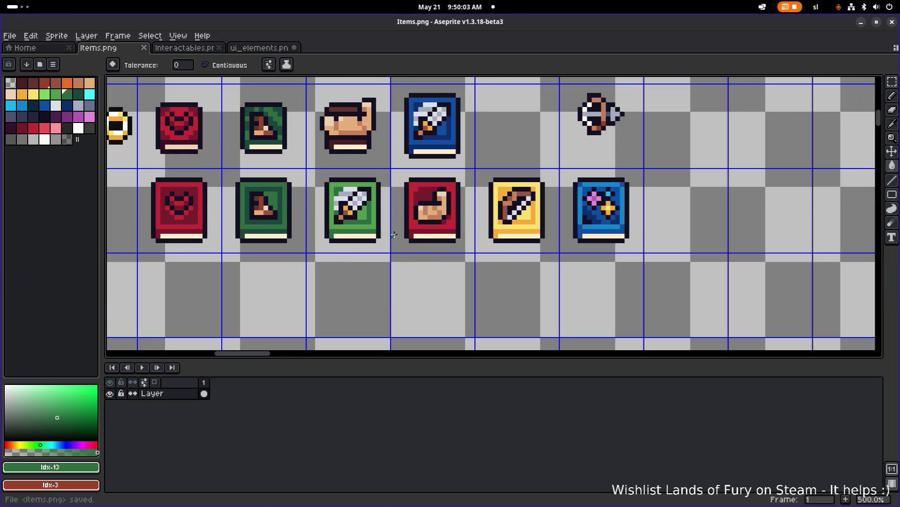
{"action": "scroll", "coordinate": [382, 227], "scroll_direction": "left", "scroll_amount": 5}
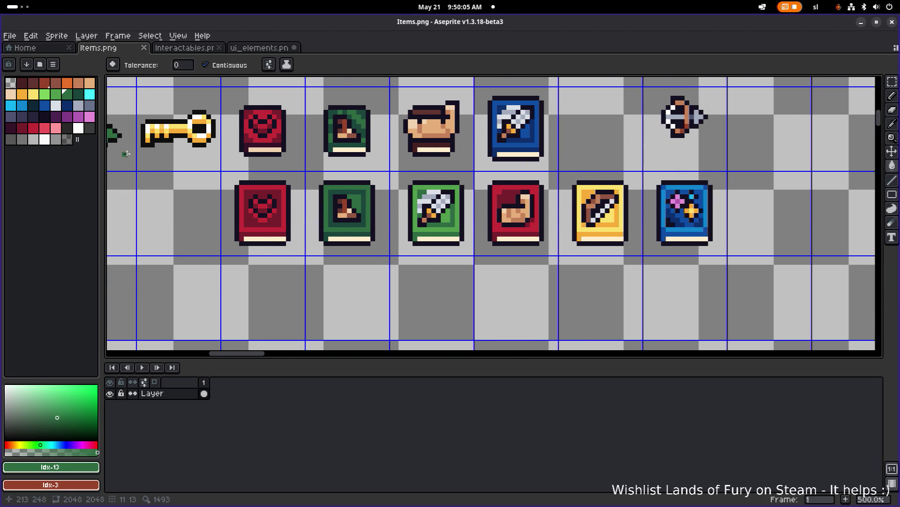
{"action": "scroll", "coordinate": [336, 243], "scroll_direction": "up", "scroll_amount": 5}
{"action": "scroll", "coordinate": [337, 243], "scroll_direction": "down", "scroll_amount": 3}
Sample the heart book's red and fill its border with the pink palette colour
{"action": "key", "text": "i"}
{"action": "left_click", "coordinate": [261, 211]}
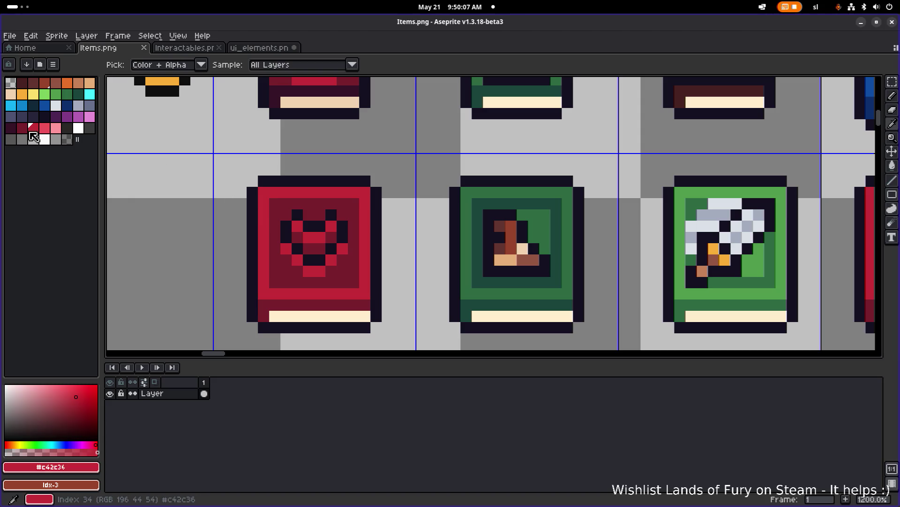
{"action": "left_click", "coordinate": [47, 133]}
{"action": "key", "text": "g"}
{"action": "left_click", "coordinate": [262, 209]}
Fill each pixel of the heart shape pink
{"action": "left_click", "coordinate": [297, 226]}
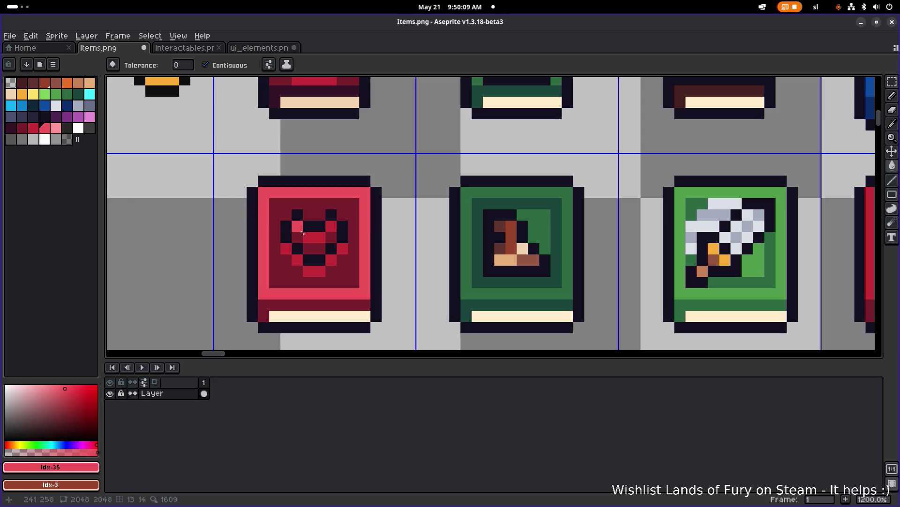
{"action": "left_click", "coordinate": [318, 239]}
{"action": "left_click", "coordinate": [297, 227]}
{"action": "left_click", "coordinate": [332, 227]}
{"action": "left_click", "coordinate": [342, 249]}
{"action": "left_click", "coordinate": [331, 260]}
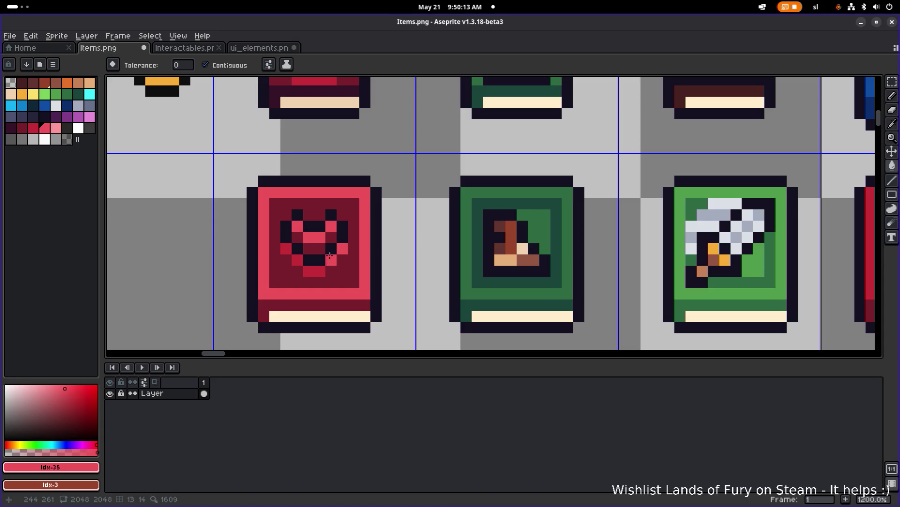
{"action": "left_click", "coordinate": [314, 271]}
{"action": "left_click", "coordinate": [298, 259]}
{"action": "left_click", "coordinate": [286, 249]}
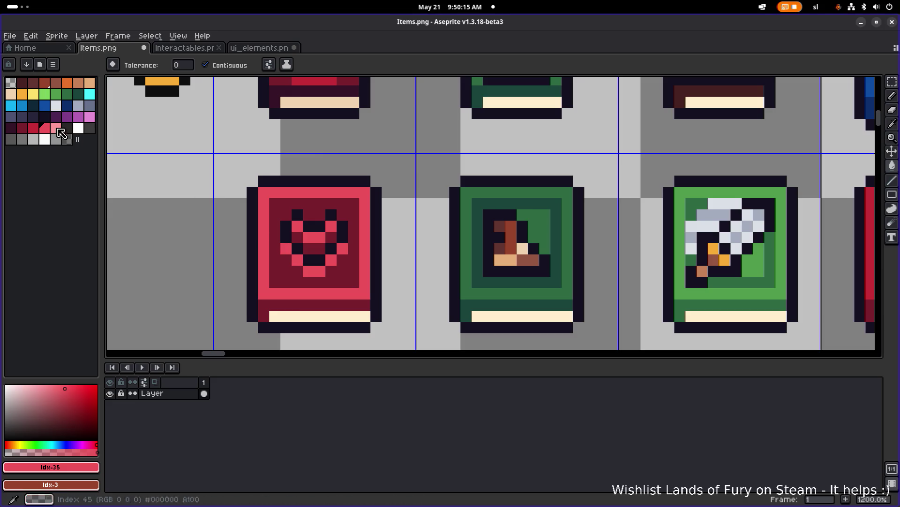
Try crimson on the bottom band, undo it to keep the original, and save Items.png
{"action": "key", "text": "9"}
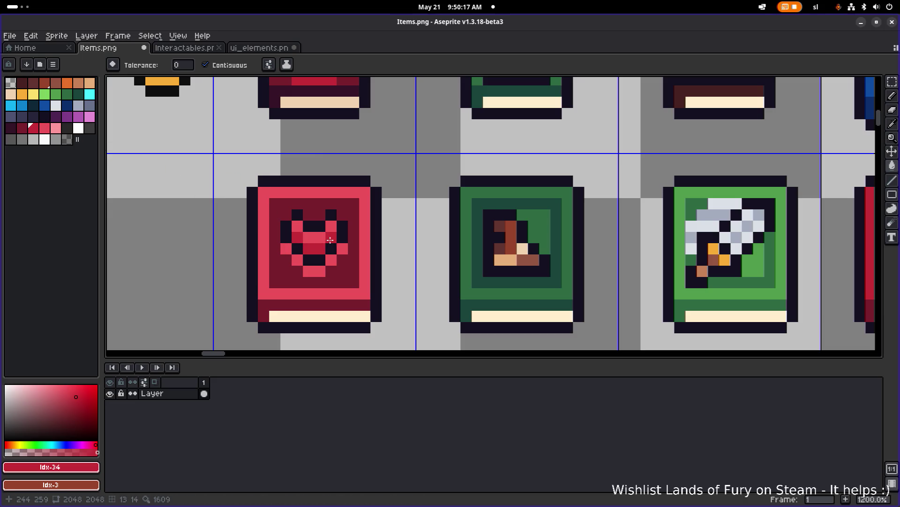
{"action": "left_click", "coordinate": [269, 305]}
{"action": "scroll", "coordinate": [337, 287], "scroll_direction": "down", "scroll_amount": 5}
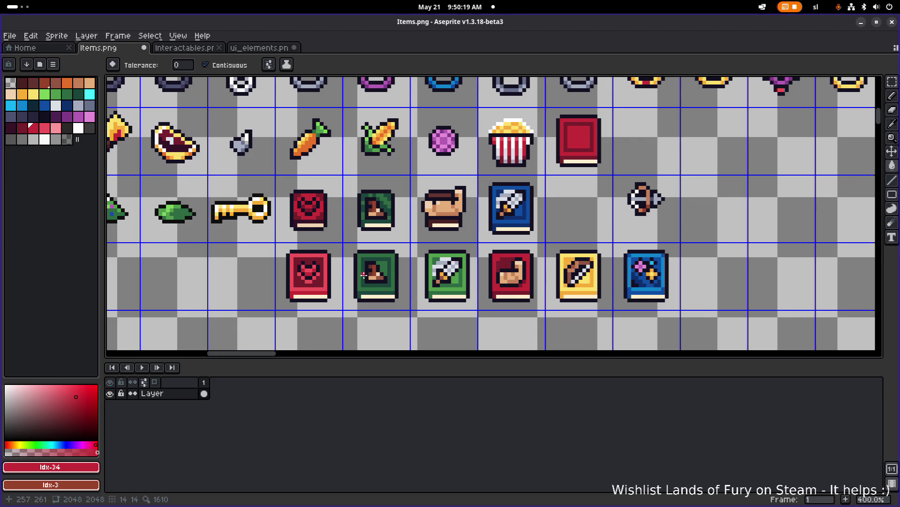
{"action": "key", "text": "ctrl+z"}
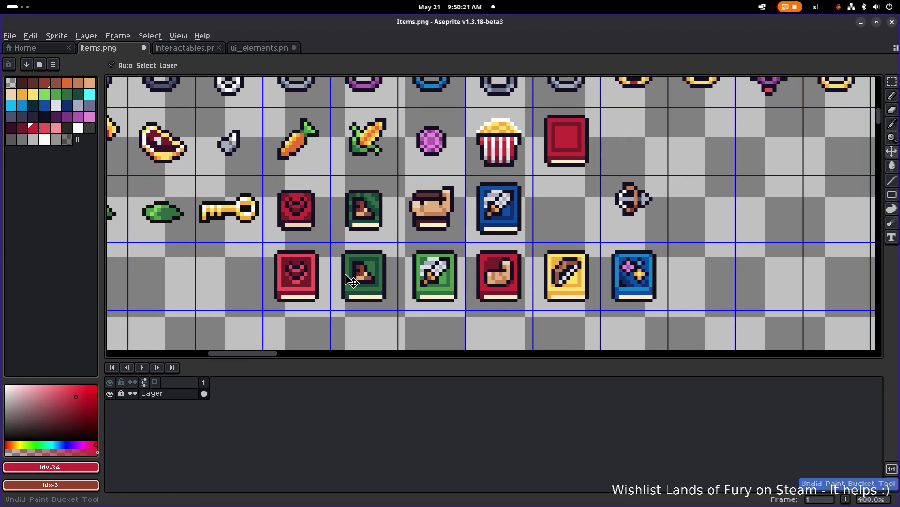
{"action": "key", "text": "g"}
{"action": "scroll", "coordinate": [471, 253], "scroll_direction": "right", "scroll_amount": 3}
{"action": "key", "text": "ctrl+s"}
{"action": "scroll", "coordinate": [310, 275], "scroll_direction": "right", "scroll_amount": 2}
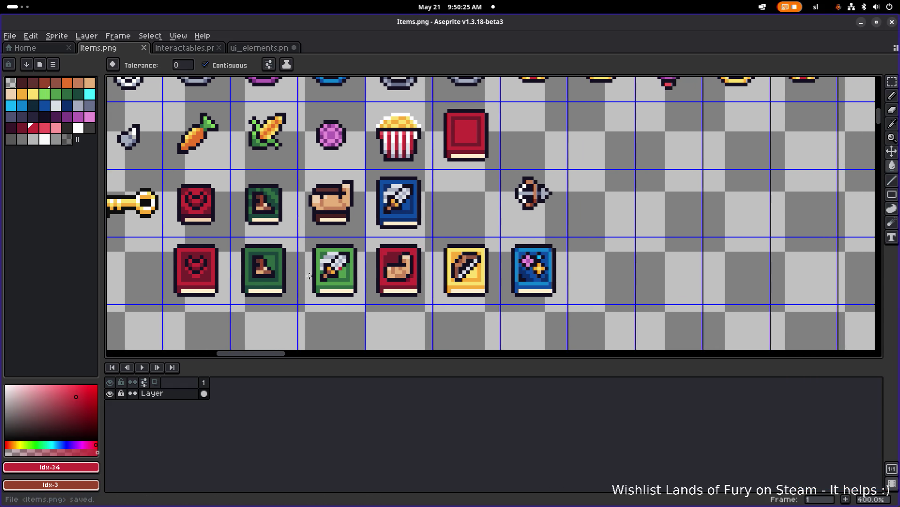
{"action": "scroll", "coordinate": [317, 270], "scroll_direction": "down", "scroll_amount": 2}
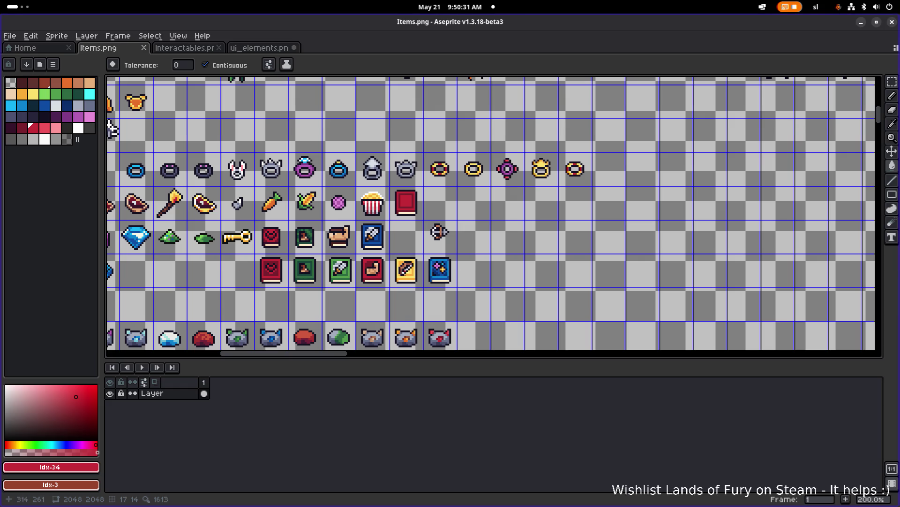
{"action": "scroll", "coordinate": [371, 269], "scroll_direction": "down", "scroll_amount": 2}
{"action": "scroll", "coordinate": [410, 234], "scroll_direction": "up", "scroll_amount": 4}
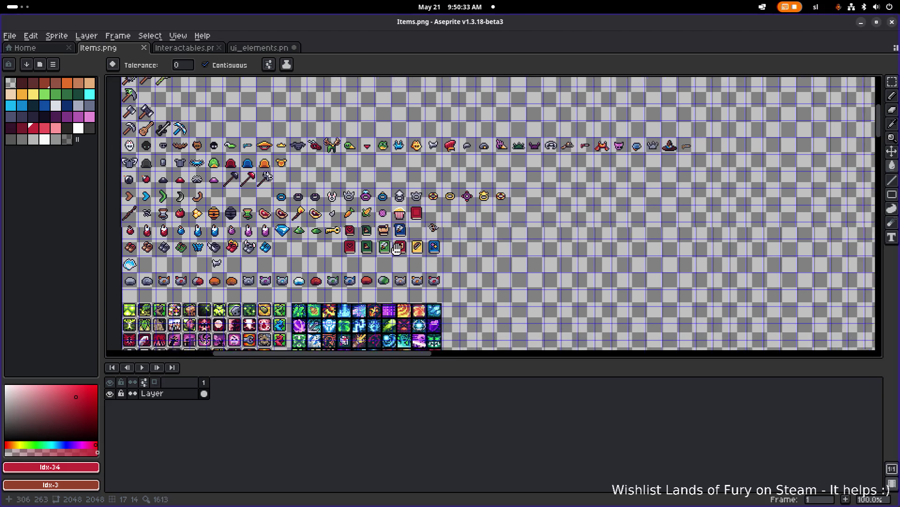
{"action": "key", "text": "ctrl+s"}
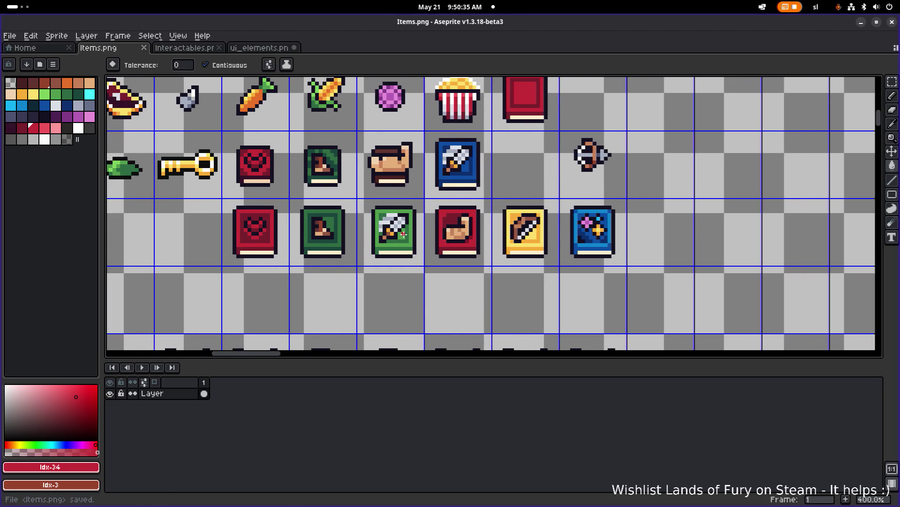
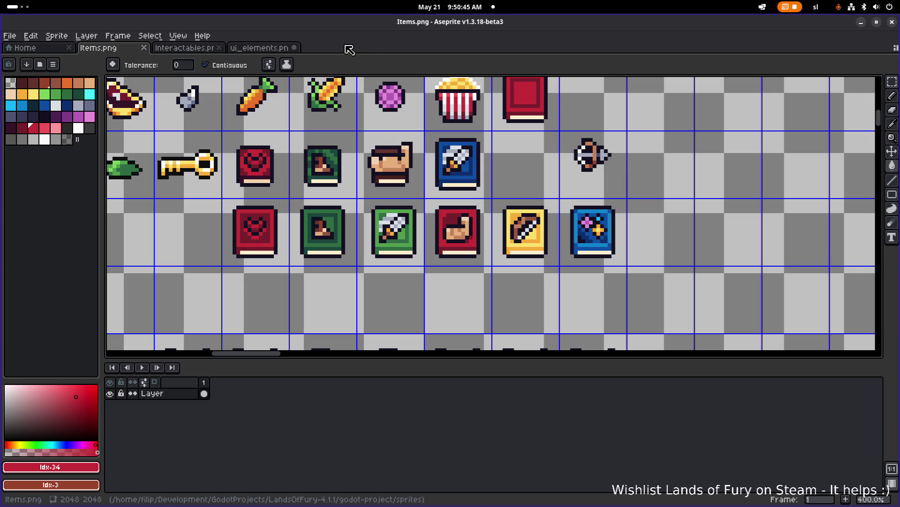
Clear the existing selection on the Interactables.png sheet
{"action": "left_click", "coordinate": [260, 48]}
{"action": "left_click", "coordinate": [183, 48]}
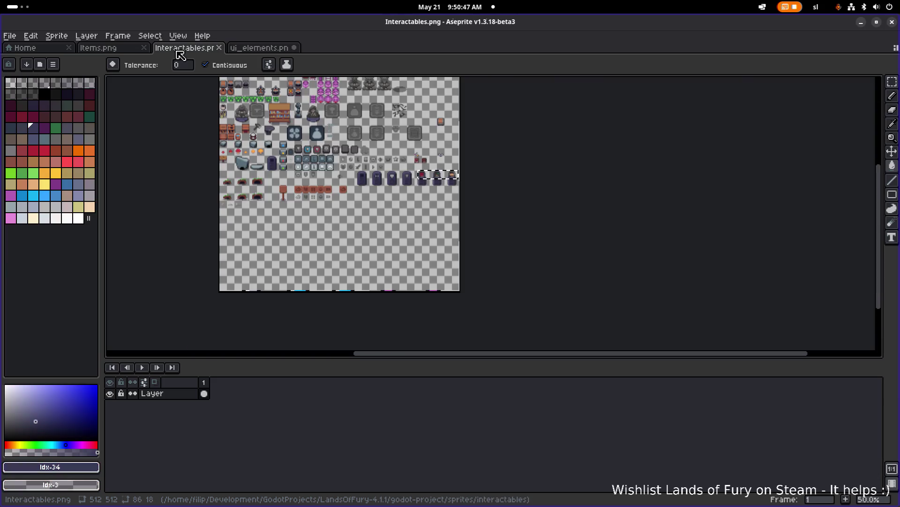
{"action": "scroll", "coordinate": [588, 150], "scroll_direction": "up", "scroll_amount": 2}
{"action": "scroll", "coordinate": [587, 149], "scroll_direction": "down", "scroll_amount": 1}
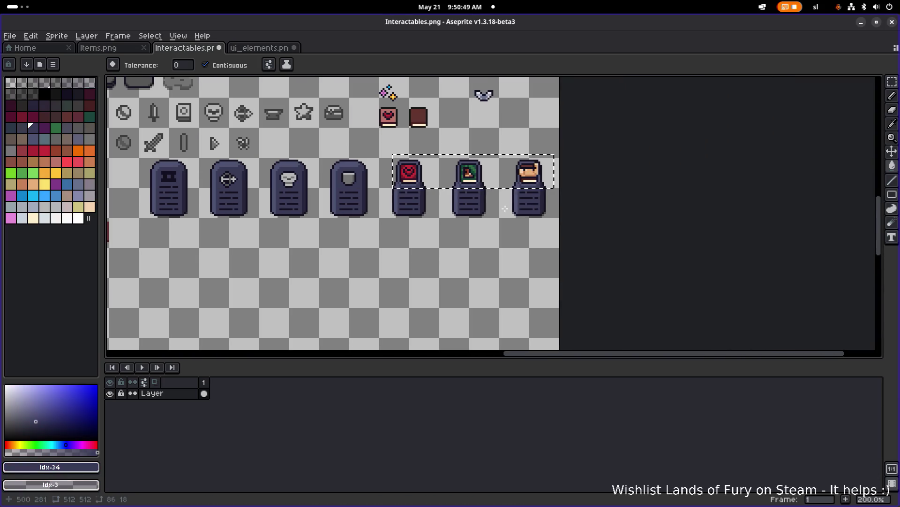
{"action": "key", "text": "m"}
{"action": "left_click", "coordinate": [459, 227]}
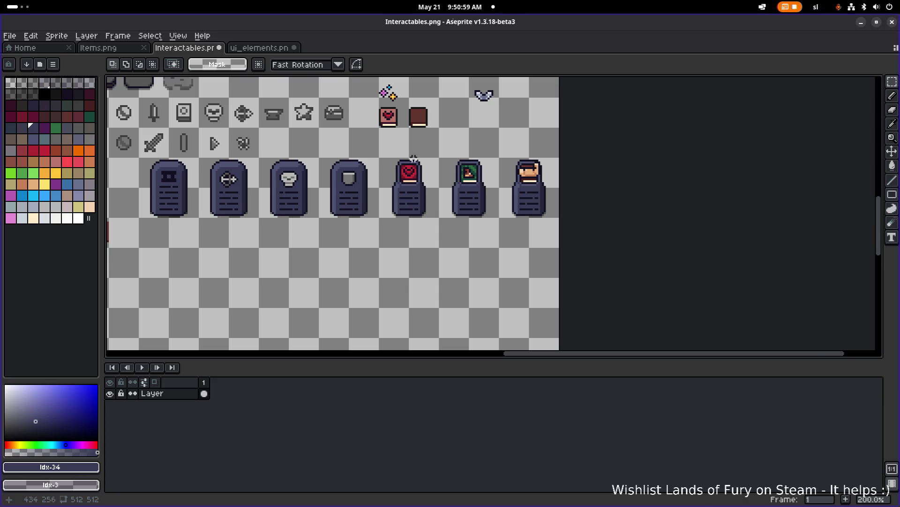
{"action": "scroll", "coordinate": [413, 159], "scroll_direction": "up", "scroll_amount": 3}
Select the red heart book icon on the Items.png sheet
{"action": "left_click", "coordinate": [248, 47]}
{"action": "key", "text": "ctrl+shift+Tab"}
{"action": "key", "text": "ctrl+shift+Tab"}
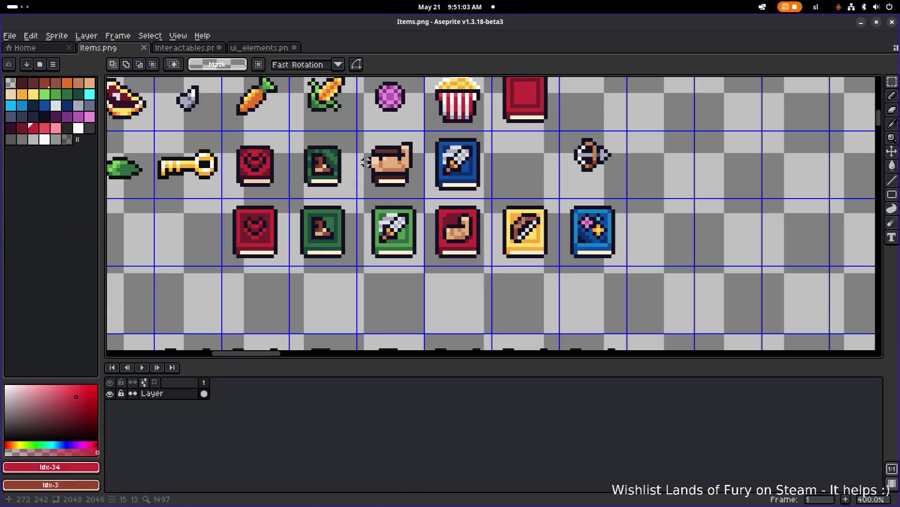
{"action": "scroll", "coordinate": [365, 161], "scroll_direction": "left", "scroll_amount": 3}
{"action": "scroll", "coordinate": [366, 162], "scroll_direction": "down", "scroll_amount": 1}
{"action": "left_click_drag", "start_coordinate": [293, 186], "coordinate": [358, 245]}
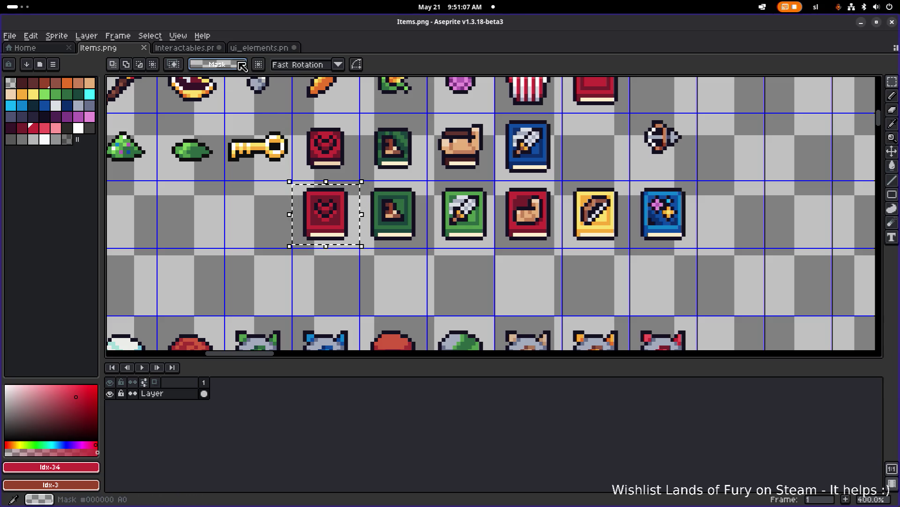
Paste the red heart book into Interactables.png and drop it above the pedestals
{"action": "left_click", "coordinate": [258, 48]}
{"action": "left_click", "coordinate": [185, 47]}
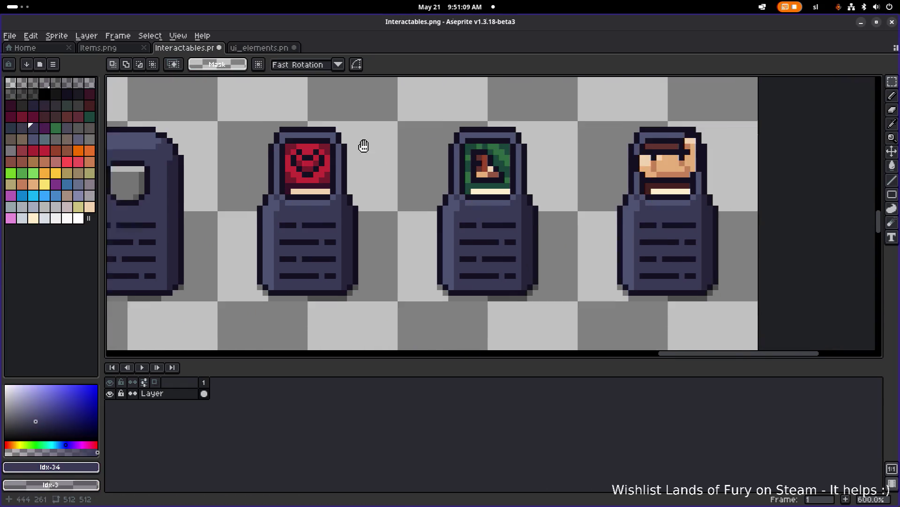
{"action": "scroll", "coordinate": [389, 150], "scroll_direction": "down", "scroll_amount": 3}
{"action": "key", "text": "ctrl+v"}
{"action": "left_click_drag", "start_coordinate": [498, 153], "coordinate": [327, 167]}
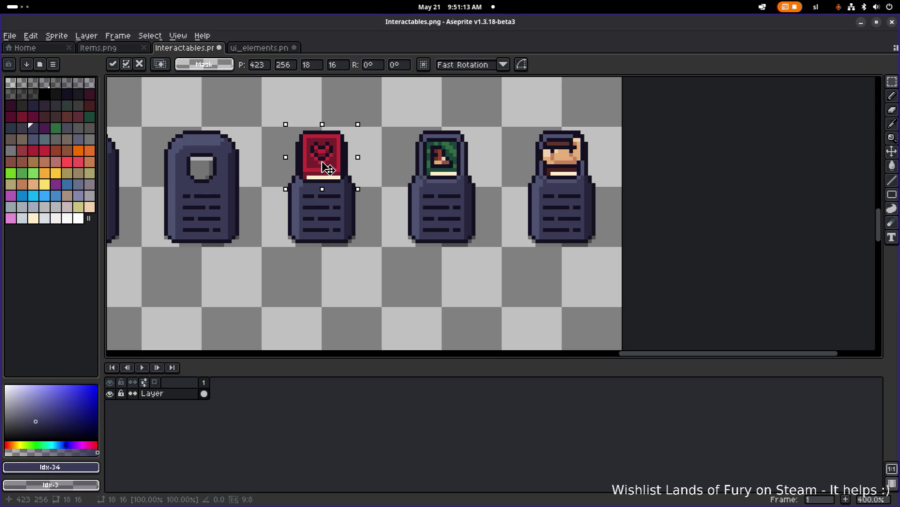
{"action": "mouse_move", "coordinate": [327, 168]}
{"action": "left_mouse_down"}
{"action": "mouse_move", "coordinate": [378, 149]}
{"action": "mouse_move", "coordinate": [329, 162]}
{"action": "mouse_move", "coordinate": [379, 125]}
{"action": "mouse_move", "coordinate": [424, 148]}
{"action": "mouse_move", "coordinate": [426, 139]}
{"action": "left_mouse_up"}
{"action": "scroll", "coordinate": [379, 124], "scroll_direction": "up", "scroll_amount": 3}
{"action": "left_click", "coordinate": [350, 188]}
Reselect the red heart book and shift it up and right beside the other books
{"action": "mouse_move", "coordinate": [351, 189]}
{"action": "left_mouse_down"}
{"action": "mouse_move", "coordinate": [491, 177]}
{"action": "mouse_move", "coordinate": [516, 185]}
{"action": "mouse_move", "coordinate": [421, 181]}
{"action": "left_mouse_up"}
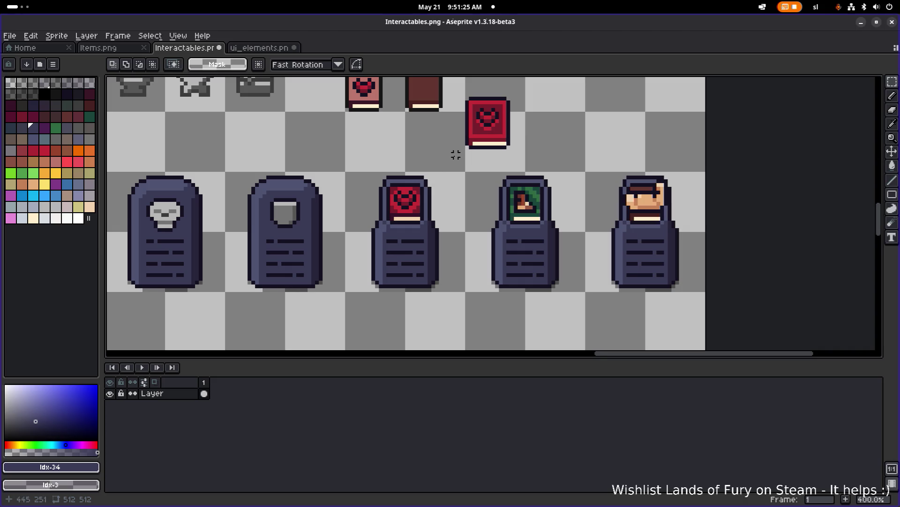
{"action": "mouse_move", "coordinate": [469, 154]}
{"action": "left_mouse_down"}
{"action": "mouse_move", "coordinate": [422, 181]}
{"action": "mouse_move", "coordinate": [490, 113]}
{"action": "mouse_move", "coordinate": [382, 221]}
{"action": "mouse_move", "coordinate": [448, 174]}
{"action": "mouse_move", "coordinate": [374, 226]}
{"action": "left_mouse_up"}
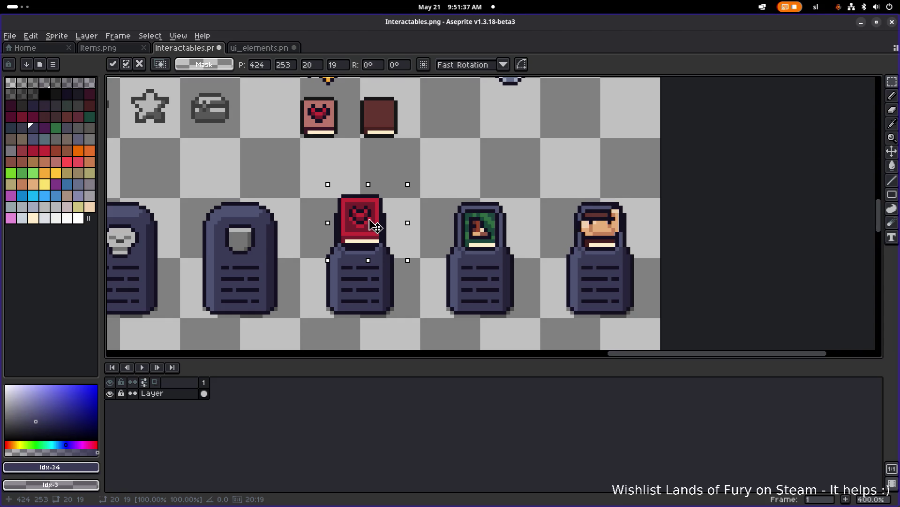
{"action": "mouse_move", "coordinate": [374, 226]}
{"action": "left_mouse_down"}
{"action": "mouse_move", "coordinate": [515, 127]}
{"action": "mouse_move", "coordinate": [505, 136]}
{"action": "mouse_move", "coordinate": [454, 115]}
{"action": "left_mouse_up"}
{"action": "key", "text": "Return"}
{"action": "scroll", "coordinate": [543, 129], "scroll_direction": "down", "scroll_amount": 3}
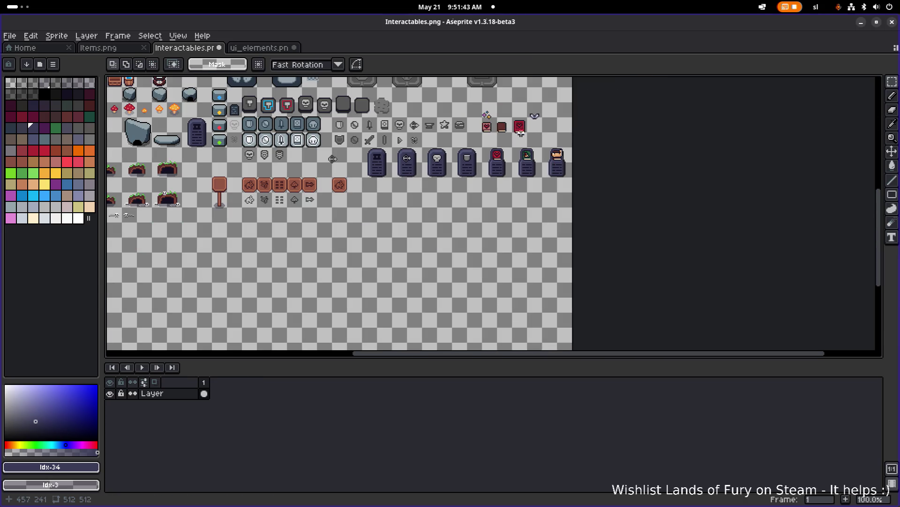
Lift the winged heart above the dark book and nudge the red book slightly upward
{"action": "scroll", "coordinate": [509, 133], "scroll_direction": "up", "scroll_amount": 2}
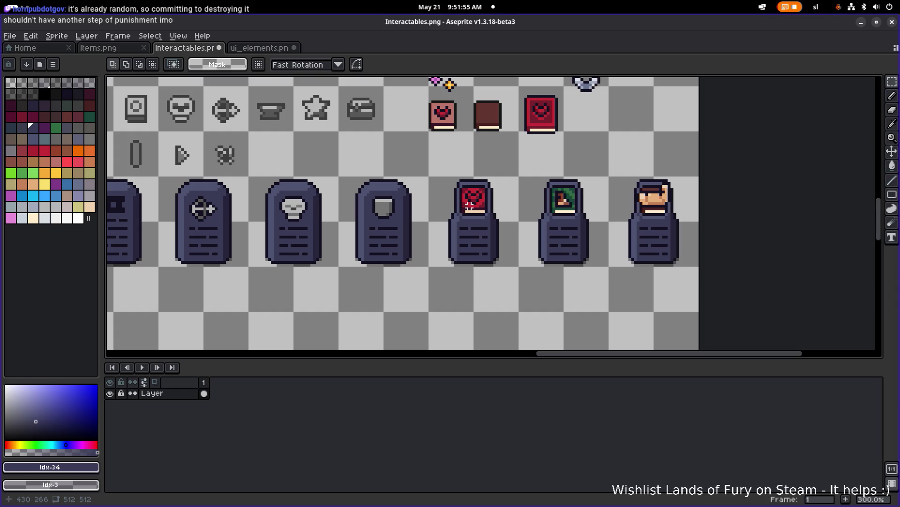
{"action": "mouse_move", "coordinate": [559, 103]}
{"action": "left_mouse_down"}
{"action": "mouse_move", "coordinate": [464, 156]}
{"action": "mouse_move", "coordinate": [537, 112]}
{"action": "mouse_move", "coordinate": [420, 111]}
{"action": "mouse_move", "coordinate": [417, 163]}
{"action": "mouse_move", "coordinate": [414, 124]}
{"action": "left_mouse_up"}
{"action": "left_click", "coordinate": [504, 155]}
{"action": "left_click_drag", "start_coordinate": [439, 152], "coordinate": [489, 197]}
{"action": "left_click_drag", "start_coordinate": [450, 169], "coordinate": [450, 161]}
{"action": "left_click", "coordinate": [392, 194]}
Shift a tall strip of the heart-book pedestal one pixel right, then select another strip
{"action": "scroll", "coordinate": [480, 211], "scroll_direction": "up", "scroll_amount": 2}
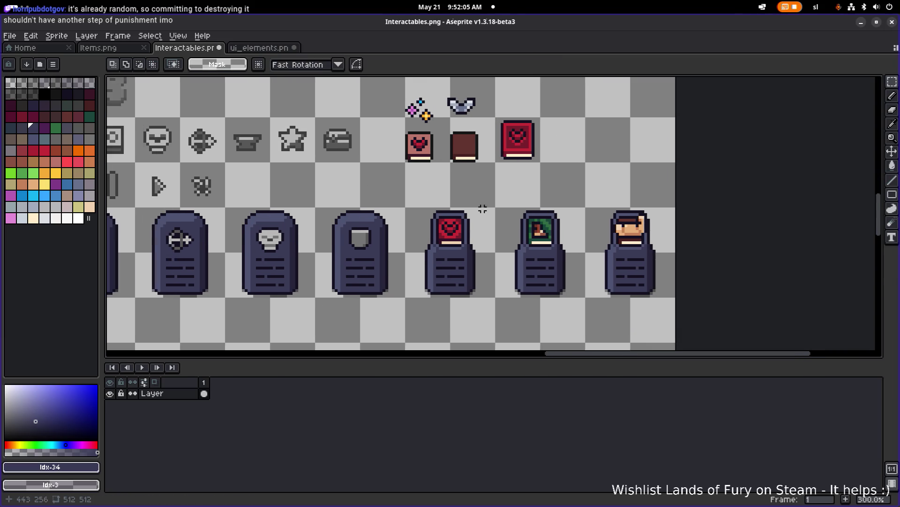
{"action": "left_click_drag", "start_coordinate": [466, 246], "coordinate": [496, 226]}
{"action": "mouse_move", "coordinate": [516, 339]}
{"action": "left_mouse_down"}
{"action": "mouse_move", "coordinate": [495, 201]}
{"action": "mouse_move", "coordinate": [464, 156]}
{"action": "left_mouse_up"}
{"action": "left_click_drag", "start_coordinate": [490, 228], "coordinate": [495, 231]}
{"action": "mouse_move", "coordinate": [374, 165]}
{"action": "left_mouse_down"}
{"action": "mouse_move", "coordinate": [413, 322]}
{"action": "mouse_move", "coordinate": [408, 316]}
{"action": "left_mouse_up"}
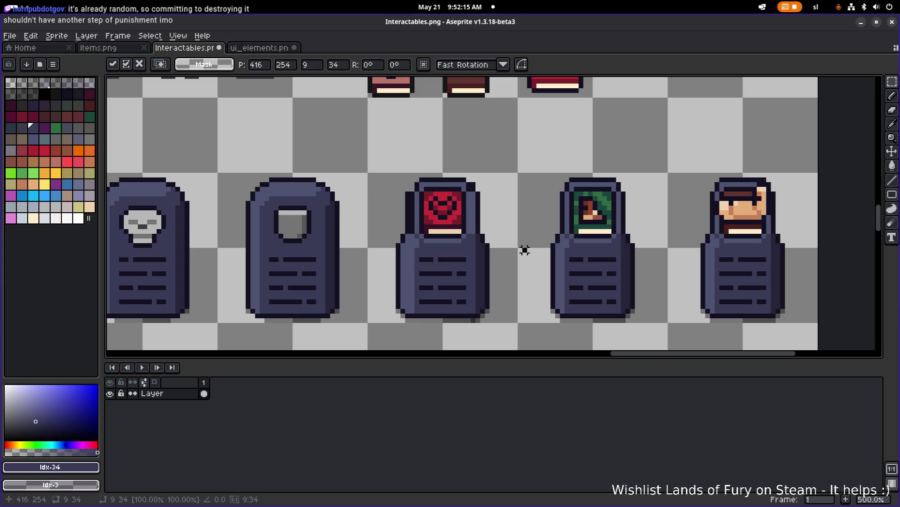
Undo the pedestal strip shift and clear the selection
{"action": "left_click", "coordinate": [506, 250]}
{"action": "key", "text": "ctrl+z"}
{"action": "key", "text": "ctrl+z"}
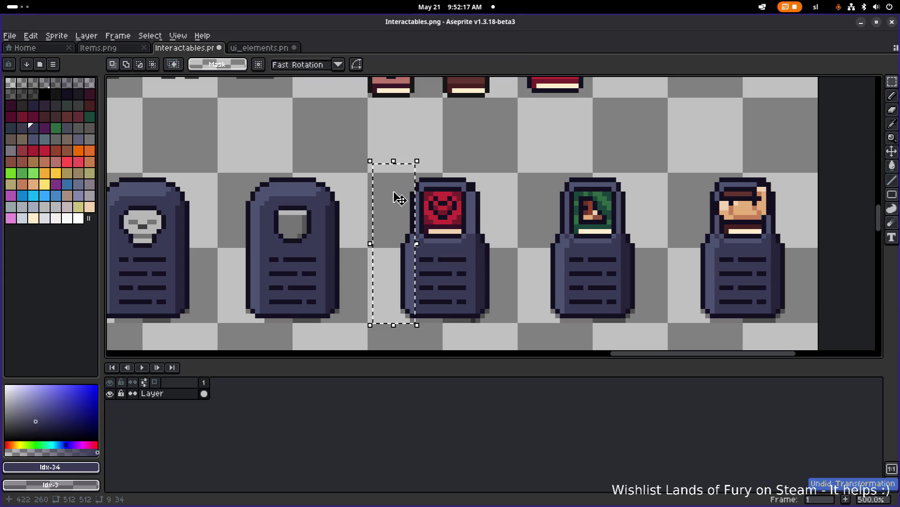
{"action": "mouse_move", "coordinate": [380, 161]}
{"action": "left_mouse_down"}
{"action": "mouse_move", "coordinate": [421, 321]}
{"action": "mouse_move", "coordinate": [410, 304]}
{"action": "left_mouse_up"}
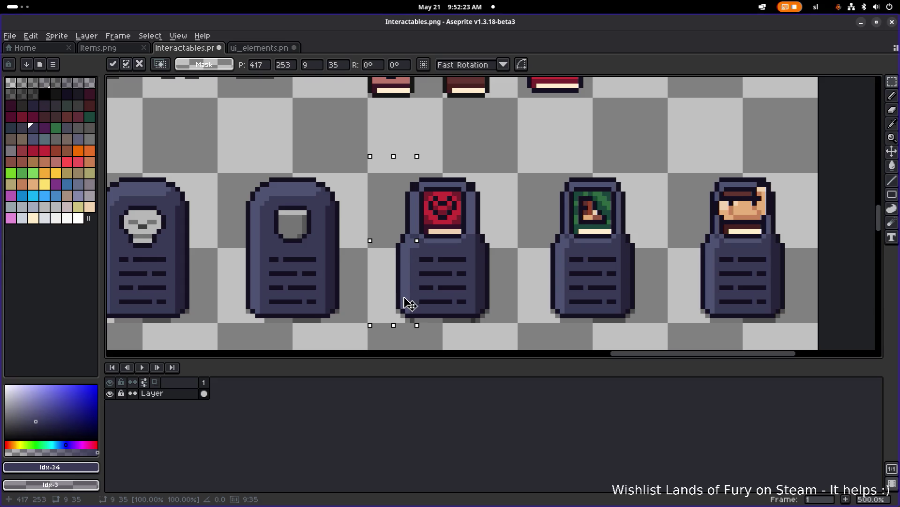
{"action": "key", "text": "ctrl+d"}
{"action": "scroll", "coordinate": [519, 205], "scroll_direction": "up", "scroll_amount": 4}
{"action": "key", "text": "e"}
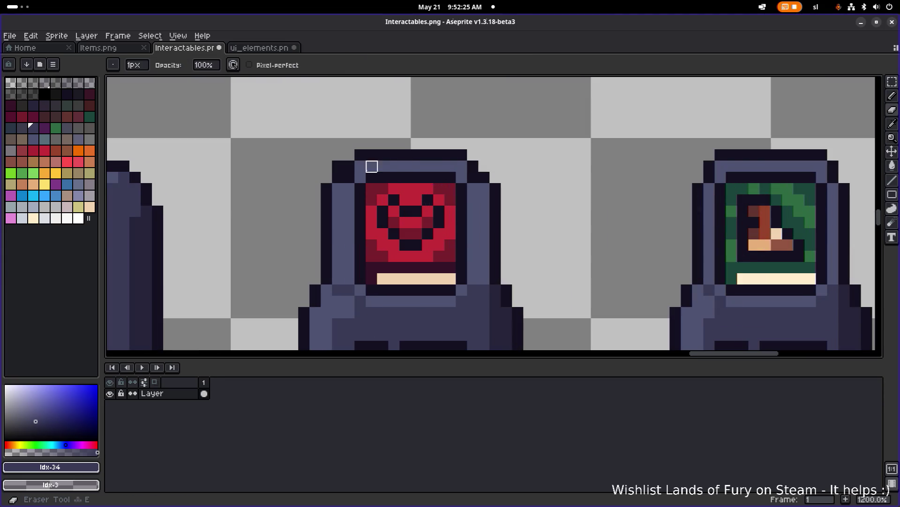
{"action": "scroll", "coordinate": [418, 163], "scroll_direction": "down", "scroll_amount": 3}
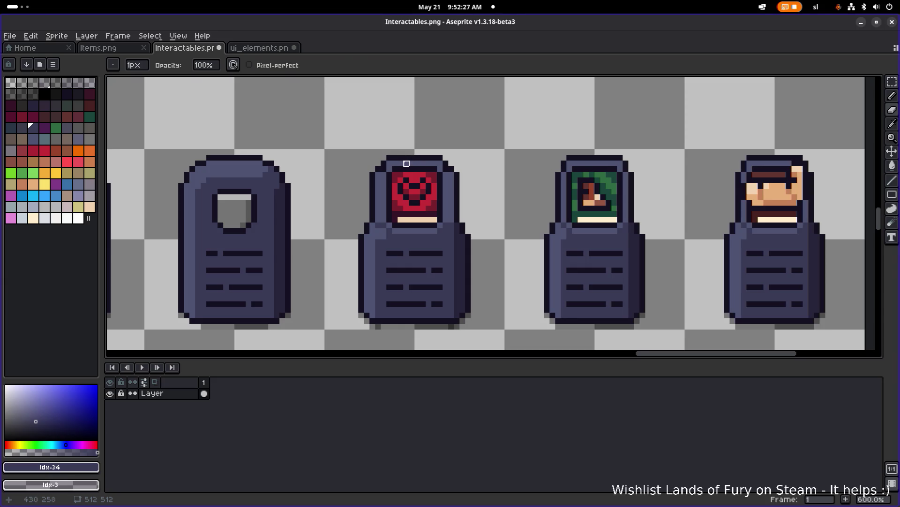
Marquee the red heart screen and lift it one pixel higher
{"action": "key", "text": "m"}
{"action": "left_click_drag", "start_coordinate": [339, 119], "coordinate": [507, 231]}
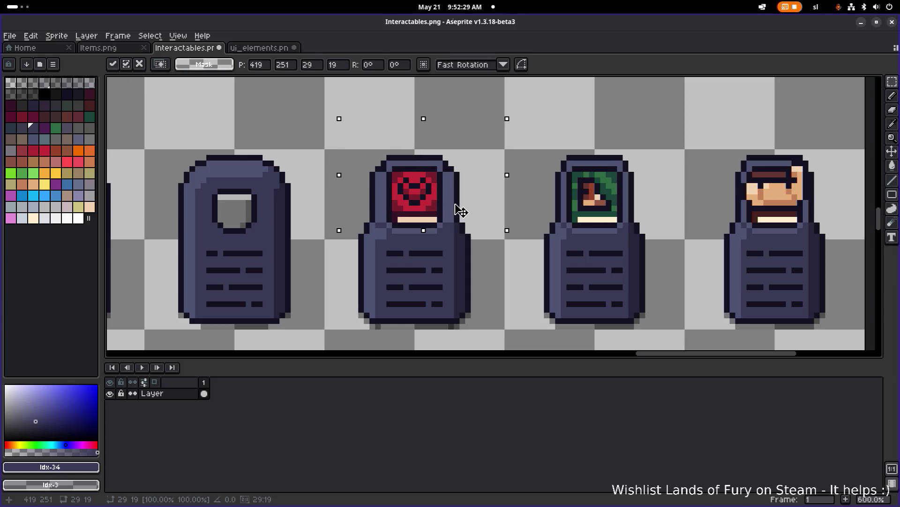
{"action": "left_click_drag", "start_coordinate": [461, 208], "coordinate": [461, 205]}
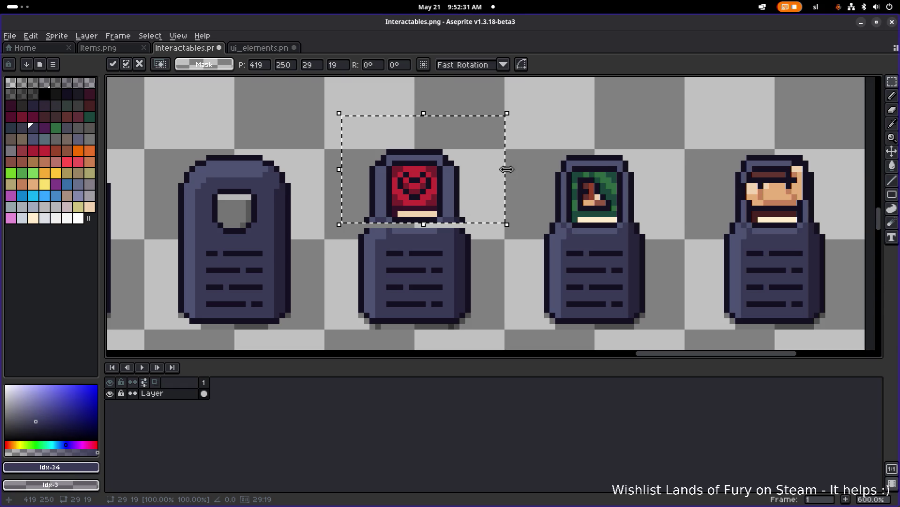
{"action": "left_click", "coordinate": [539, 175]}
{"action": "scroll", "coordinate": [357, 226], "scroll_direction": "up", "scroll_amount": 3}
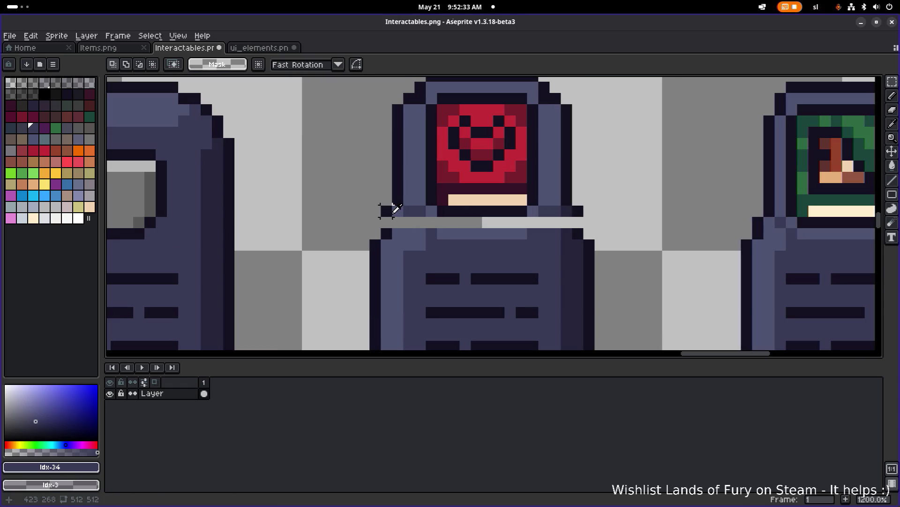
Patch both ends of the gap under the heart screen with dark outline and blue-grey pixels
{"action": "left_click", "coordinate": [389, 208], "text": "alt"}
{"action": "left_click", "coordinate": [387, 223]}
{"action": "left_click", "coordinate": [578, 223]}
{"action": "left_click", "coordinate": [567, 214], "text": "alt"}
{"action": "left_click", "coordinate": [566, 223]}
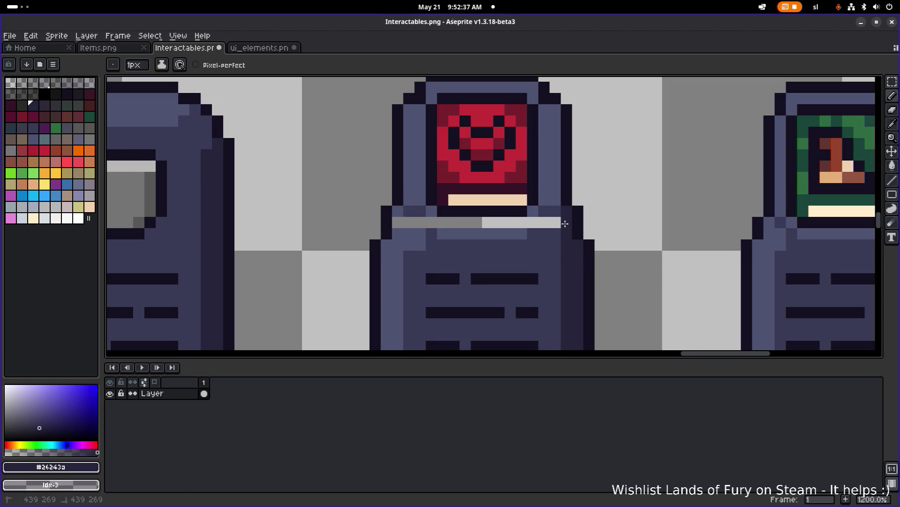
{"action": "left_click", "coordinate": [408, 210], "text": "alt"}
{"action": "left_click", "coordinate": [397, 223]}
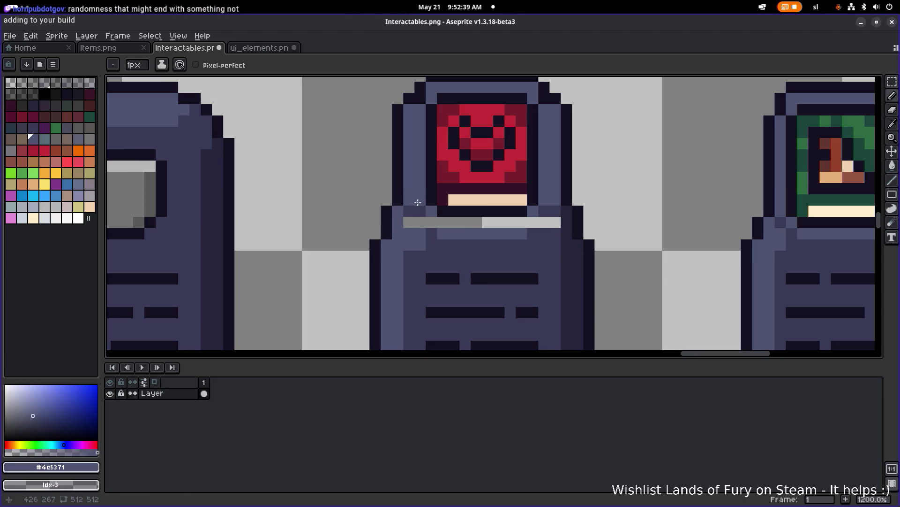
{"action": "left_click", "coordinate": [420, 222]}
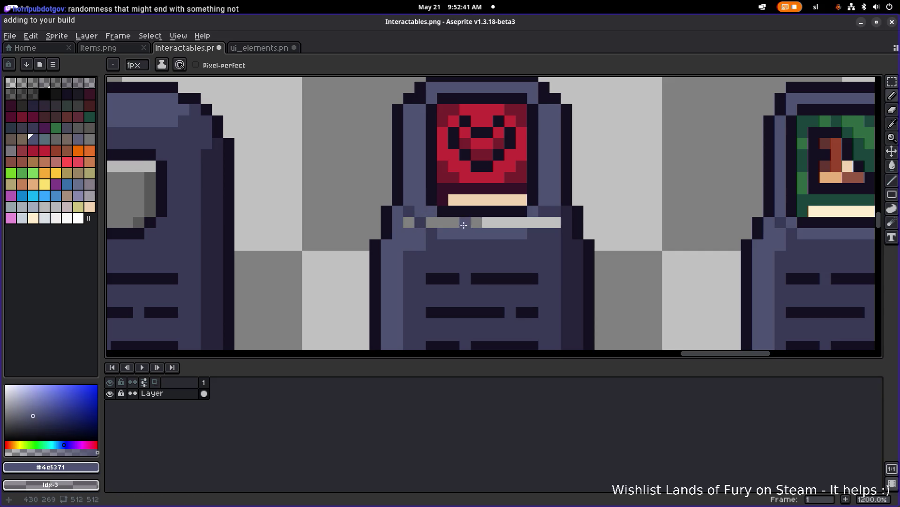
Flood-fill the grey bar across the pedestal blue-grey and sample the pedestal's shades
{"action": "key", "text": "g"}
{"action": "left_click", "coordinate": [469, 223]}
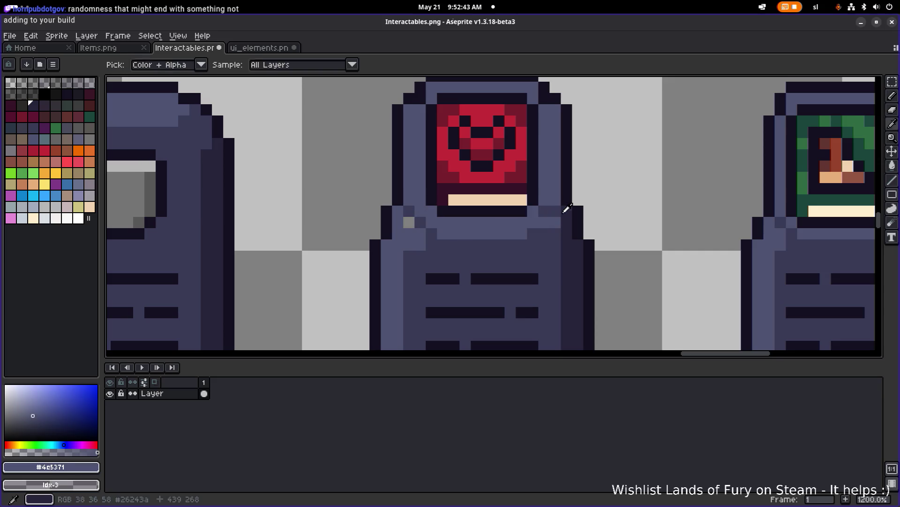
{"action": "left_click", "coordinate": [567, 209], "text": "alt"}
{"action": "key", "text": "b"}
{"action": "left_click", "coordinate": [543, 224], "text": "alt"}
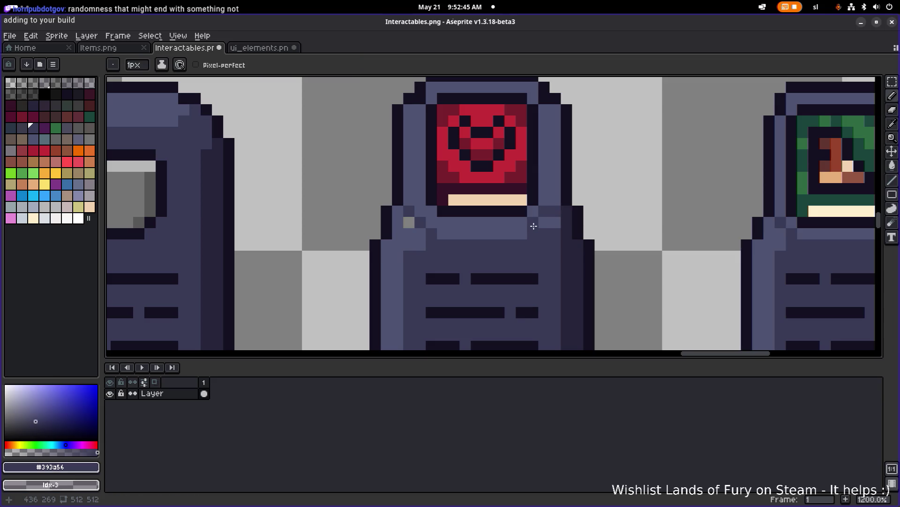
{"action": "left_click", "coordinate": [556, 222], "text": "alt"}
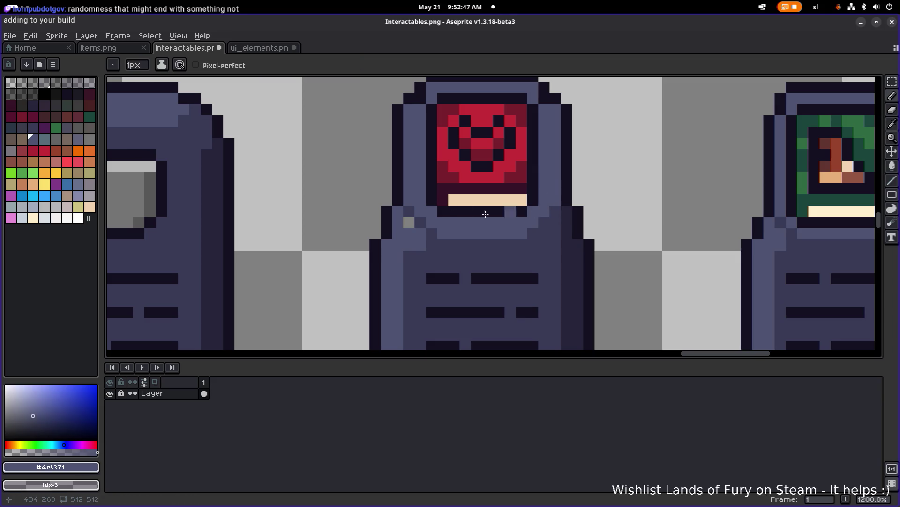
{"action": "scroll", "coordinate": [472, 217], "scroll_direction": "down", "scroll_amount": 3}
{"action": "scroll", "coordinate": [472, 216], "scroll_direction": "down", "scroll_amount": 2}
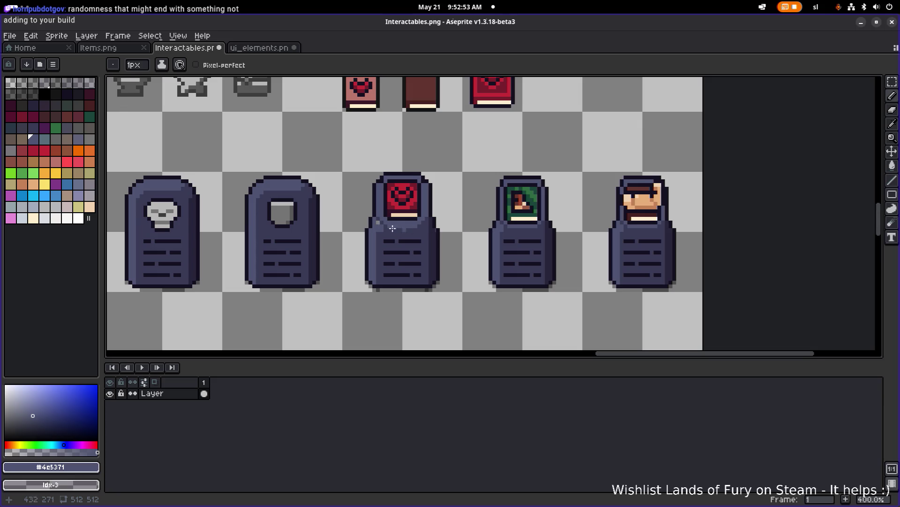
{"action": "scroll", "coordinate": [393, 218], "scroll_direction": "up", "scroll_amount": 2}
{"action": "scroll", "coordinate": [386, 220], "scroll_direction": "down", "scroll_amount": 3}
{"action": "scroll", "coordinate": [403, 223], "scroll_direction": "up", "scroll_amount": 1}
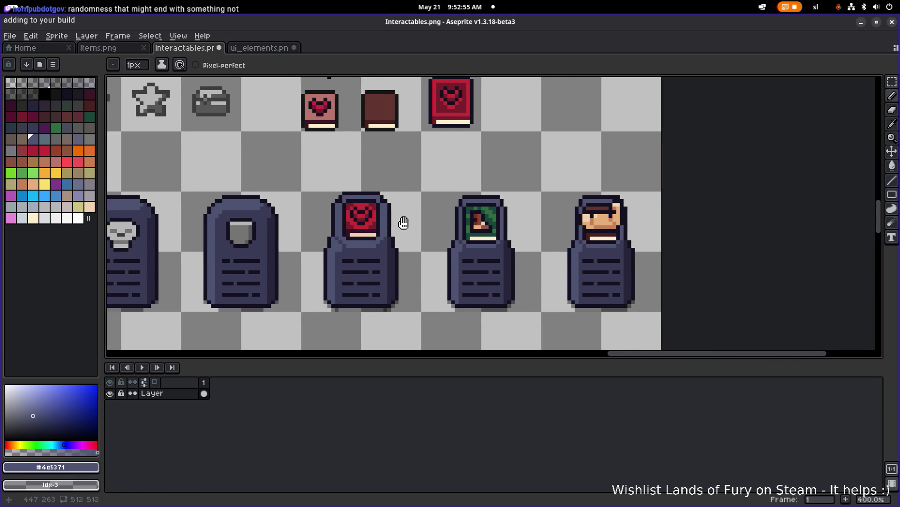
{"action": "scroll", "coordinate": [404, 223], "scroll_direction": "up", "scroll_amount": 2}
{"action": "scroll", "coordinate": [368, 233], "scroll_direction": "down", "scroll_amount": 2}
{"action": "scroll", "coordinate": [402, 245], "scroll_direction": "up", "scroll_amount": 1}
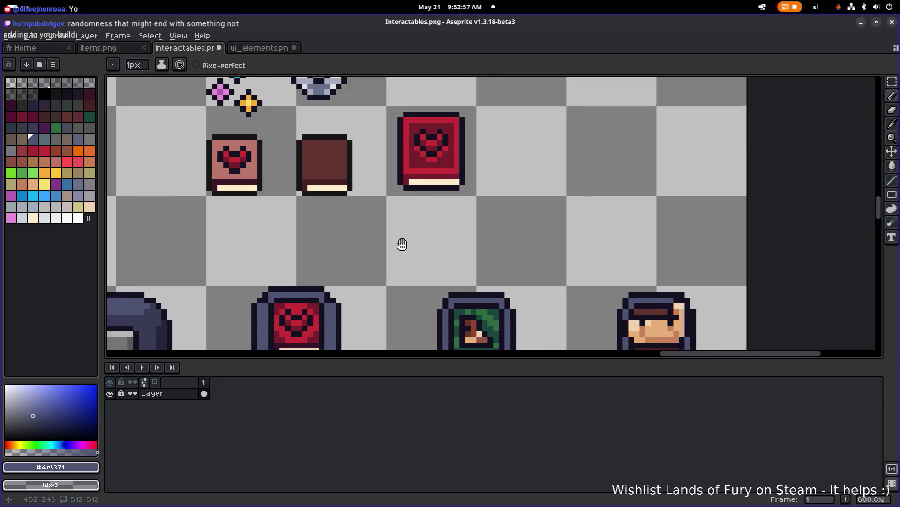
{"action": "scroll", "coordinate": [402, 244], "scroll_direction": "down", "scroll_amount": 1}
Select the large red heart book and drag it down onto the middle pedestal
{"action": "key", "text": "m"}
{"action": "scroll", "coordinate": [385, 211], "scroll_direction": "up", "scroll_amount": 1}
{"action": "scroll", "coordinate": [428, 202], "scroll_direction": "down", "scroll_amount": 2}
{"action": "left_click_drag", "start_coordinate": [429, 201], "coordinate": [527, 112]}
{"action": "left_click_drag", "start_coordinate": [463, 159], "coordinate": [374, 275]}
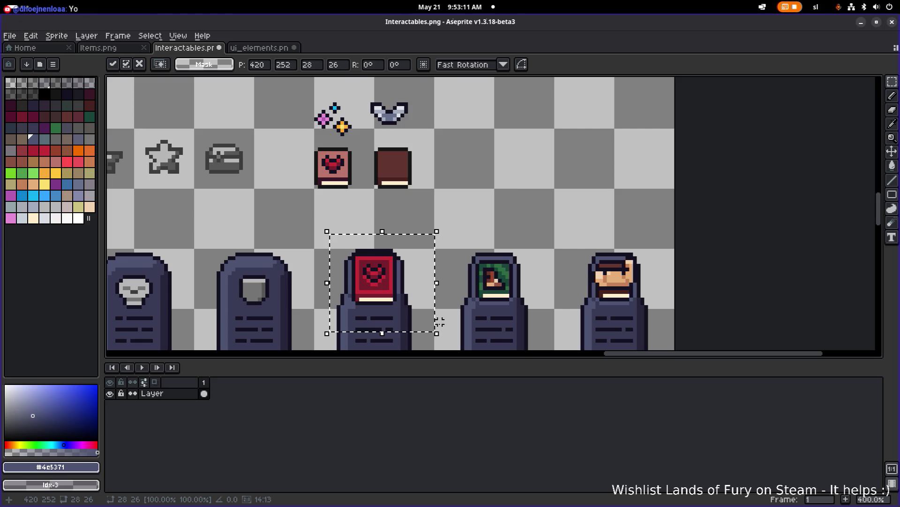
Drop the moved red book in place and undo the last pencil stroke
{"action": "scroll", "coordinate": [375, 275], "scroll_direction": "down", "scroll_amount": 4}
{"action": "scroll", "coordinate": [469, 272], "scroll_direction": "left", "scroll_amount": 5}
{"action": "scroll", "coordinate": [487, 259], "scroll_direction": "up", "scroll_amount": 2}
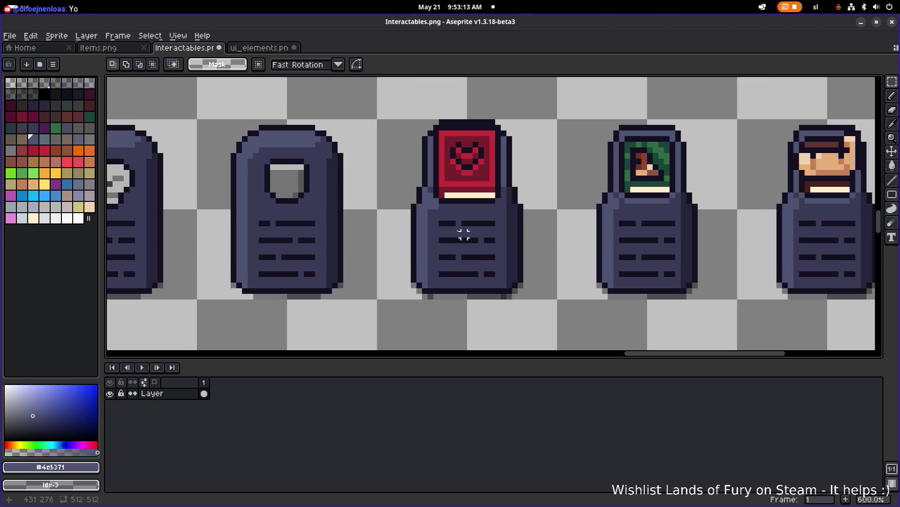
{"action": "left_click", "coordinate": [446, 202], "text": "alt"}
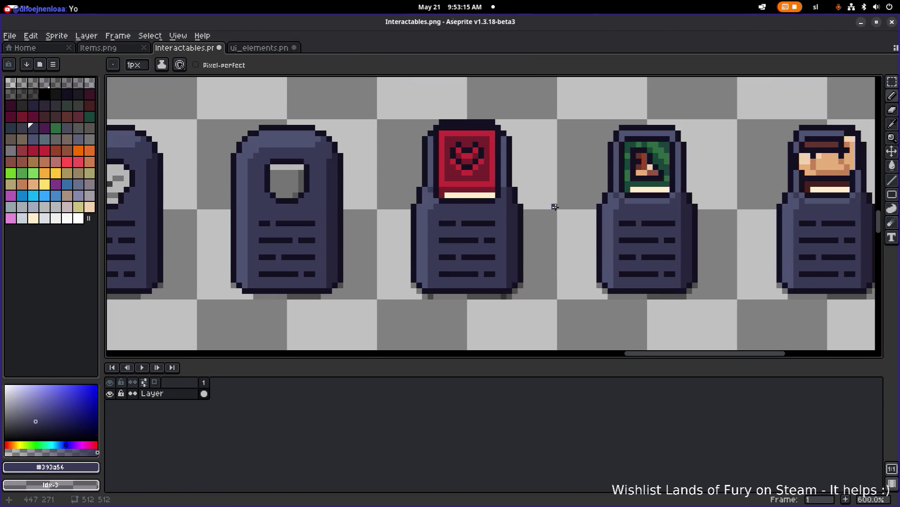
{"action": "scroll", "coordinate": [434, 209], "scroll_direction": "up", "scroll_amount": 1}
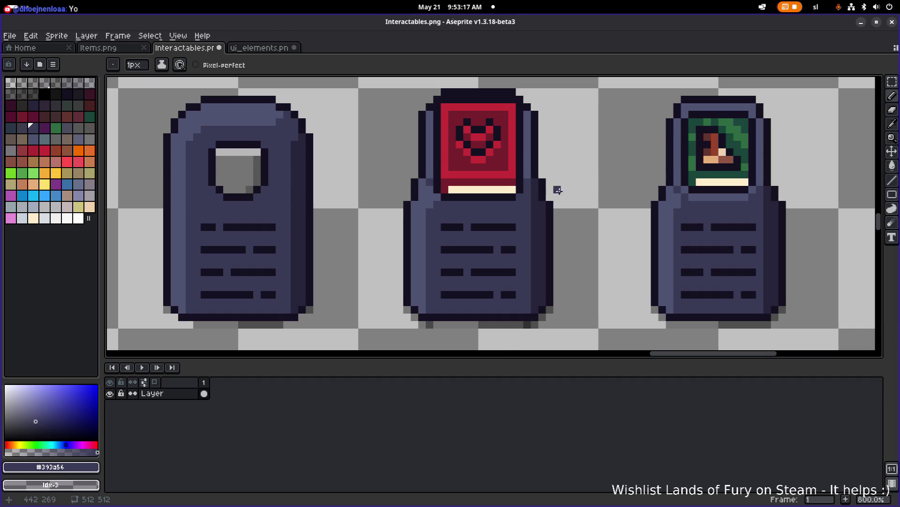
{"action": "scroll", "coordinate": [557, 190], "scroll_direction": "down", "scroll_amount": 4}
{"action": "scroll", "coordinate": [487, 210], "scroll_direction": "up", "scroll_amount": 4}
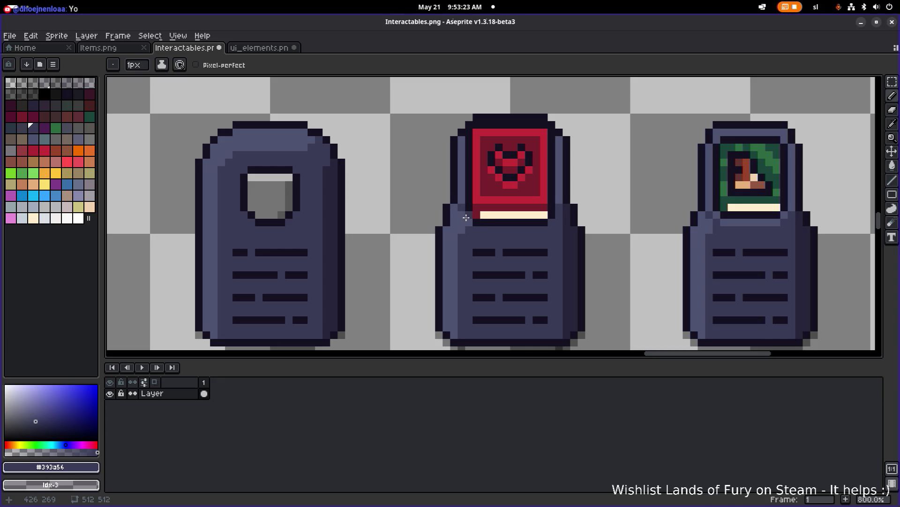
{"action": "scroll", "coordinate": [561, 205], "scroll_direction": "down", "scroll_amount": 3}
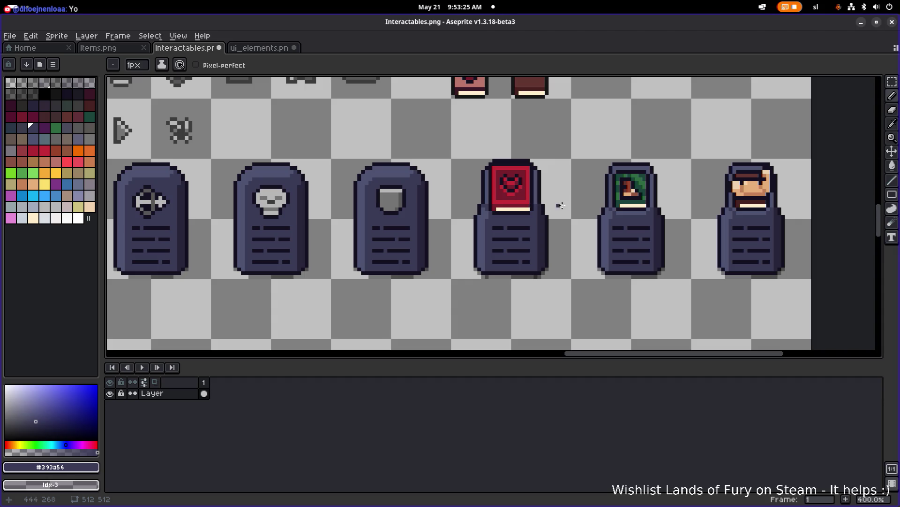
{"action": "scroll", "coordinate": [474, 210], "scroll_direction": "up", "scroll_amount": 3}
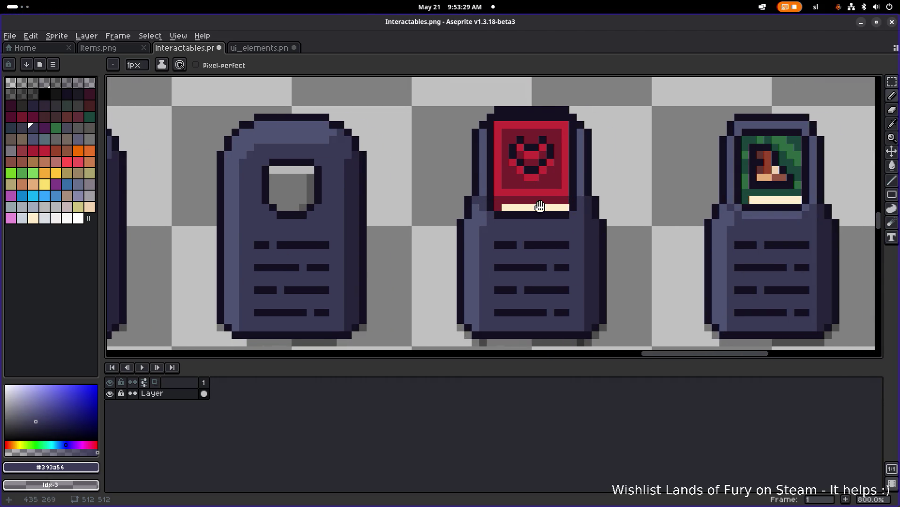
{"action": "key", "text": "ctrl+z"}
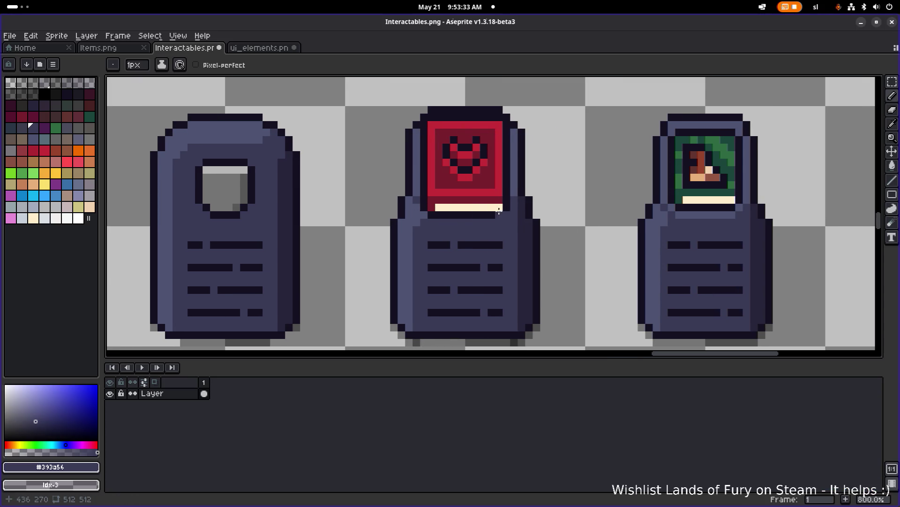
{"action": "scroll", "coordinate": [544, 209], "scroll_direction": "down", "scroll_amount": 4}
Add dark pixels beside the book's corners and lighter blue-grey pixels on the pedestal edges
{"action": "left_click_drag", "start_coordinate": [563, 221], "coordinate": [483, 242]}
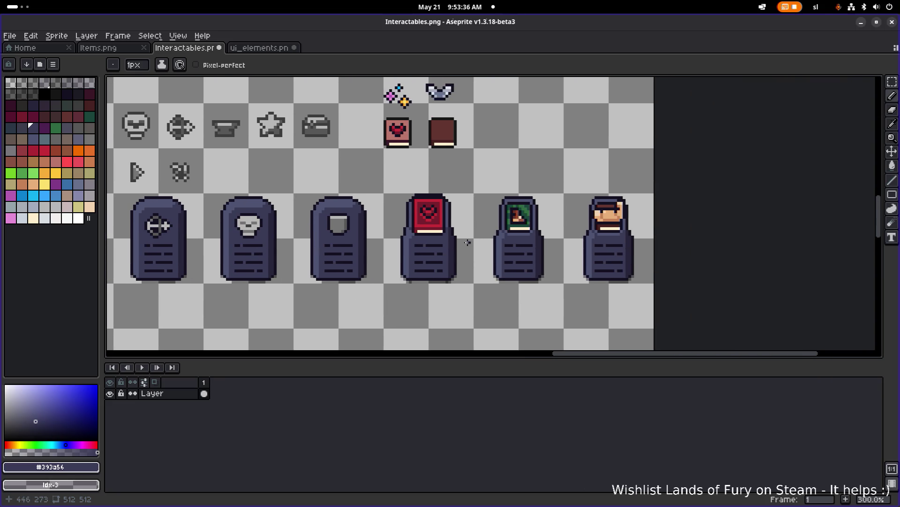
{"action": "scroll", "coordinate": [441, 239], "scroll_direction": "down", "scroll_amount": 1}
{"action": "scroll", "coordinate": [349, 218], "scroll_direction": "up", "scroll_amount": 4}
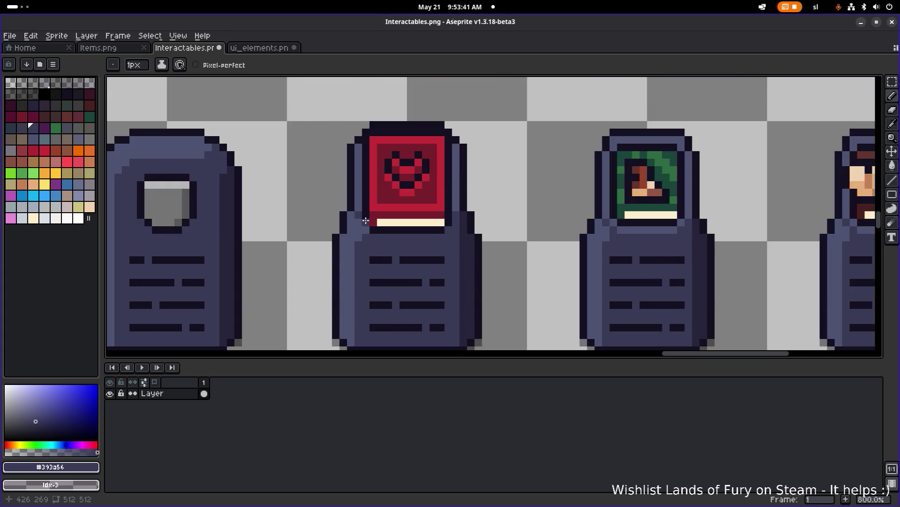
{"action": "scroll", "coordinate": [360, 202], "scroll_direction": "down", "scroll_amount": 6}
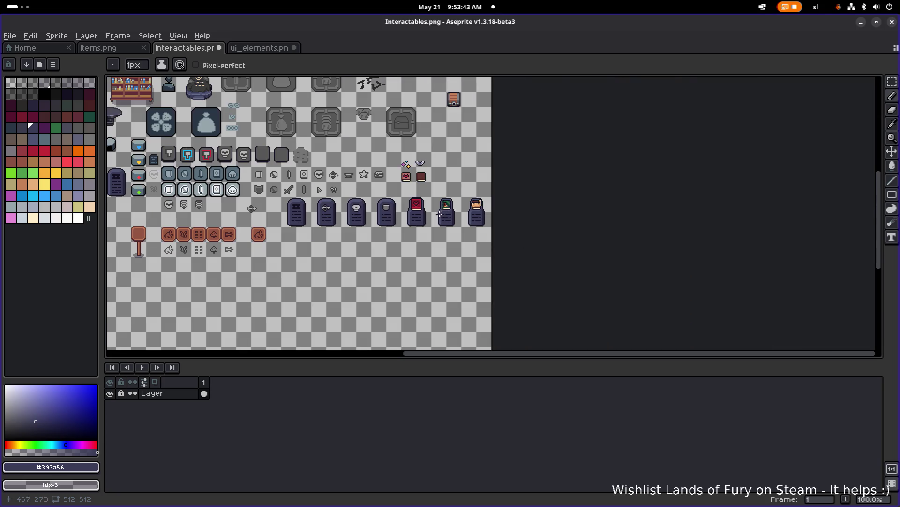
{"action": "scroll", "coordinate": [416, 216], "scroll_direction": "up", "scroll_amount": 3}
{"action": "scroll", "coordinate": [416, 215], "scroll_direction": "up", "scroll_amount": 2}
{"action": "left_click_drag", "start_coordinate": [435, 194], "coordinate": [461, 219]}
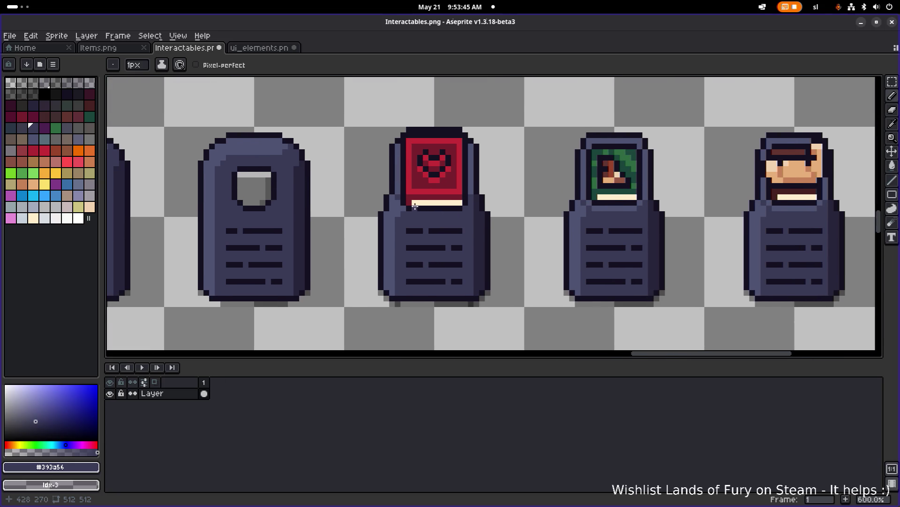
{"action": "scroll", "coordinate": [415, 206], "scroll_direction": "up", "scroll_amount": 4}
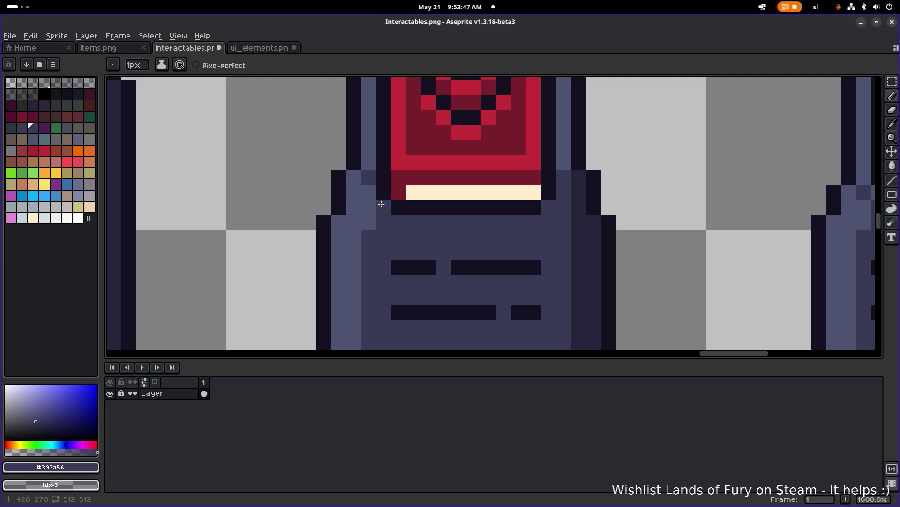
{"action": "left_click", "coordinate": [370, 191], "text": "alt"}
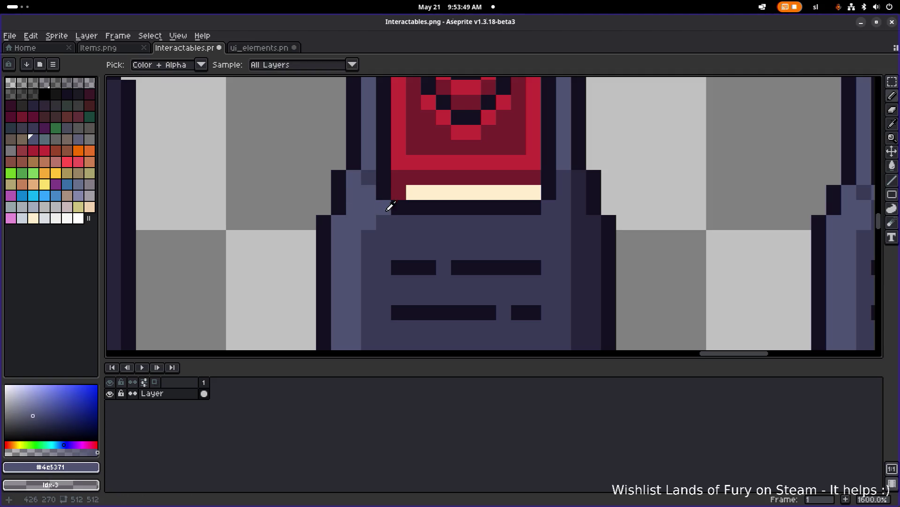
{"action": "left_click", "coordinate": [388, 210], "text": "alt"}
{"action": "left_click", "coordinate": [363, 187]}
{"action": "left_click", "coordinate": [354, 177]}
{"action": "left_click", "coordinate": [371, 167]}
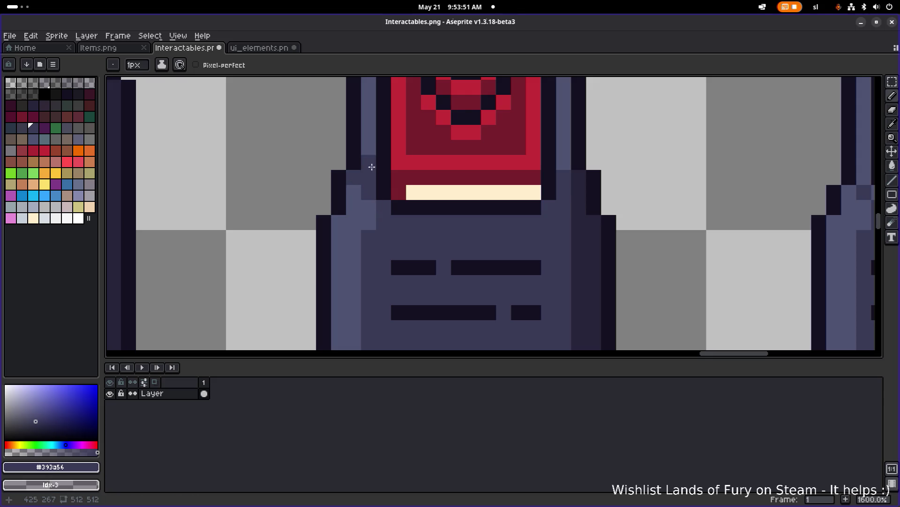
{"action": "left_click", "coordinate": [370, 169], "text": "alt"}
{"action": "left_click", "coordinate": [565, 176]}
Draw a near-black outline line beneath the book's cream strip
{"action": "scroll", "coordinate": [565, 176], "scroll_direction": "down", "scroll_amount": 4}
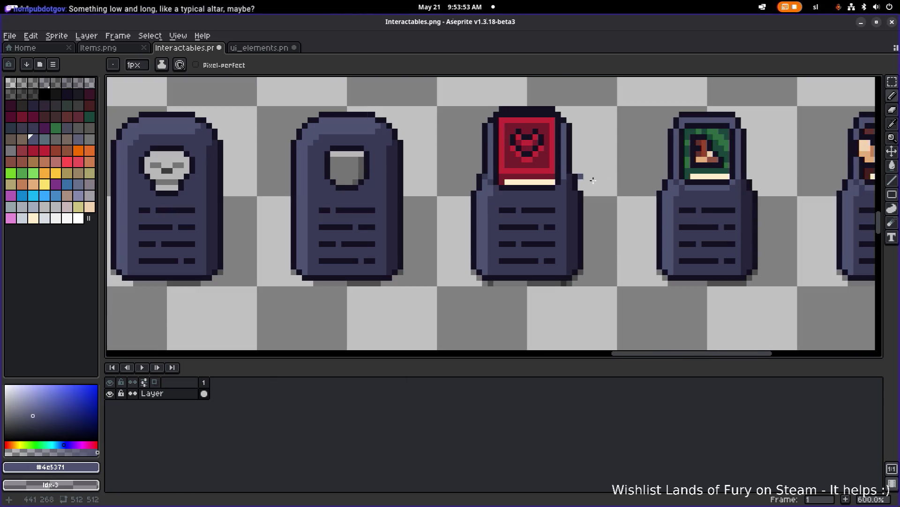
{"action": "scroll", "coordinate": [582, 192], "scroll_direction": "up", "scroll_amount": 3}
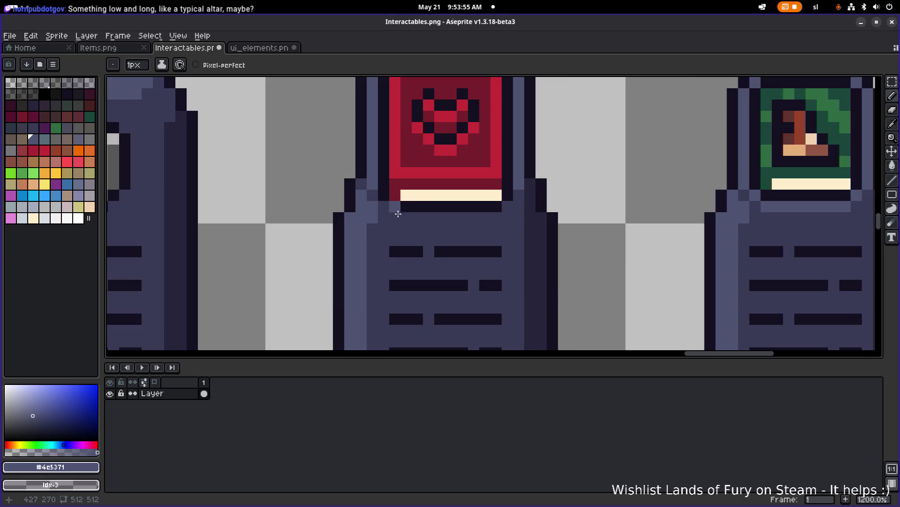
{"action": "scroll", "coordinate": [500, 214], "scroll_direction": "down", "scroll_amount": 7}
{"action": "scroll", "coordinate": [486, 215], "scroll_direction": "up", "scroll_amount": 5}
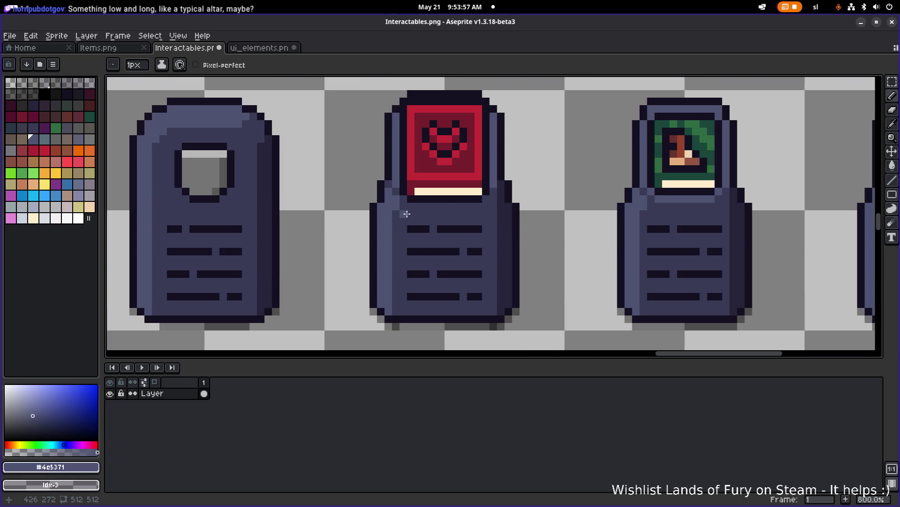
{"action": "left_click", "coordinate": [399, 206], "text": "alt"}
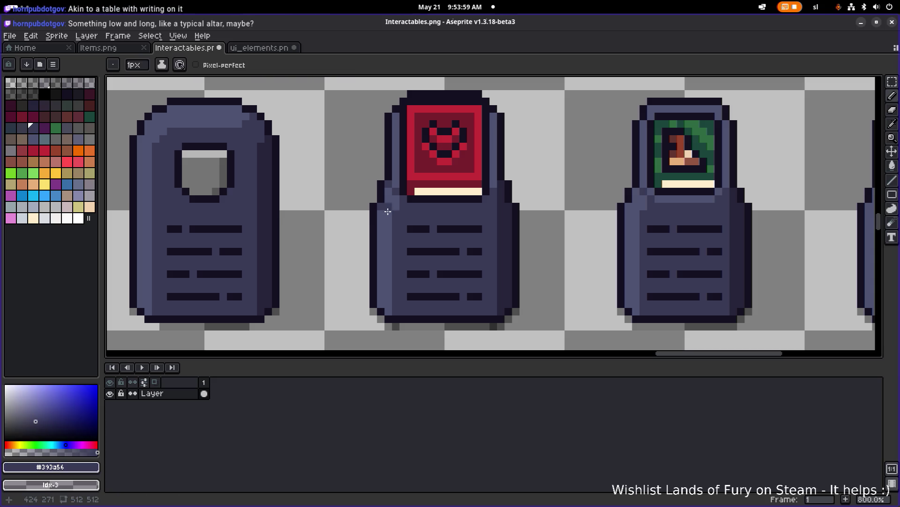
{"action": "scroll", "coordinate": [500, 221], "scroll_direction": "down", "scroll_amount": 2}
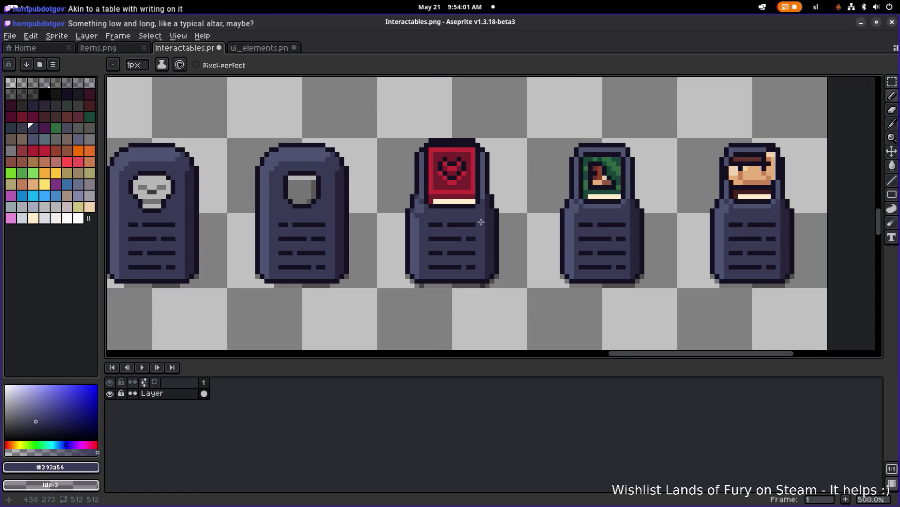
{"action": "scroll", "coordinate": [447, 213], "scroll_direction": "up", "scroll_amount": 2}
{"action": "key", "text": "alt"}
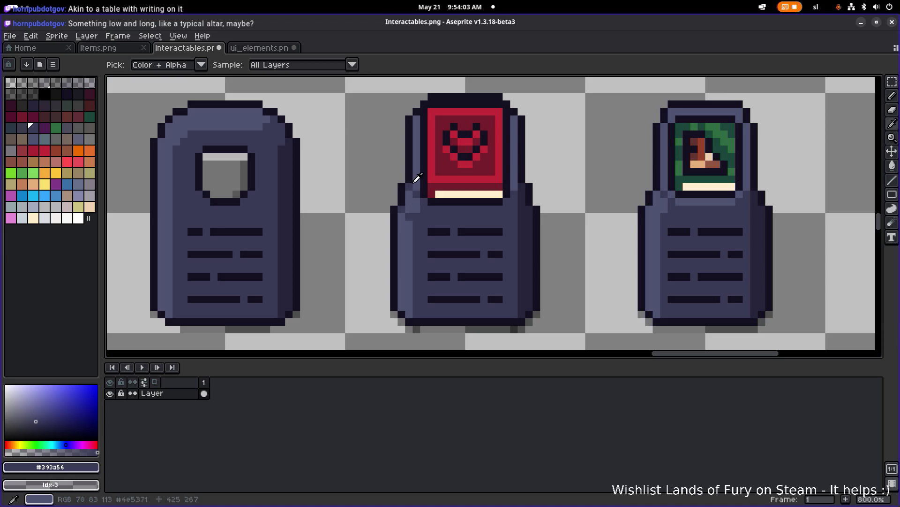
{"action": "left_click", "coordinate": [431, 206], "text": "alt"}
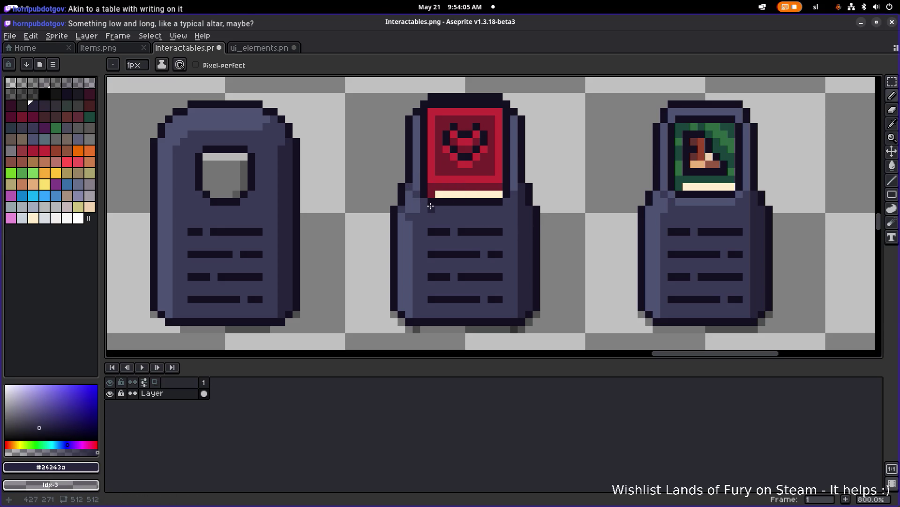
{"action": "left_click_drag", "start_coordinate": [431, 209], "coordinate": [499, 209]}
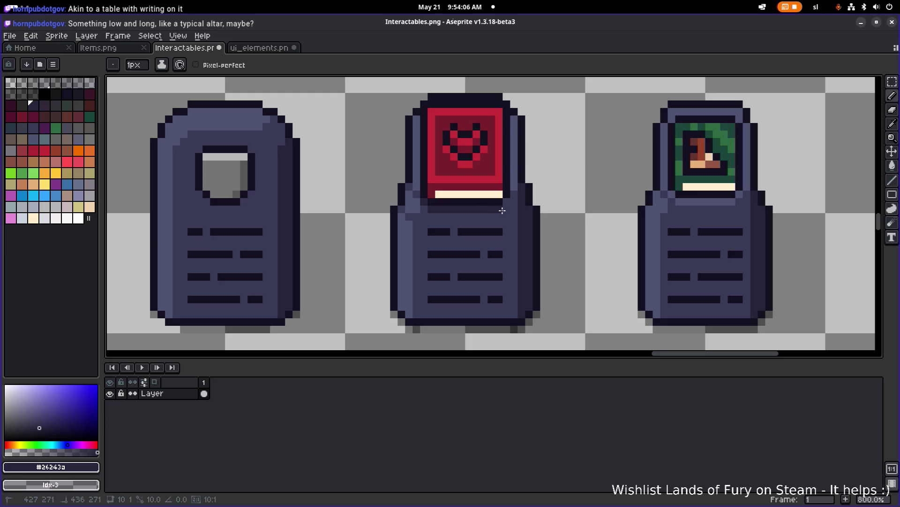
Eyedrop the pedestal's mid-blue #4c5371 from the red book sprite
{"action": "scroll", "coordinate": [511, 196], "scroll_direction": "down", "scroll_amount": 1}
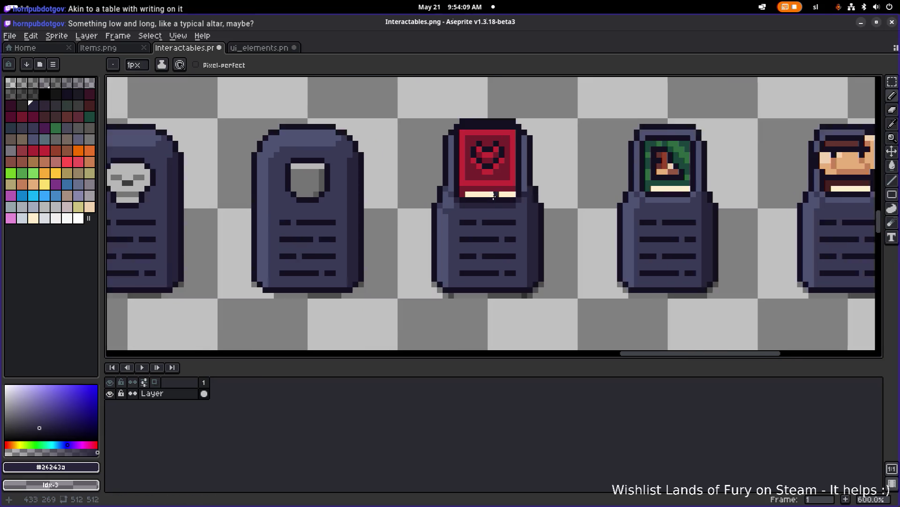
{"action": "scroll", "coordinate": [423, 205], "scroll_direction": "up", "scroll_amount": 4}
{"action": "scroll", "coordinate": [469, 204], "scroll_direction": "down", "scroll_amount": 5}
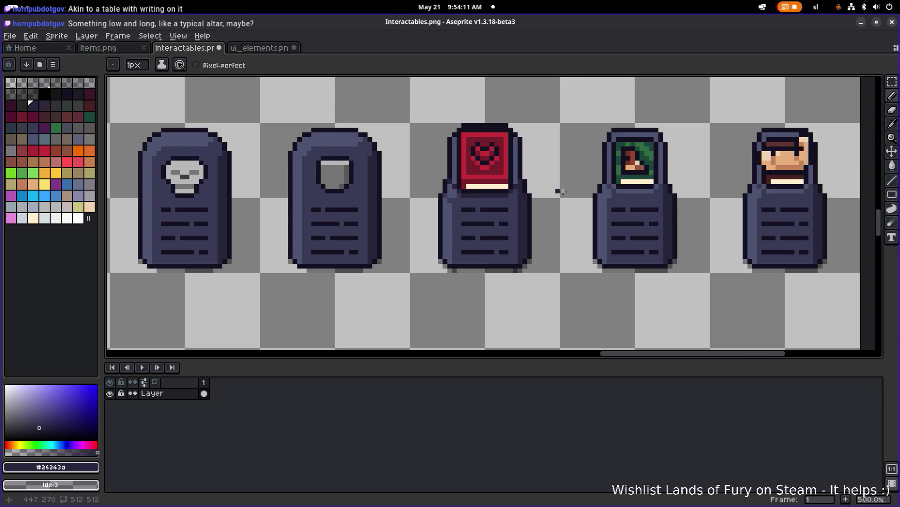
{"action": "scroll", "coordinate": [500, 203], "scroll_direction": "left", "scroll_amount": 2}
{"action": "scroll", "coordinate": [486, 197], "scroll_direction": "down", "scroll_amount": 2}
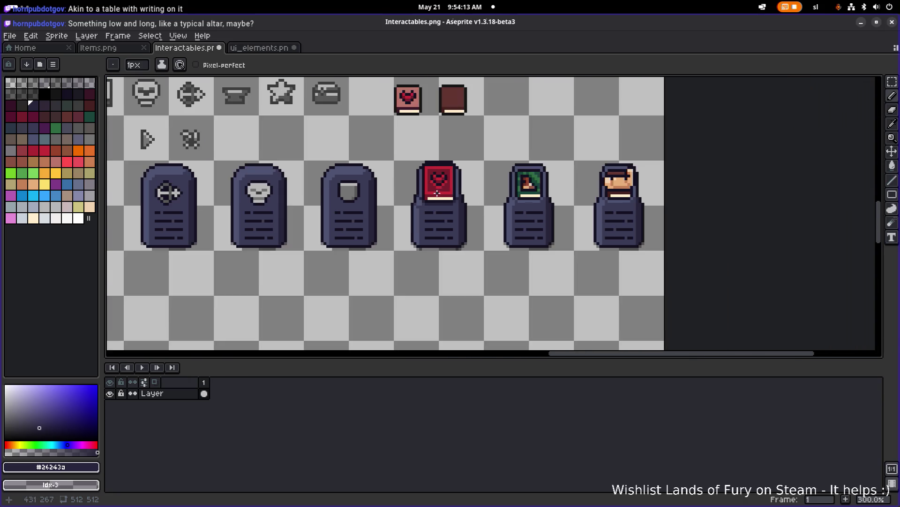
{"action": "scroll", "coordinate": [429, 192], "scroll_direction": "up", "scroll_amount": 4}
{"action": "scroll", "coordinate": [502, 195], "scroll_direction": "down", "scroll_amount": 3}
{"action": "scroll", "coordinate": [465, 133], "scroll_direction": "up", "scroll_amount": 4}
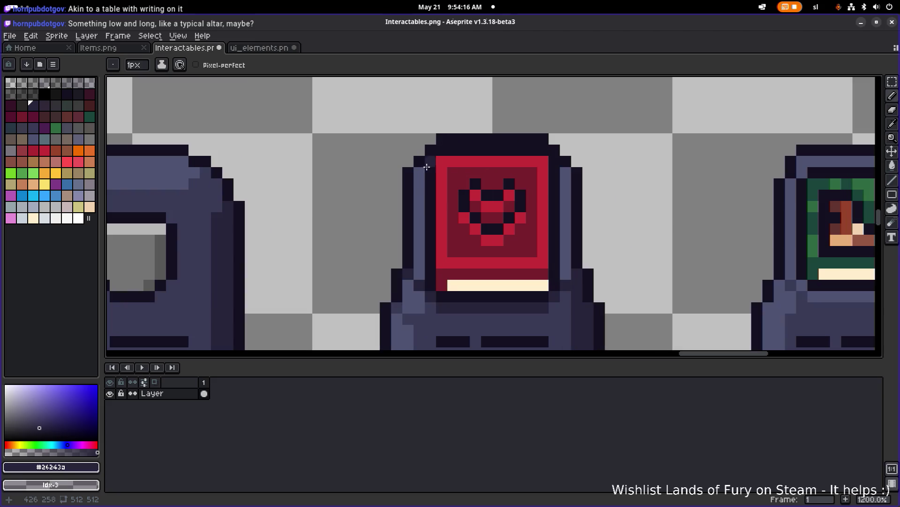
{"action": "left_click", "coordinate": [423, 162], "text": "alt"}
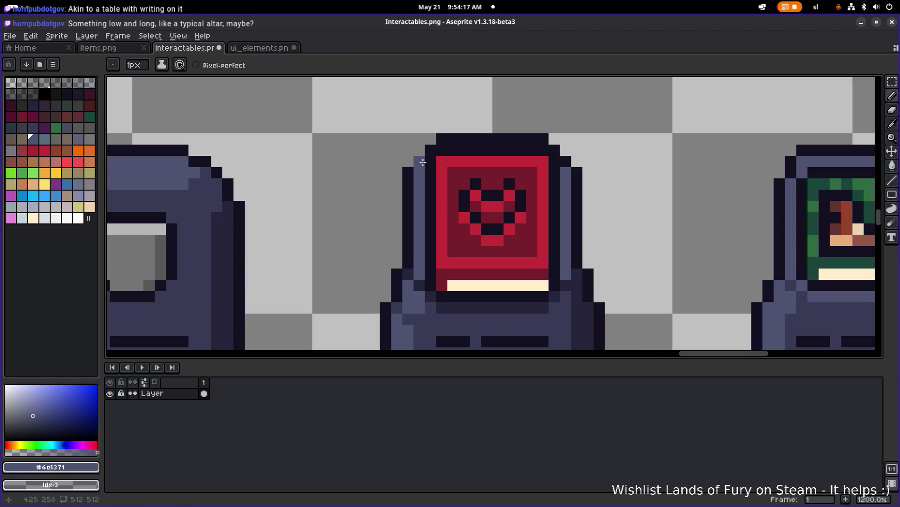
Paint a #4c5371 band across the frame top, then outline the top and corners in #141020
{"action": "mouse_move", "coordinate": [421, 163]}
{"action": "left_mouse_down"}
{"action": "mouse_move", "coordinate": [455, 139]}
{"action": "mouse_move", "coordinate": [545, 139]}
{"action": "left_mouse_up"}
{"action": "left_click", "coordinate": [561, 154]}
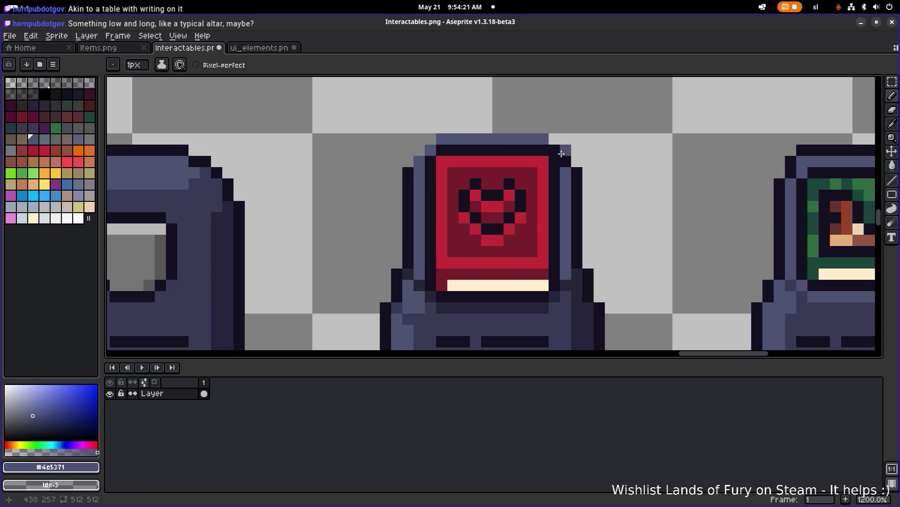
{"action": "left_click", "coordinate": [578, 172], "text": "alt"}
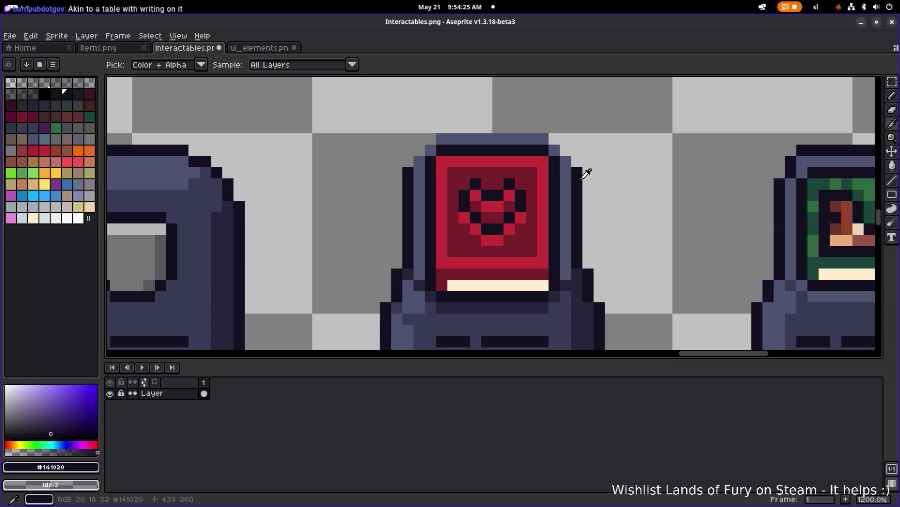
{"action": "left_click", "coordinate": [542, 126], "text": "shift"}
{"action": "left_click", "coordinate": [441, 126], "text": "shift"}
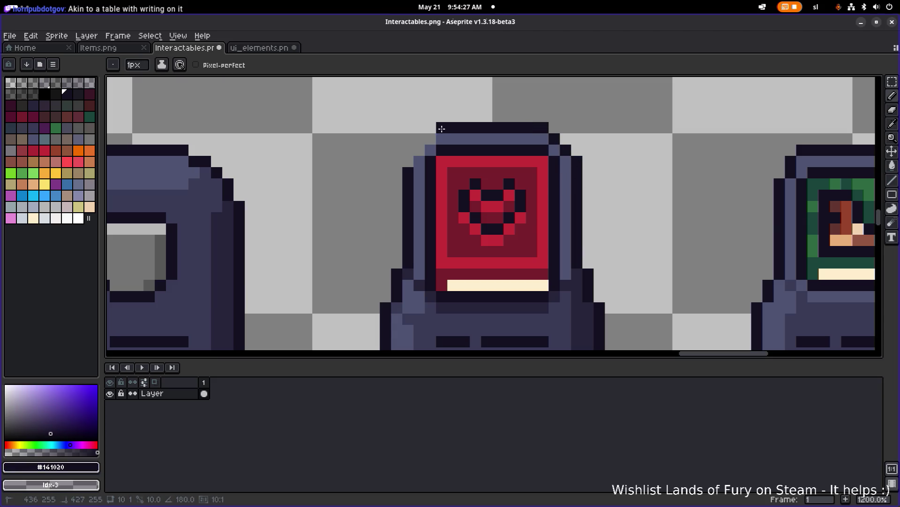
{"action": "left_click", "coordinate": [407, 164], "text": "shift"}
{"action": "scroll", "coordinate": [407, 164], "scroll_direction": "down", "scroll_amount": 8}
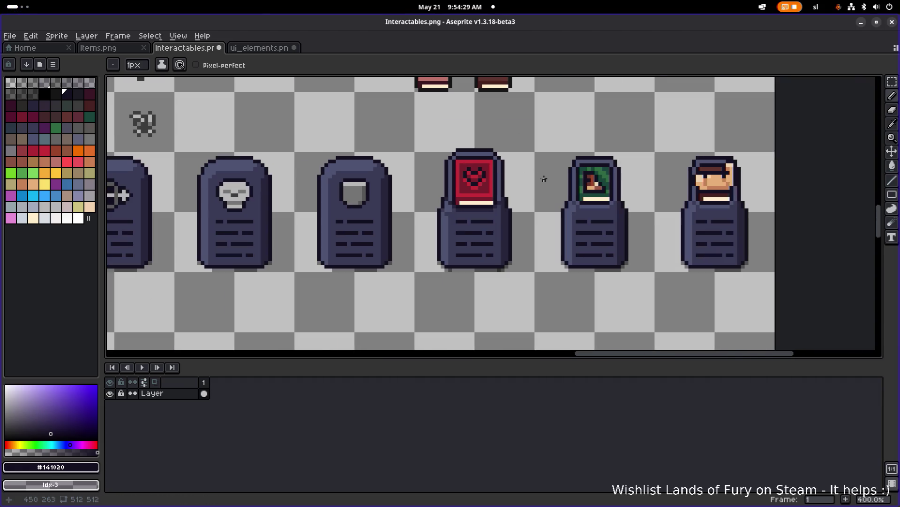
{"action": "scroll", "coordinate": [526, 181], "scroll_direction": "up", "scroll_amount": 5}
{"action": "left_click_drag", "start_coordinate": [517, 176], "coordinate": [478, 198]}
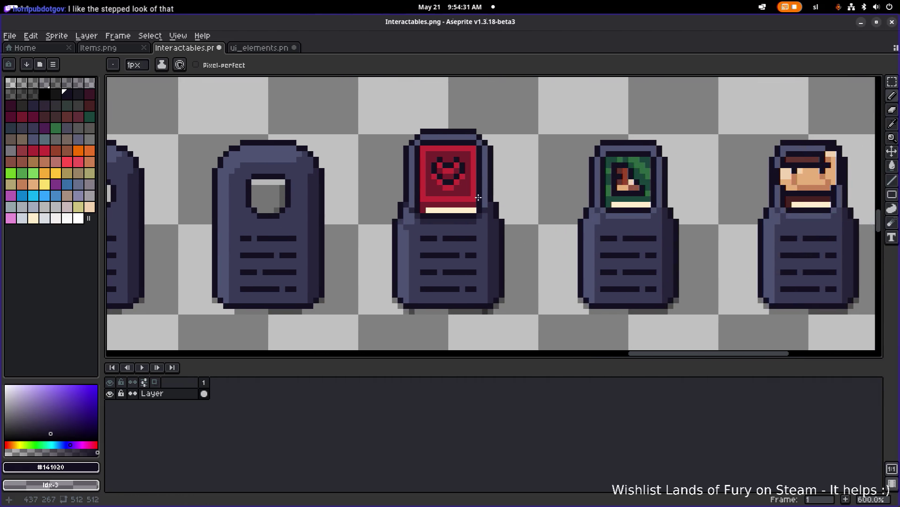
Repaint the darker blue shade row beneath the red book's screen and lighten a pixel beside its base
{"action": "scroll", "coordinate": [497, 200], "scroll_direction": "down", "scroll_amount": 2}
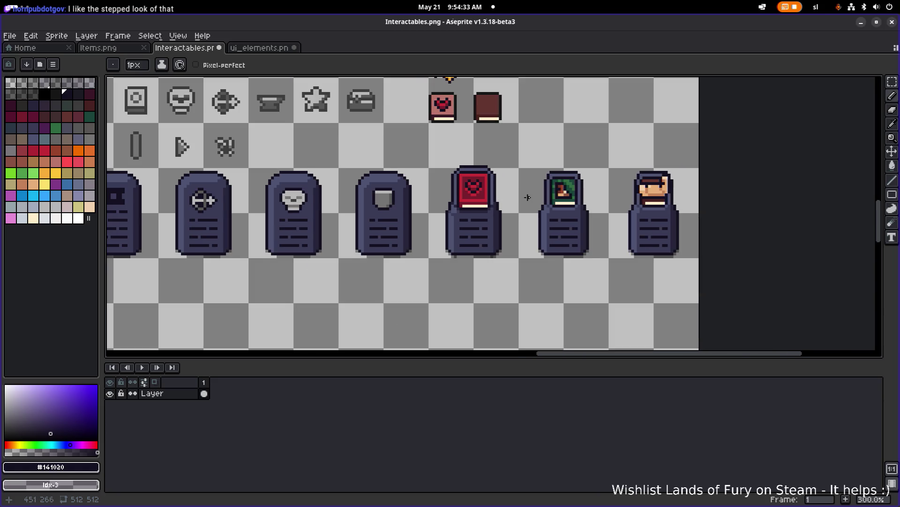
{"action": "scroll", "coordinate": [452, 196], "scroll_direction": "up", "scroll_amount": 1}
{"action": "scroll", "coordinate": [465, 194], "scroll_direction": "up", "scroll_amount": 1}
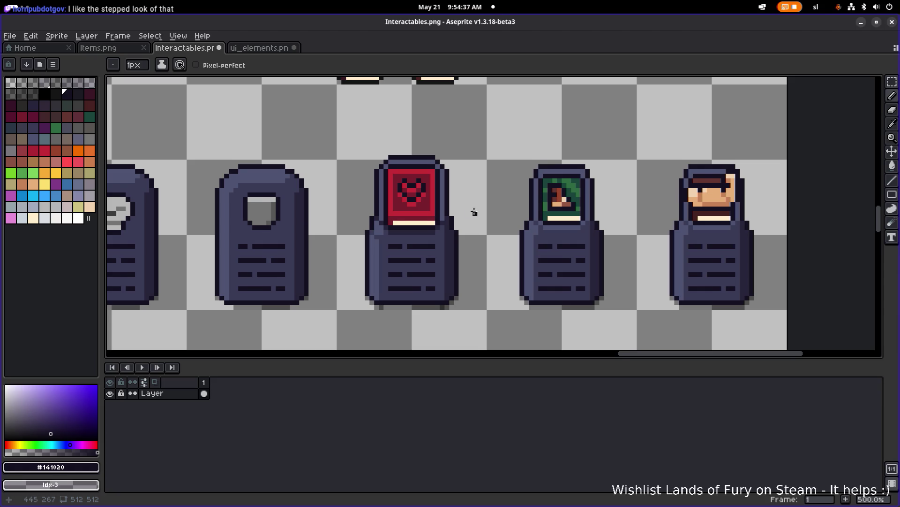
{"action": "left_click_drag", "start_coordinate": [474, 212], "coordinate": [437, 214]}
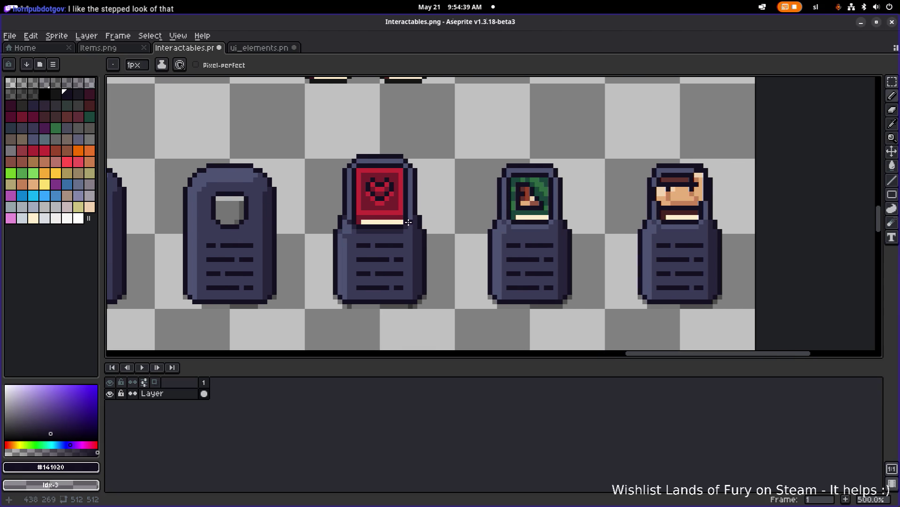
{"action": "scroll", "coordinate": [385, 227], "scroll_direction": "up", "scroll_amount": 4}
{"action": "left_click", "coordinate": [336, 192], "text": "alt"}
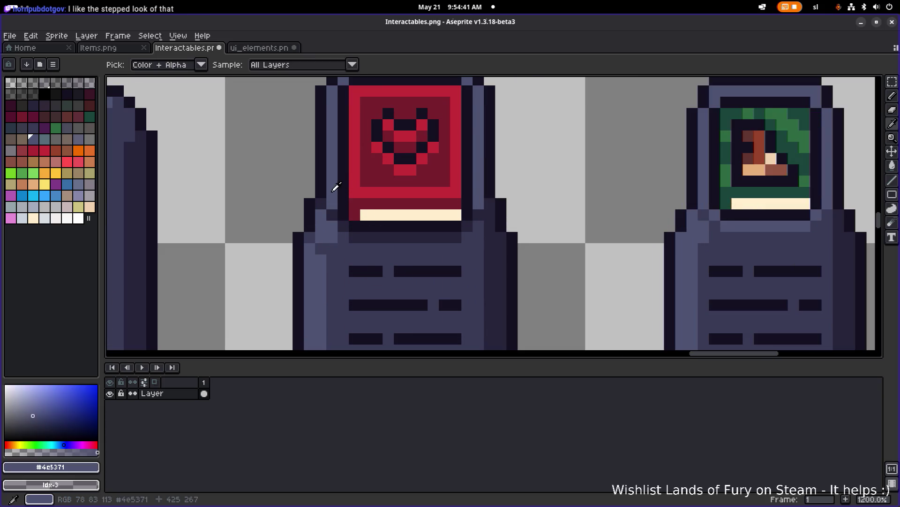
{"action": "left_click", "coordinate": [356, 240], "text": "alt"}
{"action": "mouse_move", "coordinate": [359, 238]}
{"action": "left_mouse_down"}
{"action": "mouse_move", "coordinate": [465, 237]}
{"action": "mouse_move", "coordinate": [478, 215]}
{"action": "left_mouse_up"}
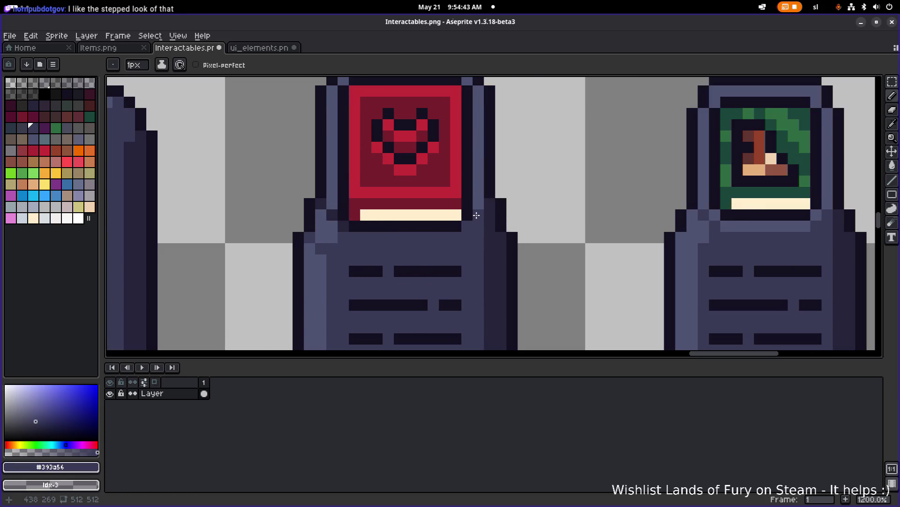
{"action": "left_click", "coordinate": [332, 215]}
Draw a dark #26243a pixel row below the book's cream strip
{"action": "scroll", "coordinate": [390, 215], "scroll_direction": "down", "scroll_amount": 4}
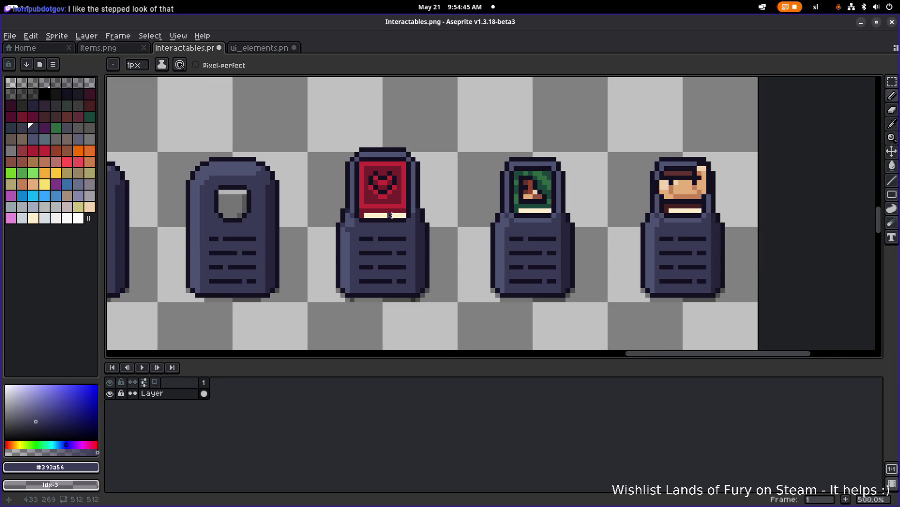
{"action": "scroll", "coordinate": [461, 228], "scroll_direction": "down", "scroll_amount": 3}
{"action": "scroll", "coordinate": [396, 224], "scroll_direction": "up", "scroll_amount": 8}
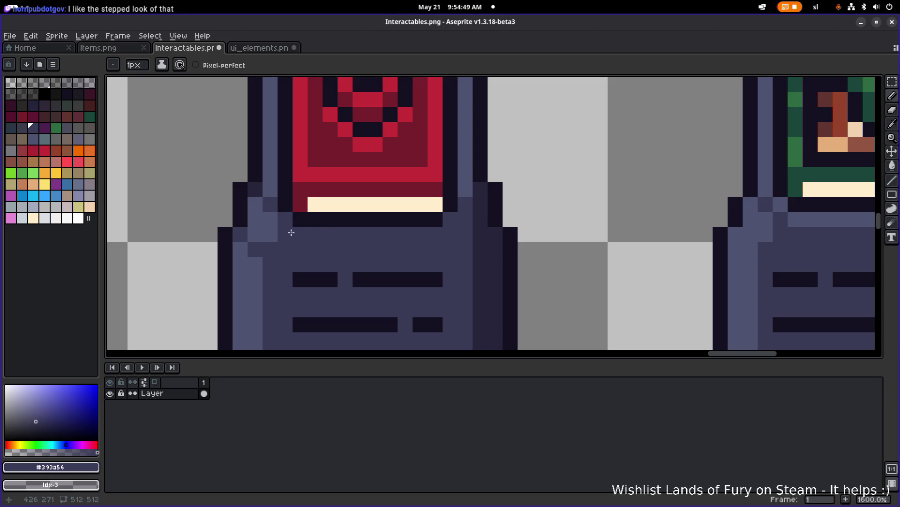
{"action": "scroll", "coordinate": [292, 233], "scroll_direction": "down", "scroll_amount": 4}
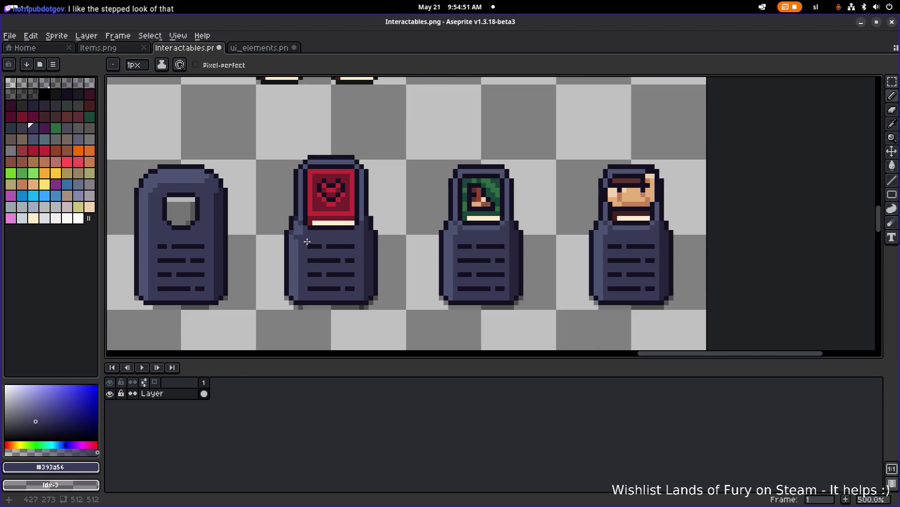
{"action": "scroll", "coordinate": [307, 242], "scroll_direction": "up", "scroll_amount": 4}
{"action": "left_click", "coordinate": [313, 235], "text": "alt"}
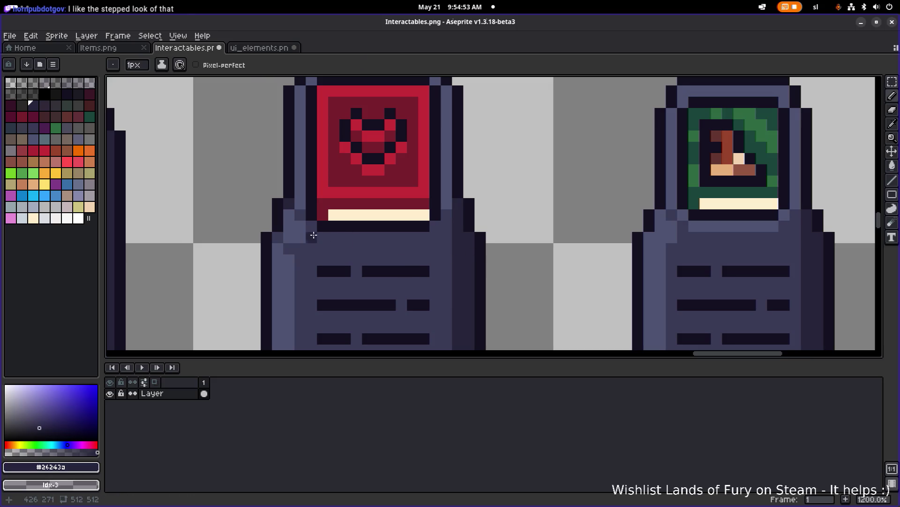
{"action": "left_click_drag", "start_coordinate": [316, 236], "coordinate": [425, 237]}
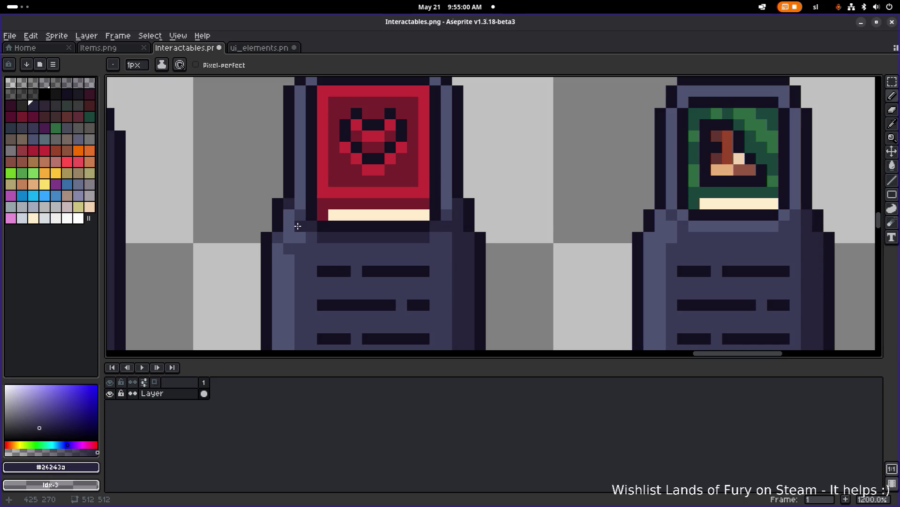
{"action": "scroll", "coordinate": [436, 194], "scroll_direction": "down", "scroll_amount": 5}
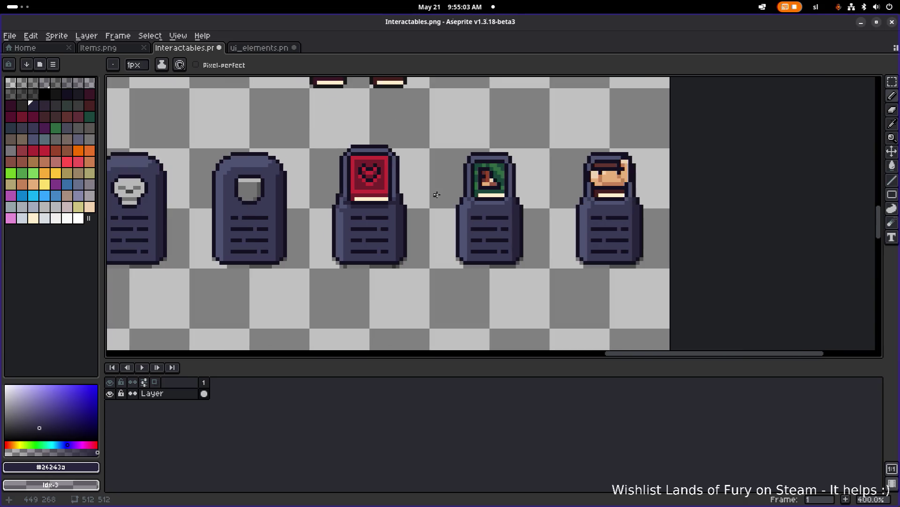
{"action": "scroll", "coordinate": [364, 197], "scroll_direction": "up", "scroll_amount": 3}
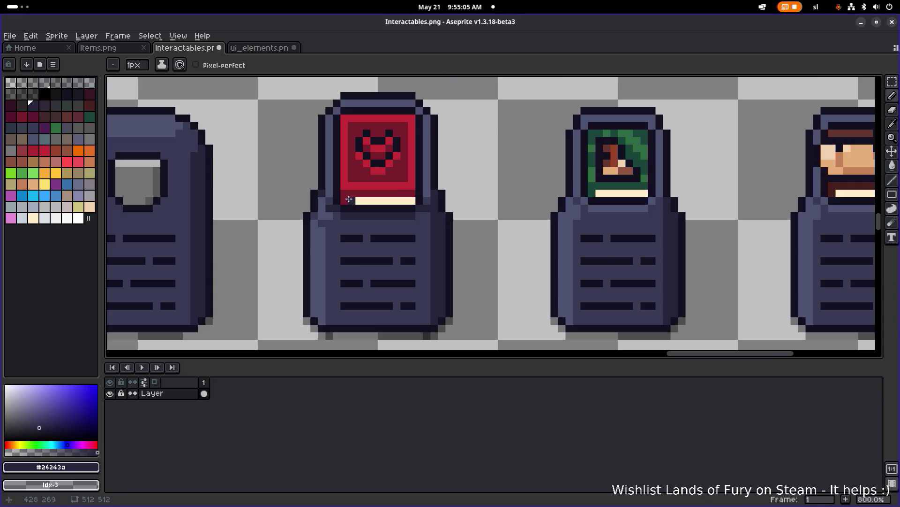
{"action": "scroll", "coordinate": [369, 217], "scroll_direction": "up", "scroll_amount": 2}
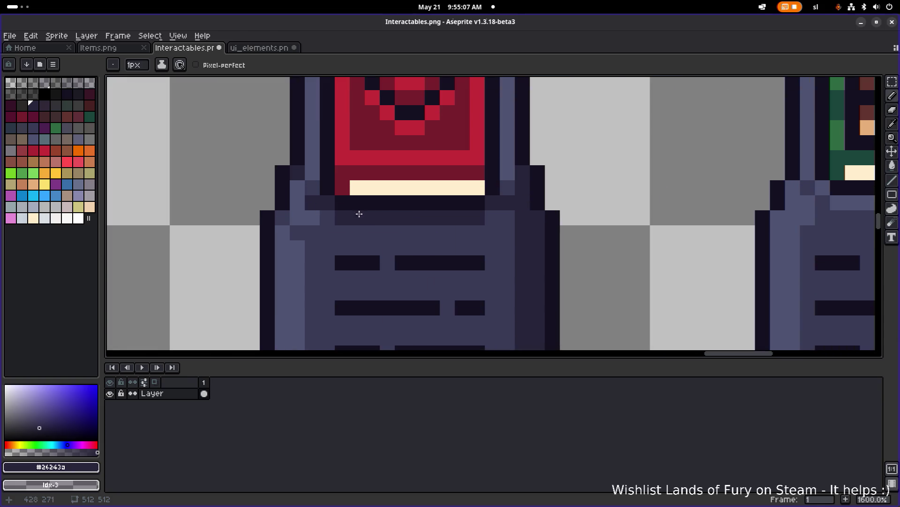
{"action": "scroll", "coordinate": [446, 213], "scroll_direction": "down", "scroll_amount": 3}
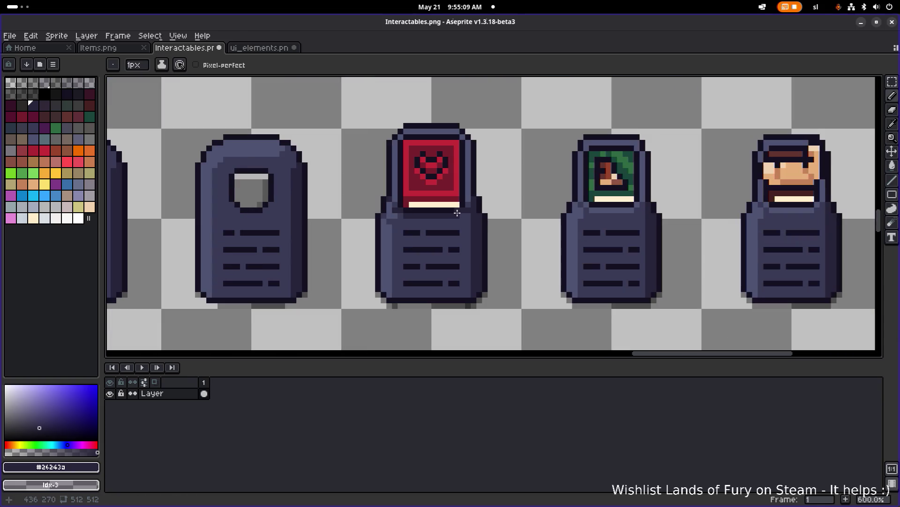
{"action": "scroll", "coordinate": [458, 211], "scroll_direction": "up", "scroll_amount": 1}
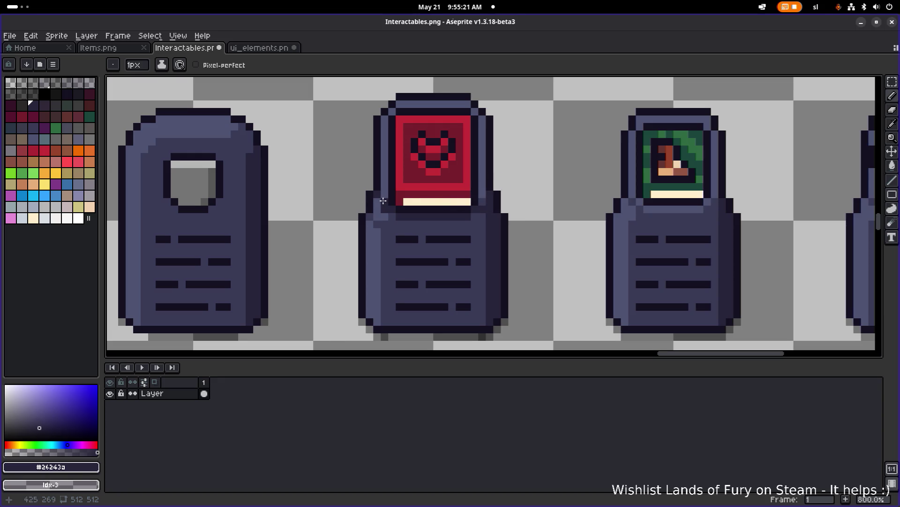
Load the default palette and select colour swatch Idx-23 for drawing
{"action": "scroll", "coordinate": [507, 196], "scroll_direction": "down", "scroll_amount": 4}
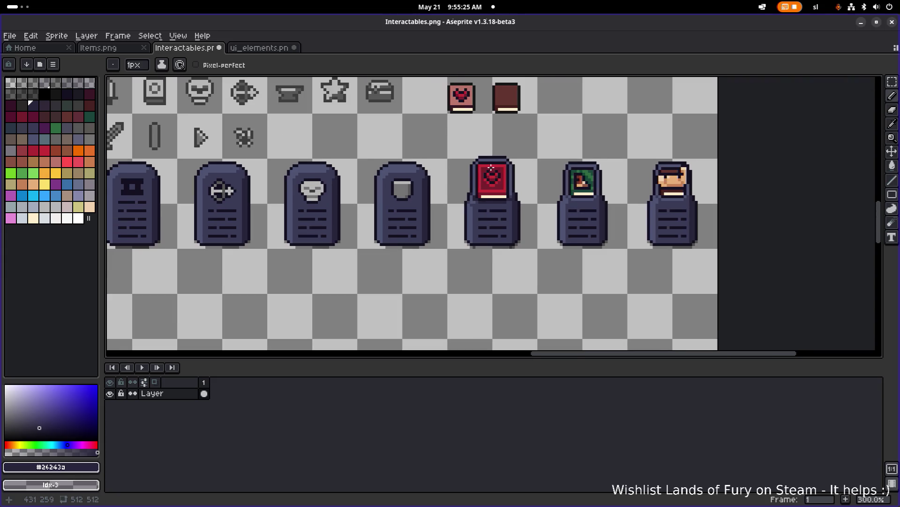
{"action": "scroll", "coordinate": [492, 169], "scroll_direction": "up", "scroll_amount": 3}
{"action": "left_click", "coordinate": [494, 153], "text": "alt"}
{"action": "left_click", "coordinate": [53, 64]}
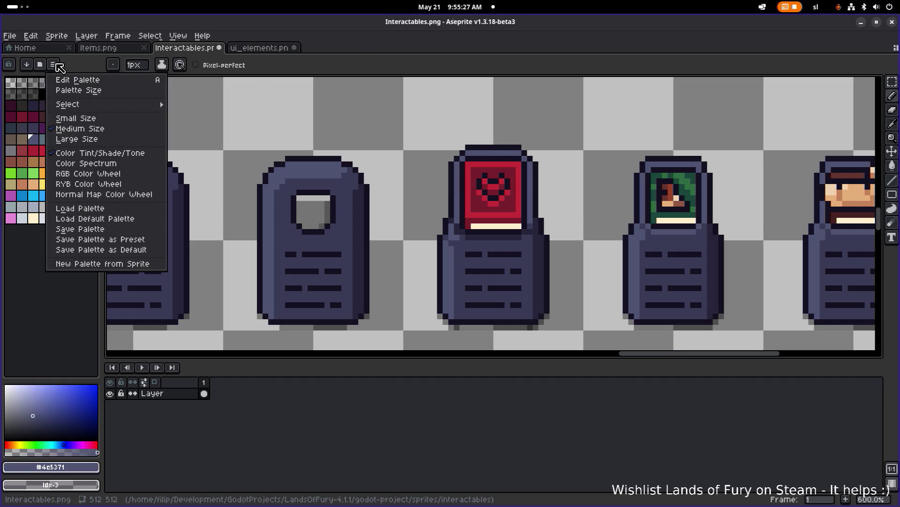
{"action": "left_click", "coordinate": [128, 221]}
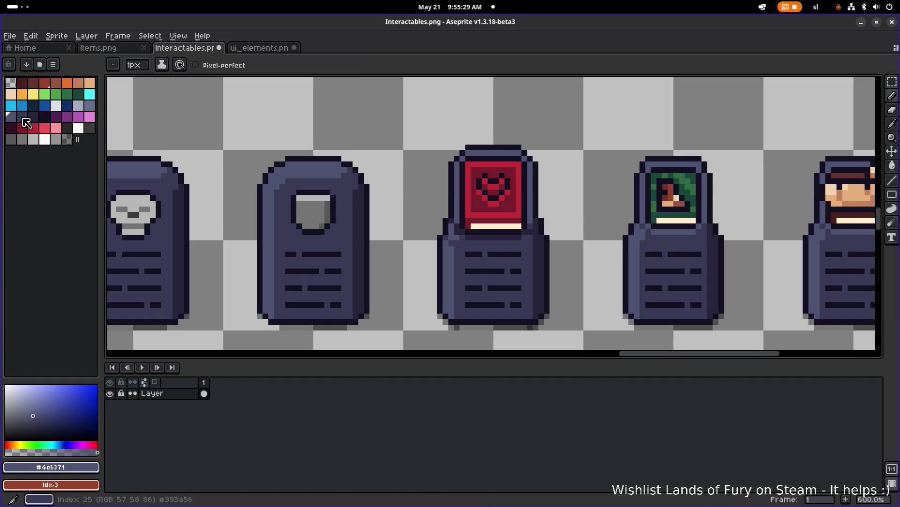
{"action": "left_click", "coordinate": [89, 105]}
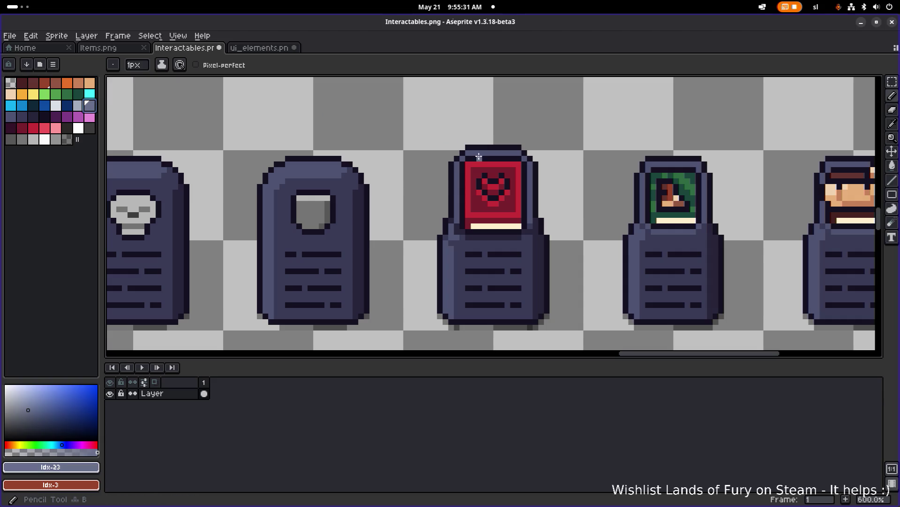
{"action": "scroll", "coordinate": [475, 153], "scroll_direction": "down", "scroll_amount": 1}
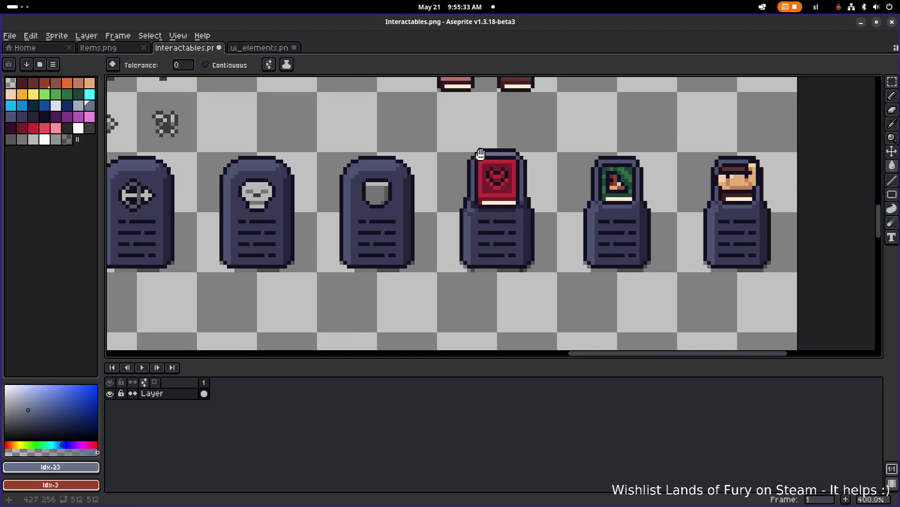
Paint lighter blue down the left and right sides of the red book's frame
{"action": "scroll", "coordinate": [432, 161], "scroll_direction": "up", "scroll_amount": 2}
{"action": "left_click", "coordinate": [432, 161]}
{"action": "left_click", "coordinate": [434, 176]}
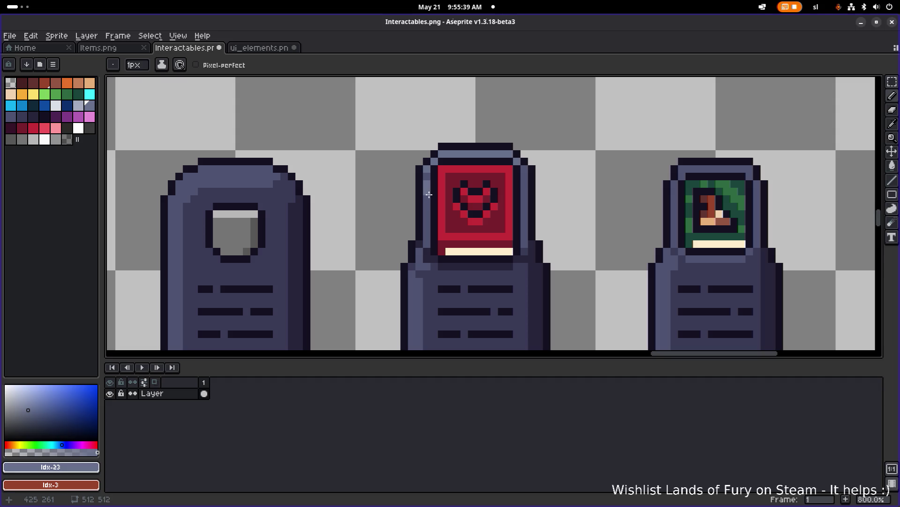
{"action": "left_click_drag", "start_coordinate": [427, 200], "coordinate": [427, 174]}
{"action": "left_click_drag", "start_coordinate": [517, 200], "coordinate": [517, 174]}
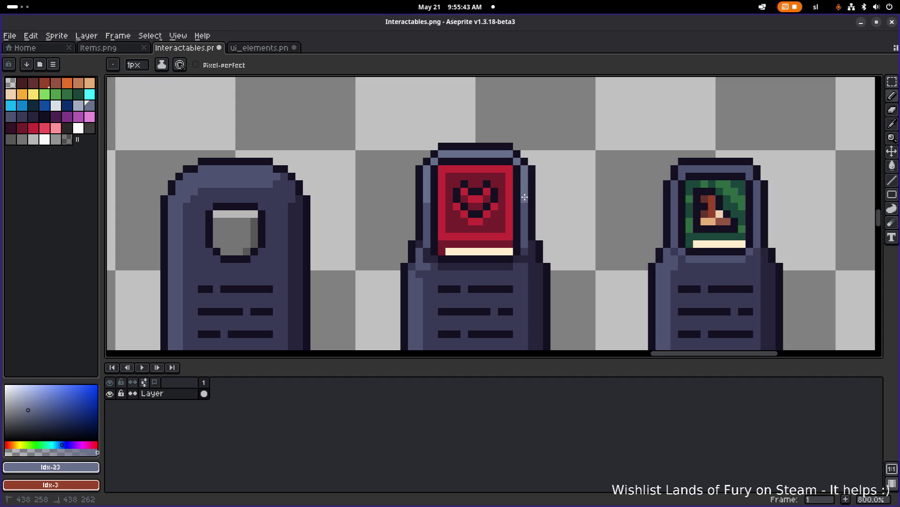
Eyedrop the pedestal's dark outline, mid-tone blue and darker shade colours, returning to the Pencil
{"action": "scroll", "coordinate": [536, 192], "scroll_direction": "down", "scroll_amount": 3}
{"action": "scroll", "coordinate": [535, 193], "scroll_direction": "down", "scroll_amount": 1}
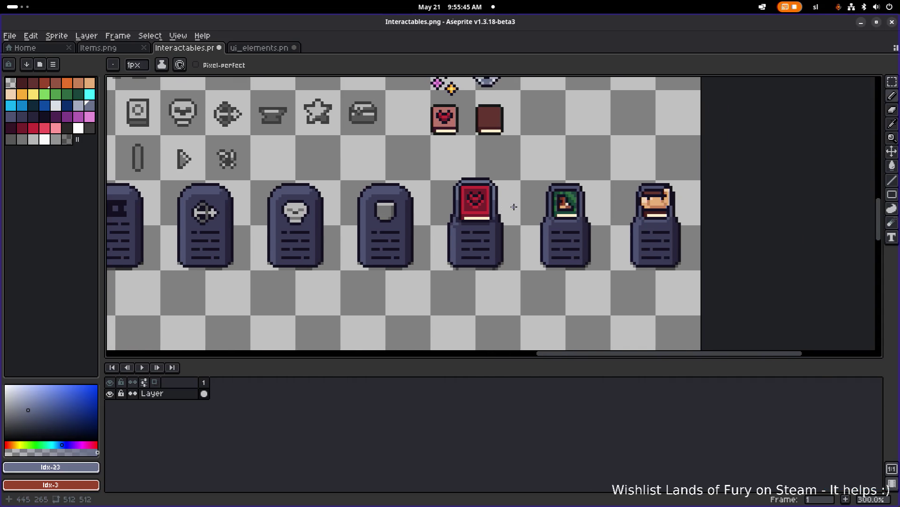
{"action": "scroll", "coordinate": [497, 220], "scroll_direction": "up", "scroll_amount": 3}
{"action": "scroll", "coordinate": [495, 223], "scroll_direction": "up", "scroll_amount": 5}
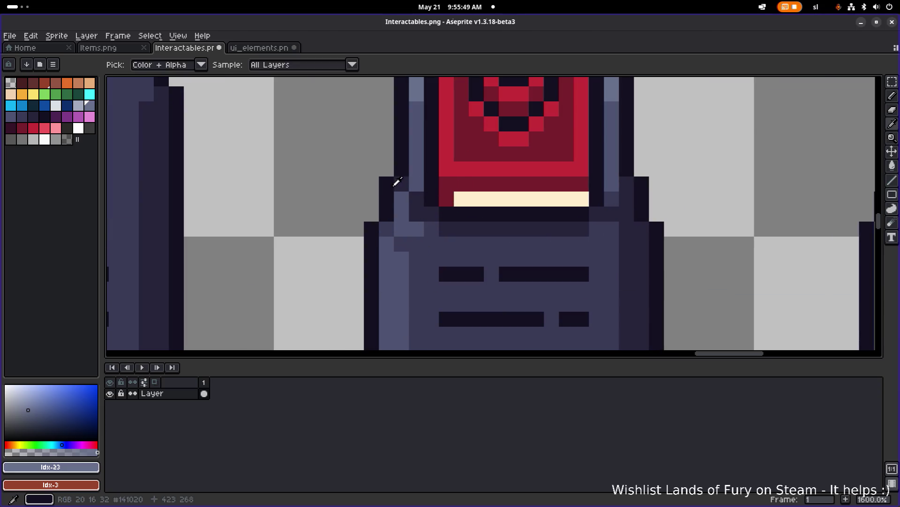
{"action": "left_click", "coordinate": [396, 183], "text": "alt"}
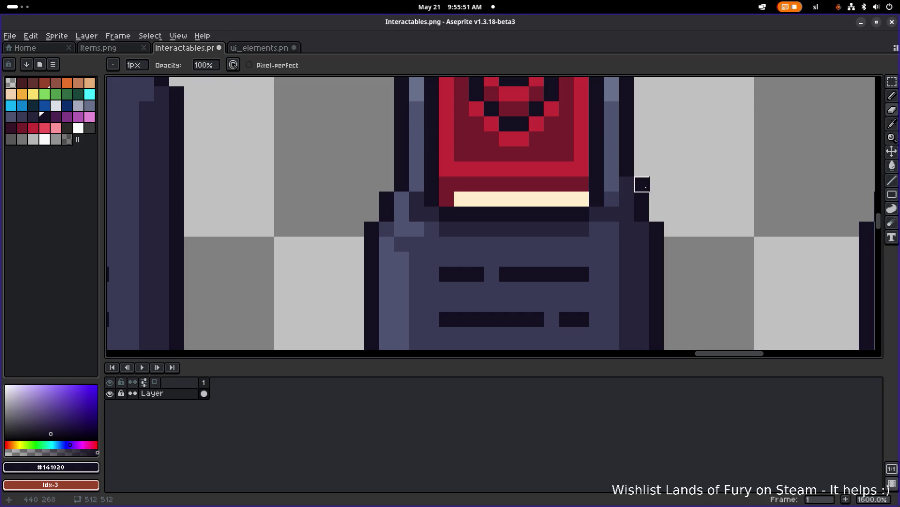
{"action": "left_click", "coordinate": [629, 184], "text": "alt"}
{"action": "left_click", "coordinate": [642, 184], "text": "alt"}
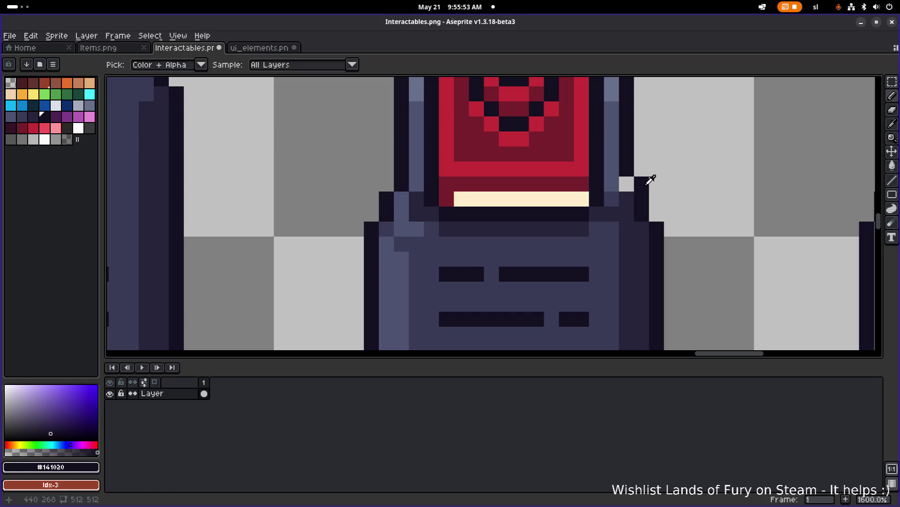
{"action": "key", "text": "e"}
{"action": "scroll", "coordinate": [684, 189], "scroll_direction": "down", "scroll_amount": 4}
{"action": "scroll", "coordinate": [577, 207], "scroll_direction": "down", "scroll_amount": 3}
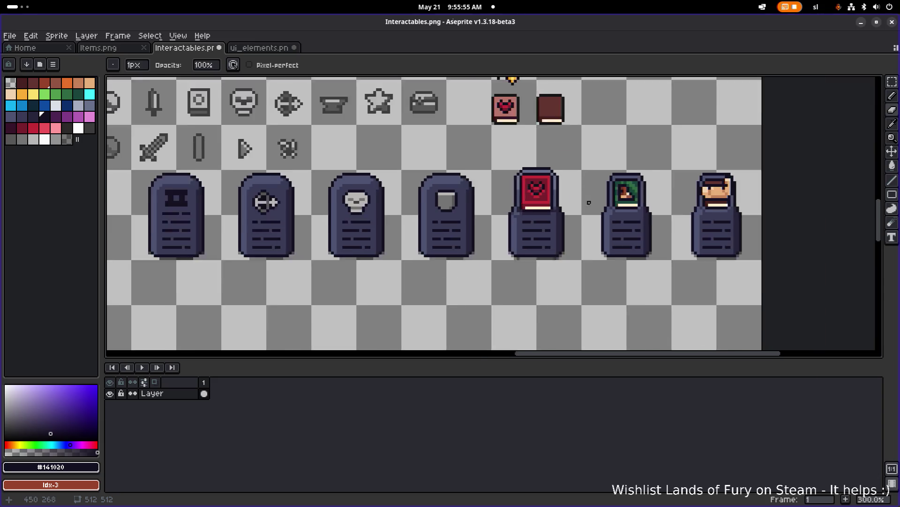
{"action": "scroll", "coordinate": [488, 209], "scroll_direction": "up", "scroll_amount": 7}
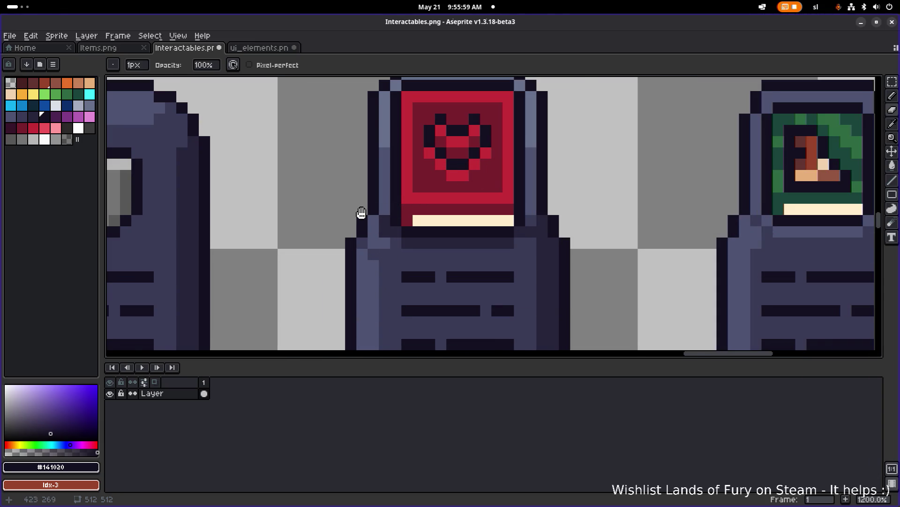
{"action": "scroll", "coordinate": [362, 212], "scroll_direction": "down", "scroll_amount": 1}
{"action": "key", "text": "l"}
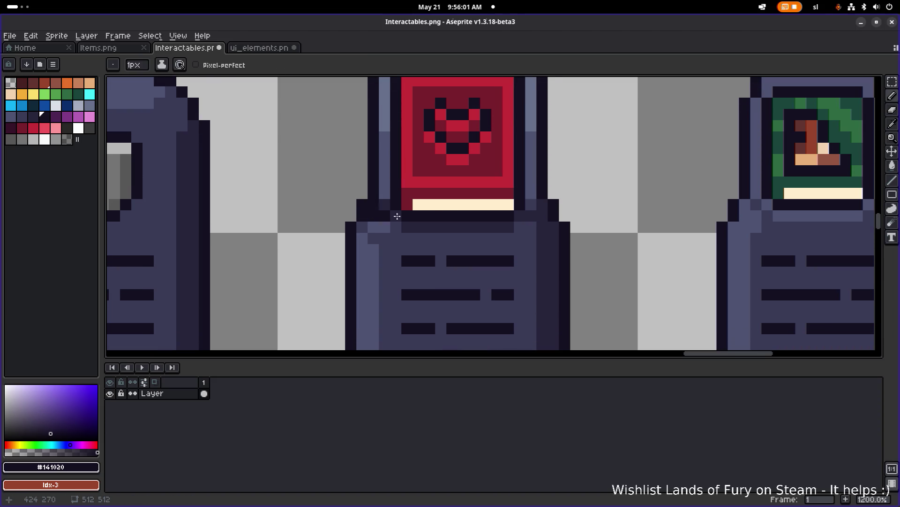
{"action": "key", "text": "b"}
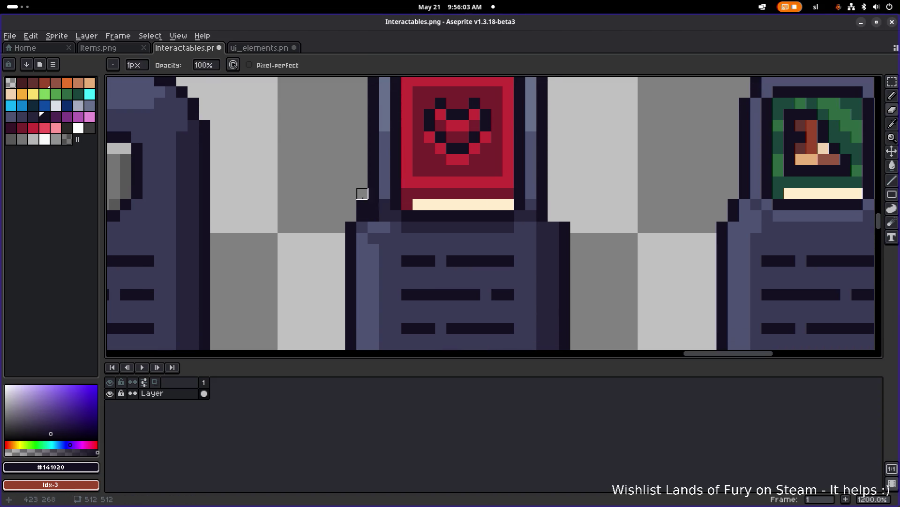
{"action": "scroll", "coordinate": [560, 205], "scroll_direction": "down", "scroll_amount": 5}
{"action": "scroll", "coordinate": [537, 205], "scroll_direction": "up", "scroll_amount": 3}
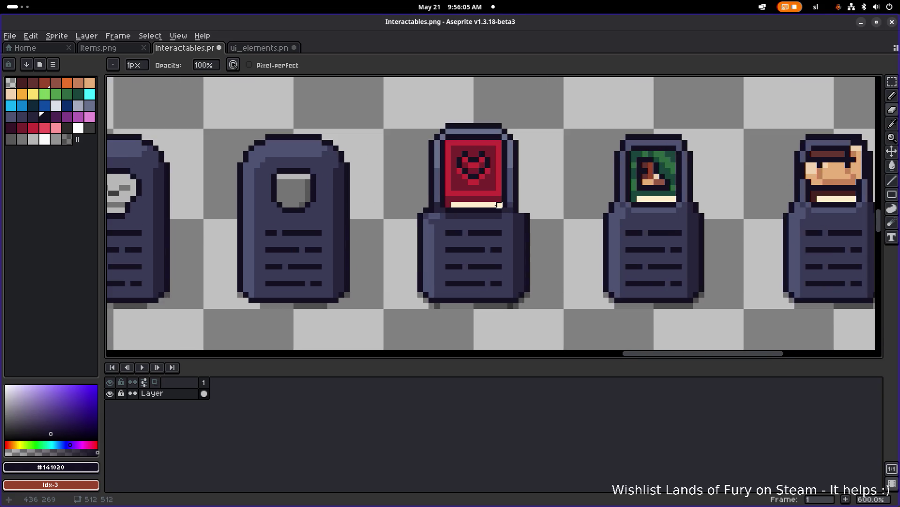
{"action": "scroll", "coordinate": [542, 213], "scroll_direction": "down", "scroll_amount": 4}
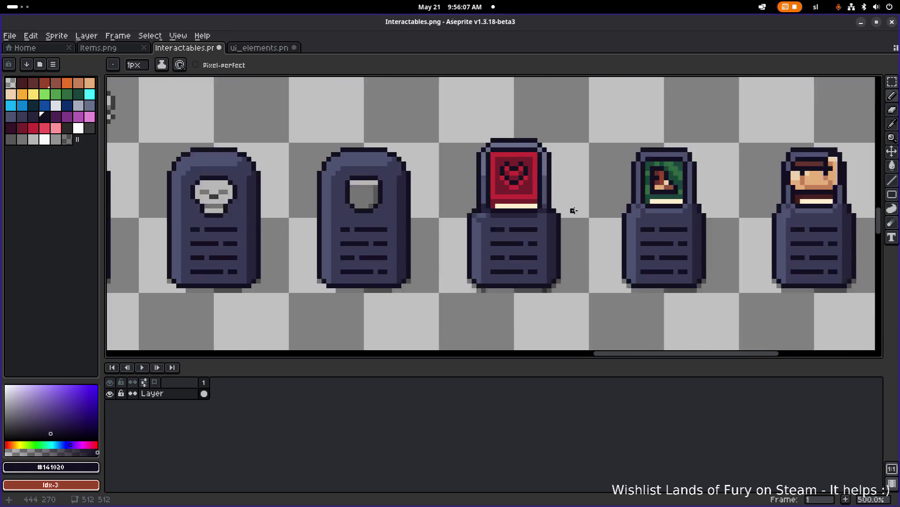
{"action": "scroll", "coordinate": [456, 215], "scroll_direction": "up", "scroll_amount": 4}
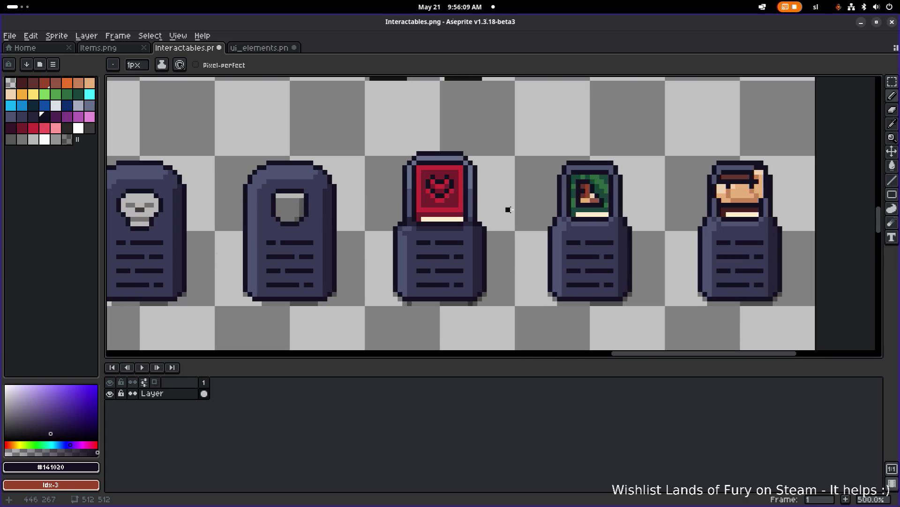
{"action": "left_click", "coordinate": [405, 189], "text": "alt"}
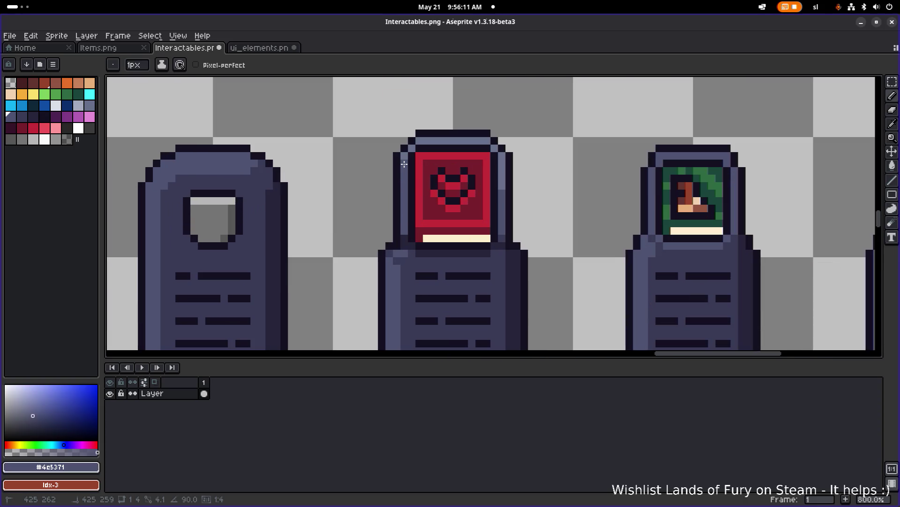
{"action": "scroll", "coordinate": [476, 207], "scroll_direction": "up", "scroll_amount": 3}
{"action": "left_click", "coordinate": [476, 208], "text": "alt"}
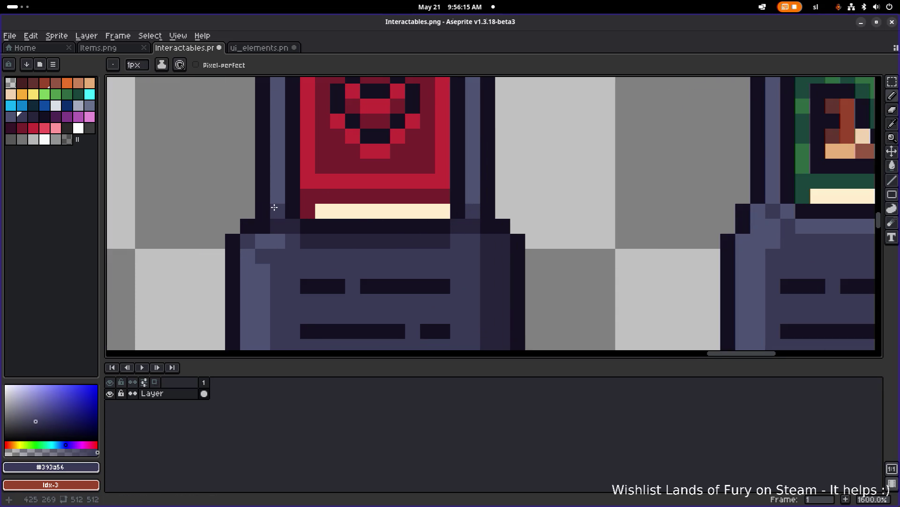
Paint dark pixels at the base's left shoulder and a deep shadow row under the red book
{"action": "scroll", "coordinate": [355, 213], "scroll_direction": "down", "scroll_amount": 5}
{"action": "scroll", "coordinate": [323, 221], "scroll_direction": "up", "scroll_amount": 4}
{"action": "left_click_drag", "start_coordinate": [323, 221], "coordinate": [332, 228]}
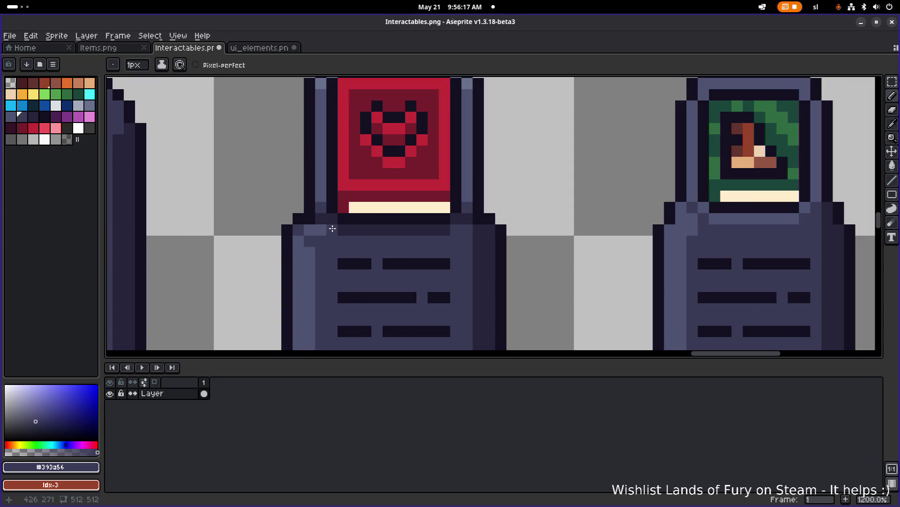
{"action": "left_click", "coordinate": [342, 230], "text": "alt"}
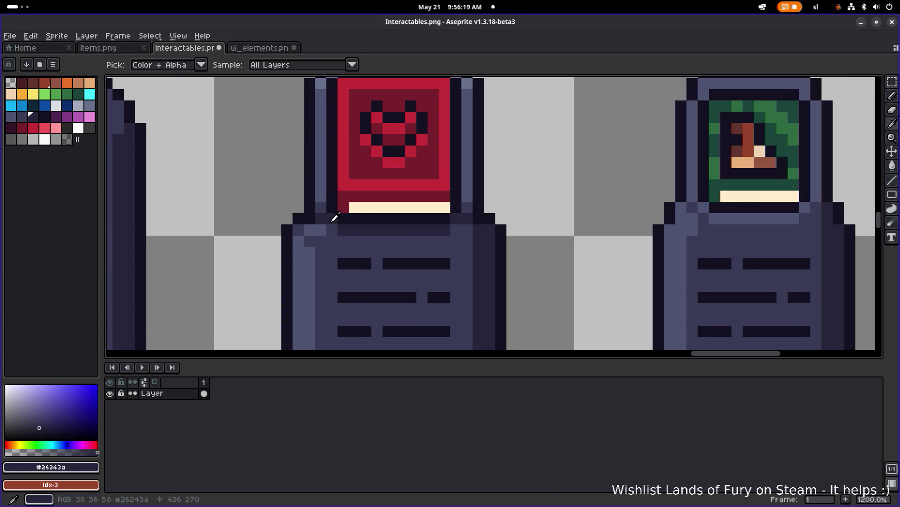
{"action": "left_click_drag", "start_coordinate": [332, 229], "coordinate": [452, 227]}
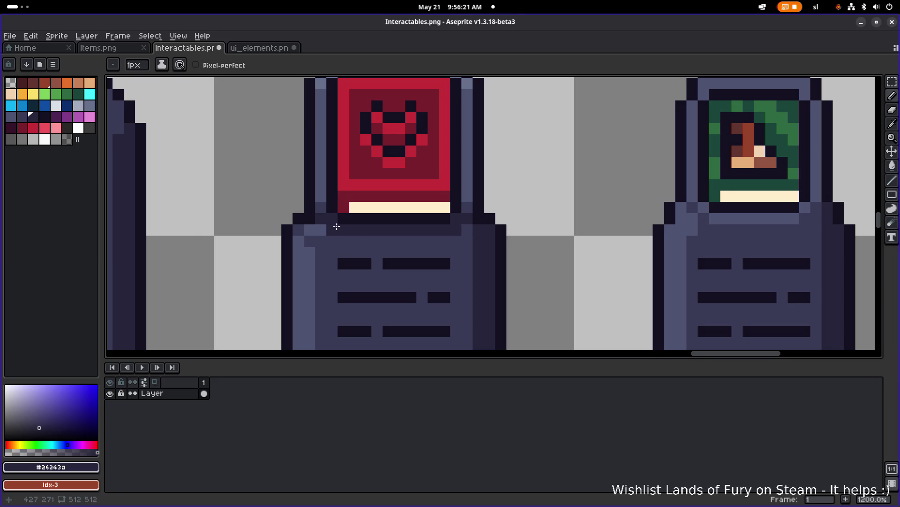
{"action": "scroll", "coordinate": [506, 231], "scroll_direction": "down", "scroll_amount": 5}
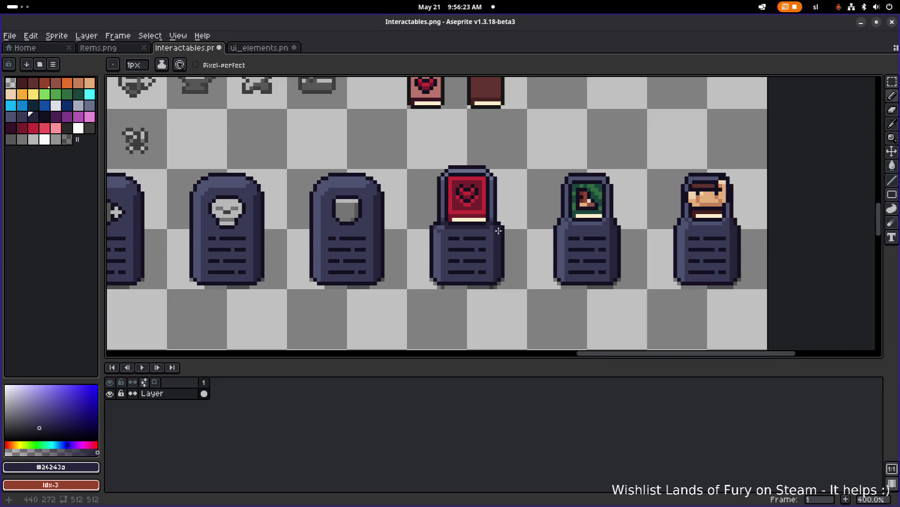
{"action": "scroll", "coordinate": [470, 233], "scroll_direction": "up", "scroll_amount": 3}
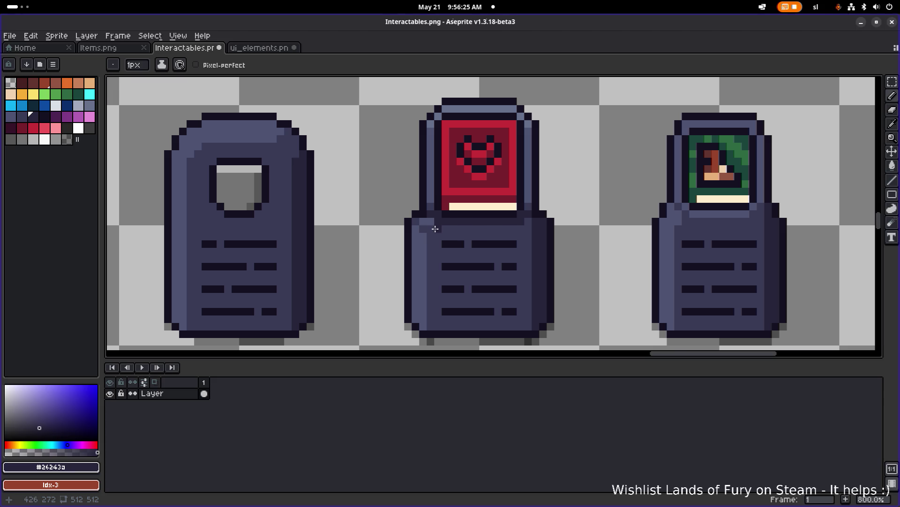
{"action": "scroll", "coordinate": [436, 228], "scroll_direction": "up", "scroll_amount": 1}
Try bucket-filling the base's left highlight column with the pedestal shade, then undo it
{"action": "left_click", "coordinate": [443, 234], "text": "alt"}
{"action": "key", "text": "g"}
{"action": "left_click", "coordinate": [413, 249]}
{"action": "scroll", "coordinate": [543, 239], "scroll_direction": "down", "scroll_amount": 4}
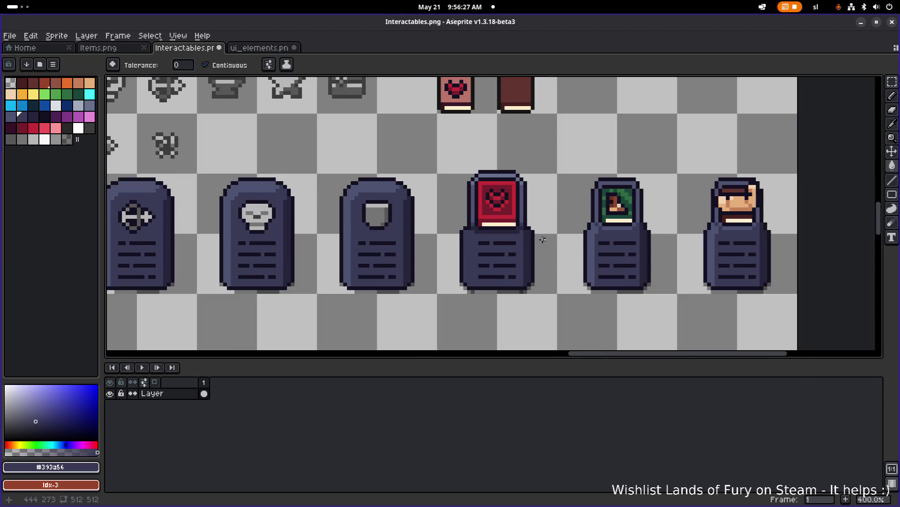
{"action": "key", "text": "ctrl+z"}
{"action": "scroll", "coordinate": [489, 259], "scroll_direction": "up", "scroll_amount": 3}
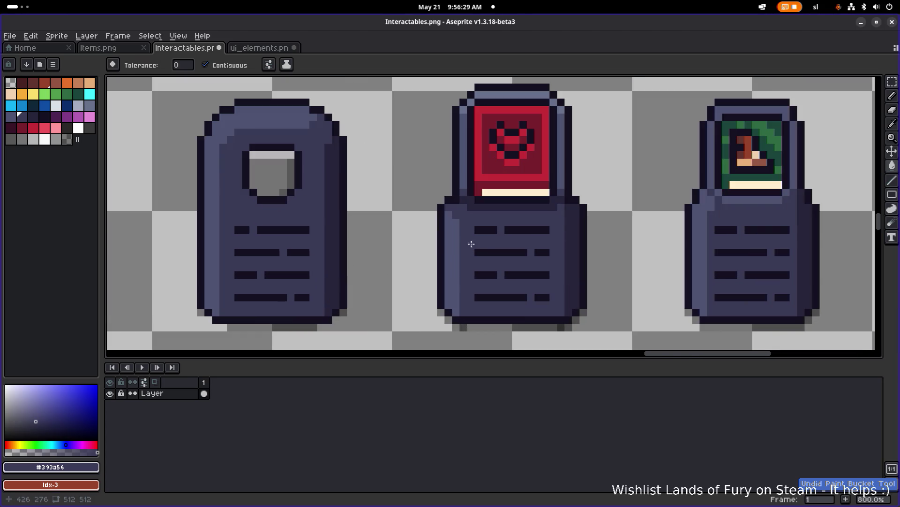
{"action": "left_click", "coordinate": [458, 226], "text": "alt"}
{"action": "key", "text": "b"}
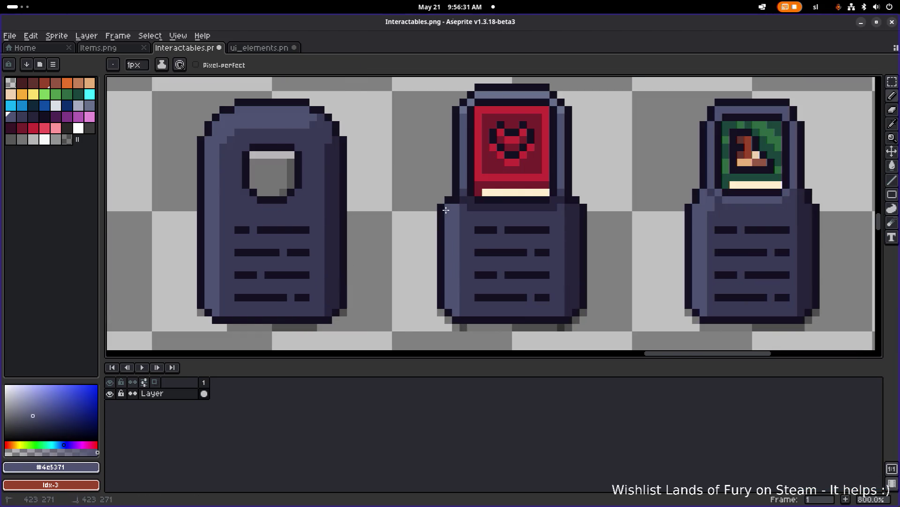
{"action": "scroll", "coordinate": [599, 217], "scroll_direction": "down", "scroll_amount": 3}
{"action": "scroll", "coordinate": [610, 213], "scroll_direction": "up", "scroll_amount": 3}
{"action": "scroll", "coordinate": [451, 226], "scroll_direction": "down", "scroll_amount": 3}
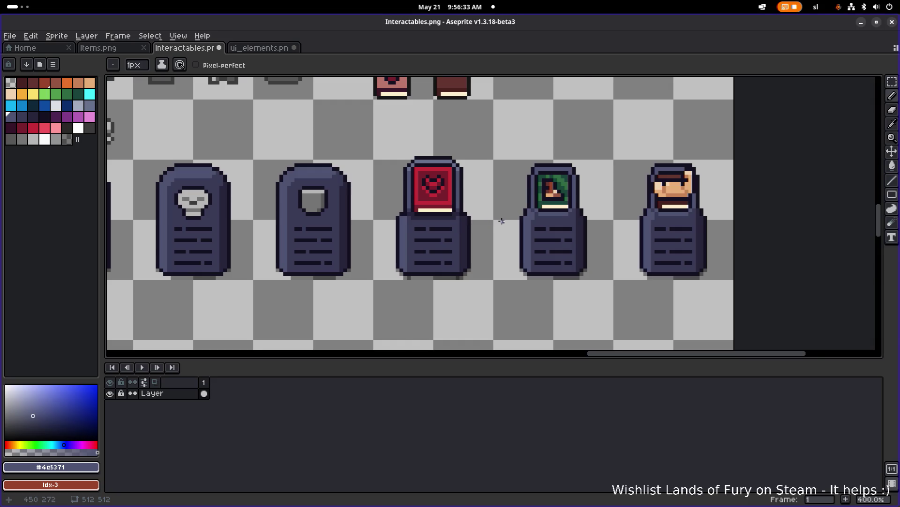
{"action": "scroll", "coordinate": [502, 221], "scroll_direction": "down", "scroll_amount": 2}
{"action": "scroll", "coordinate": [483, 216], "scroll_direction": "up", "scroll_amount": 5}
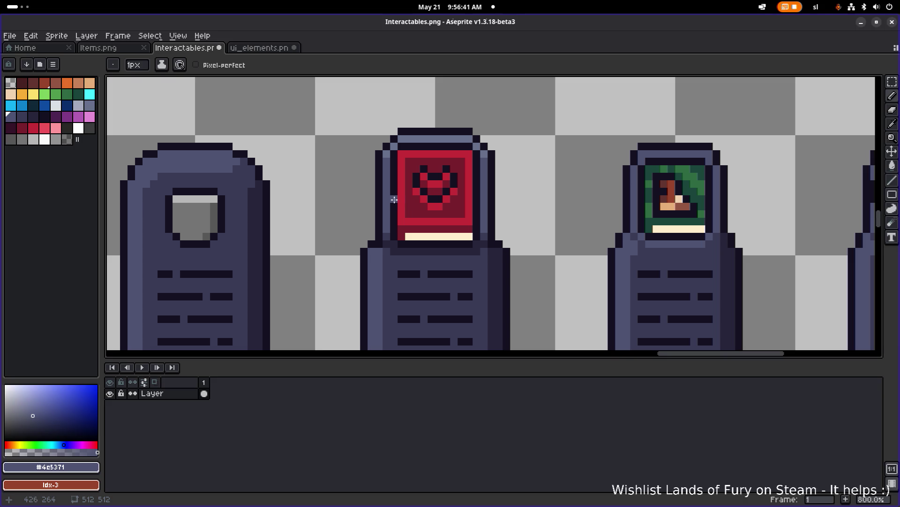
{"action": "scroll", "coordinate": [376, 196], "scroll_direction": "down", "scroll_amount": 3}
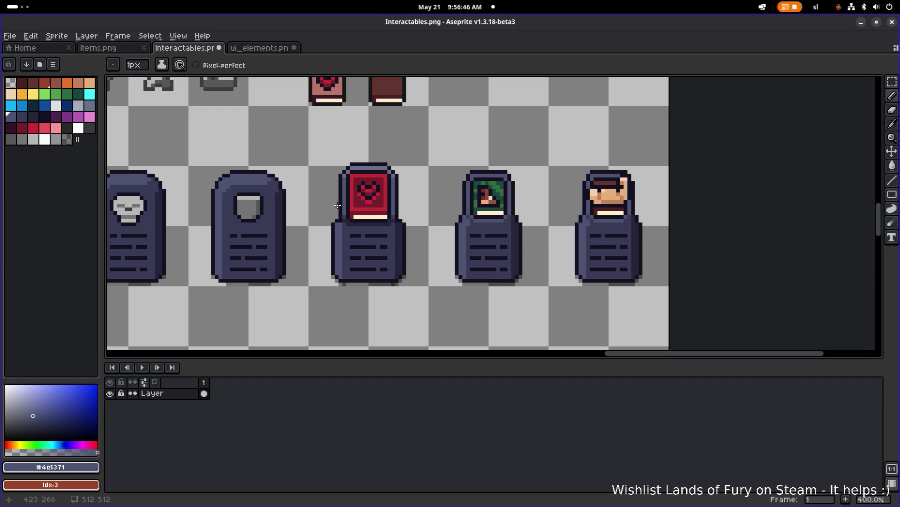
Raise the red book's top section off the base and add a dark pixel row beneath it
{"action": "key", "text": "m"}
{"action": "mouse_move", "coordinate": [327, 151]}
{"action": "left_mouse_down"}
{"action": "mouse_move", "coordinate": [422, 226]}
{"action": "mouse_move", "coordinate": [393, 196]}
{"action": "left_mouse_up"}
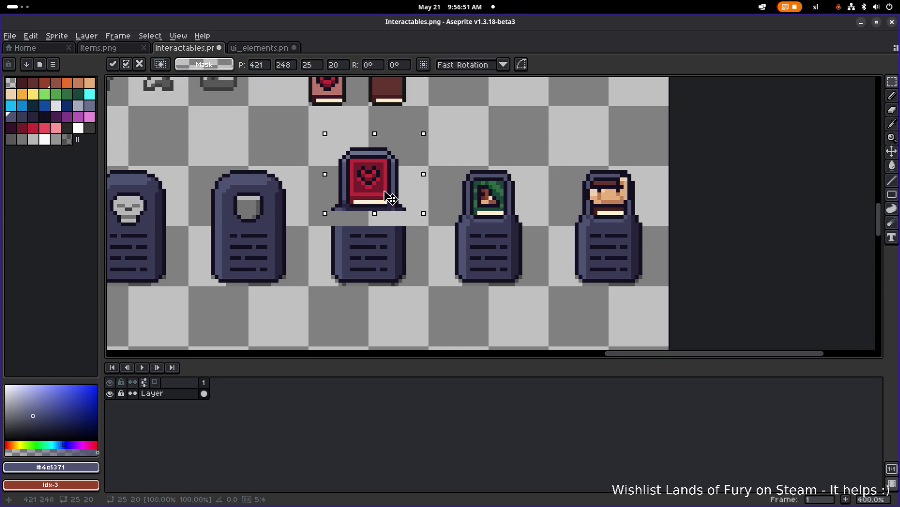
{"action": "key", "text": "ctrl+d"}
{"action": "scroll", "coordinate": [323, 199], "scroll_direction": "up", "scroll_amount": 2}
{"action": "key", "text": "i"}
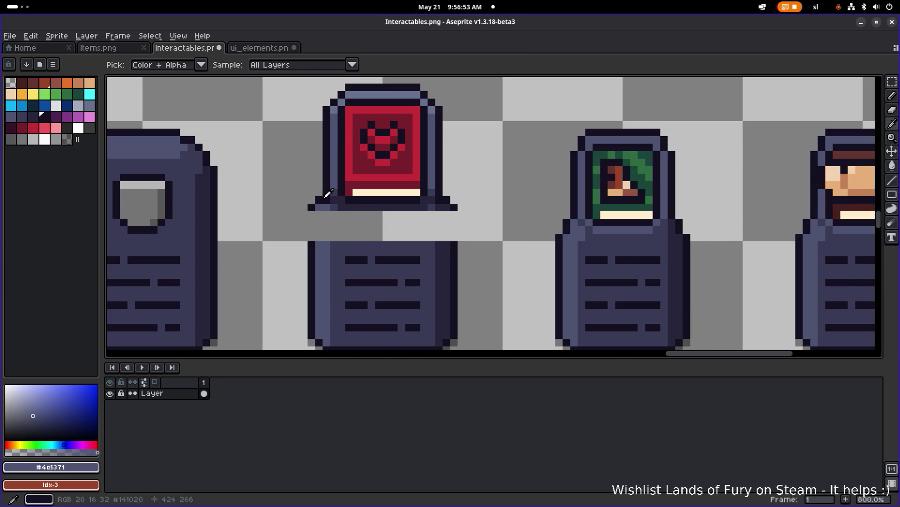
{"action": "left_click", "coordinate": [326, 196]}
{"action": "key", "text": "b"}
{"action": "left_click", "coordinate": [342, 215]}
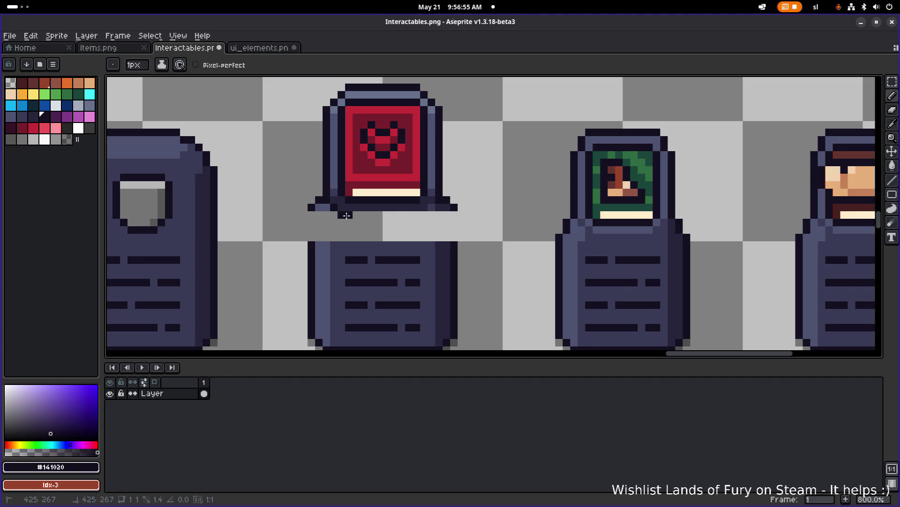
{"action": "left_click", "coordinate": [425, 215]}
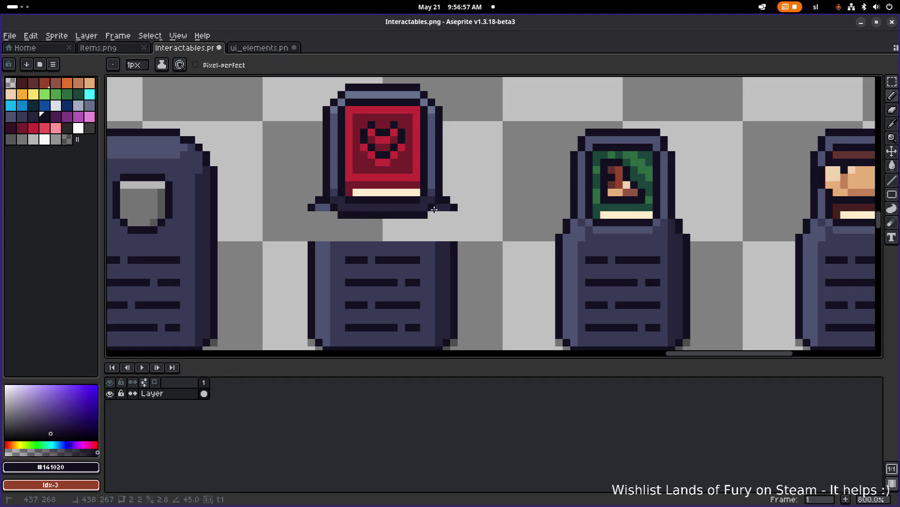
{"action": "scroll", "coordinate": [418, 220], "scroll_direction": "down", "scroll_amount": 3}
{"action": "scroll", "coordinate": [407, 228], "scroll_direction": "up", "scroll_amount": 5}
{"action": "scroll", "coordinate": [406, 229], "scroll_direction": "down", "scroll_amount": 4}
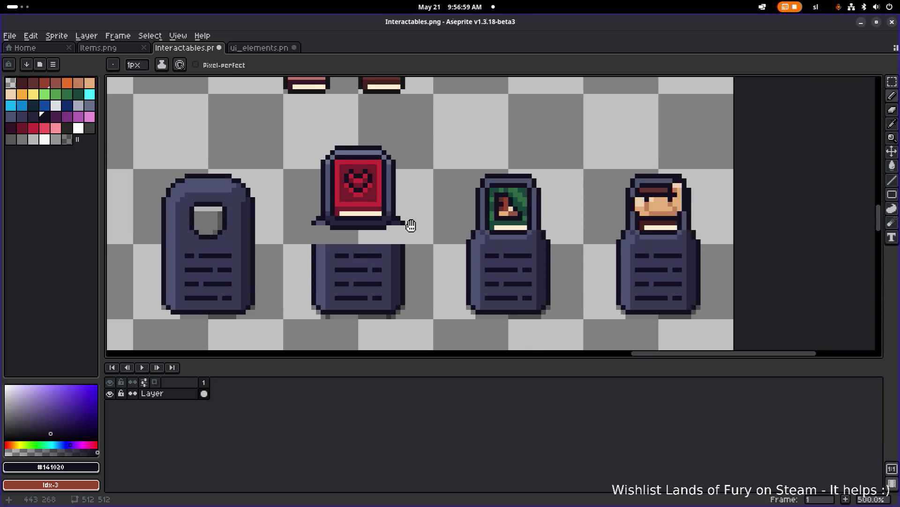
Marquee-select the whole red book sprite, drag it about 40 px down, and commit the move
{"action": "key", "text": "m"}
{"action": "left_click_drag", "start_coordinate": [300, 139], "coordinate": [439, 243]}
{"action": "left_click_drag", "start_coordinate": [398, 211], "coordinate": [401, 227]}
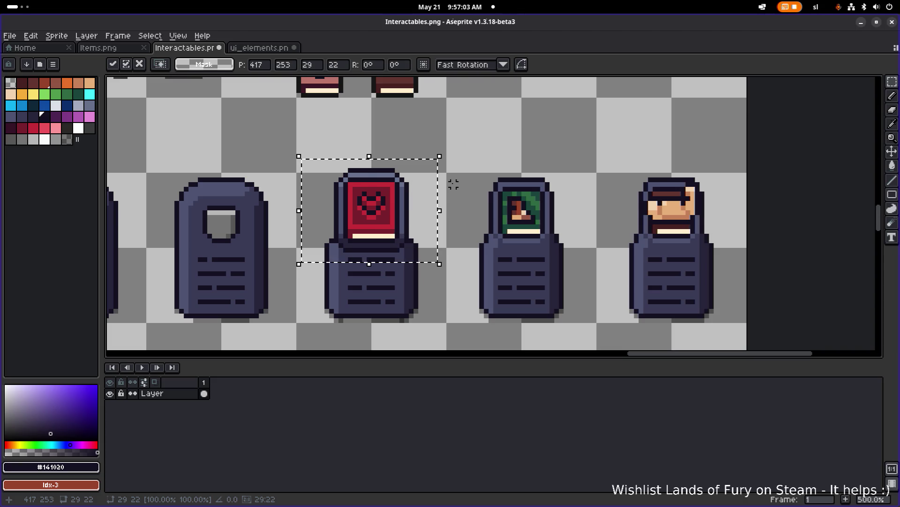
{"action": "left_click", "coordinate": [464, 166]}
{"action": "scroll", "coordinate": [469, 183], "scroll_direction": "down", "scroll_amount": 4}
{"action": "scroll", "coordinate": [460, 198], "scroll_direction": "up", "scroll_amount": 1}
{"action": "scroll", "coordinate": [459, 198], "scroll_direction": "up", "scroll_amount": 1}
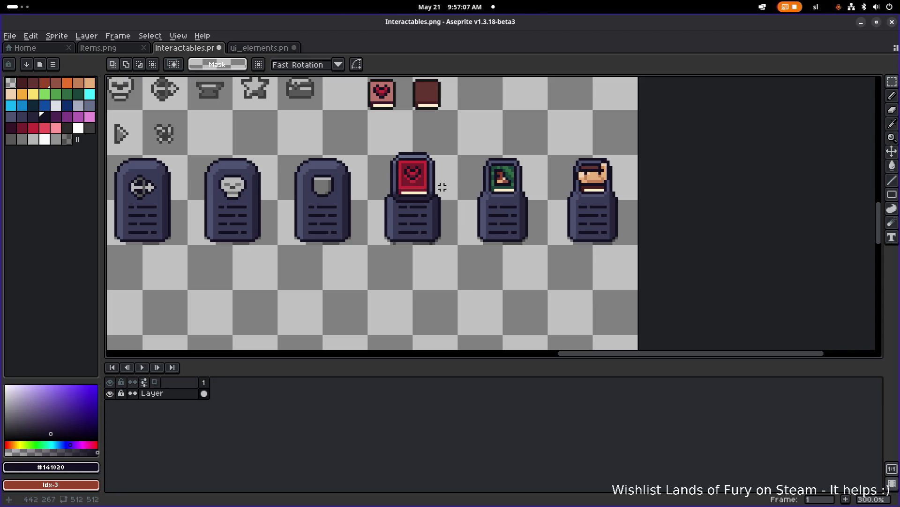
{"action": "scroll", "coordinate": [417, 181], "scroll_direction": "up", "scroll_amount": 3}
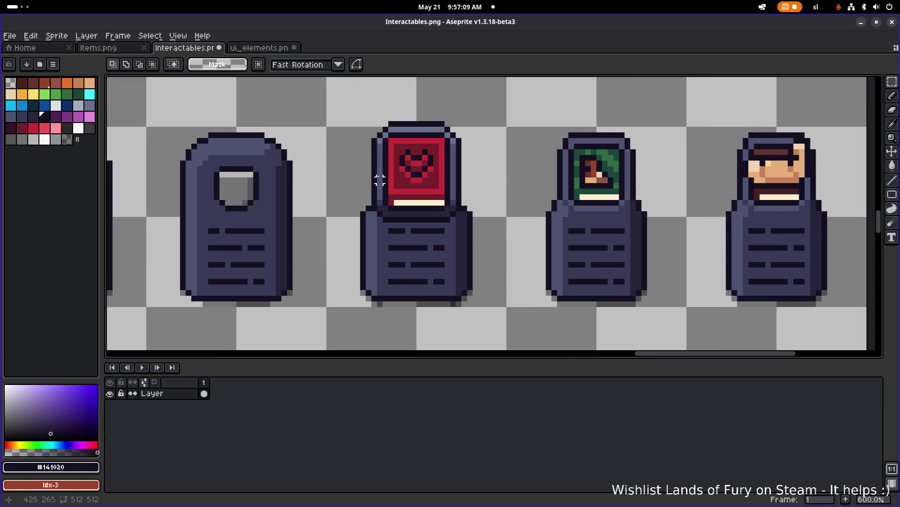
{"action": "key", "text": "alt"}
Draw dark vertical outlines along the left and right sides of the red book
{"action": "scroll", "coordinate": [366, 144], "scroll_direction": "up", "scroll_amount": 3}
{"action": "key", "text": "b"}
{"action": "left_click", "coordinate": [358, 137]}
{"action": "left_click_drag", "start_coordinate": [360, 145], "coordinate": [358, 269]}
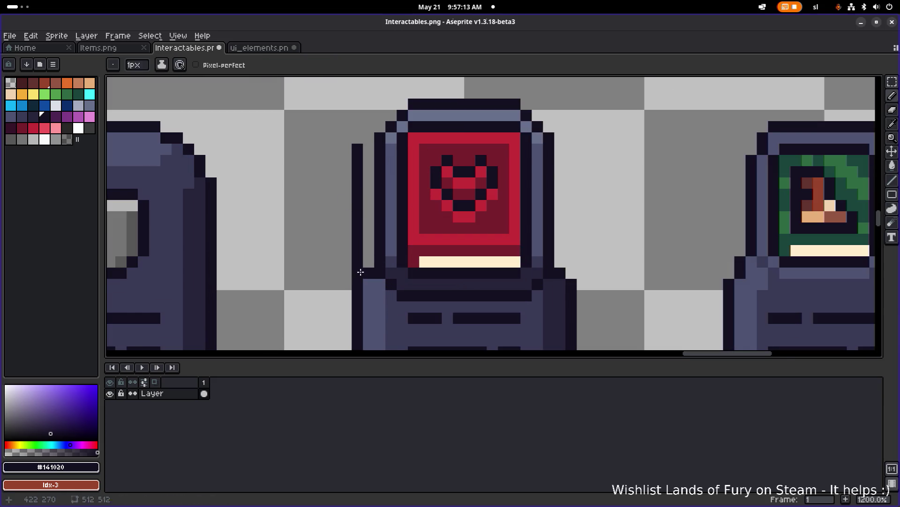
{"action": "left_click_drag", "start_coordinate": [571, 149], "coordinate": [572, 273]}
{"action": "left_click", "coordinate": [538, 228]}
{"action": "key", "text": "ctrl+z"}
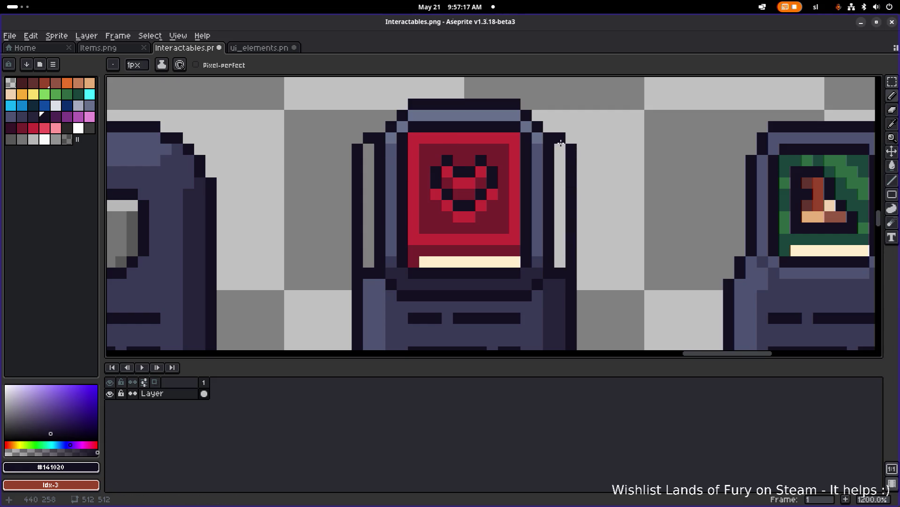
Bucket-fill the gaps beside the book with blue-grey #4c5371
{"action": "scroll", "coordinate": [558, 148], "scroll_direction": "down", "scroll_amount": 1}
{"action": "scroll", "coordinate": [559, 148], "scroll_direction": "down", "scroll_amount": 2}
{"action": "scroll", "coordinate": [518, 209], "scroll_direction": "up", "scroll_amount": 1}
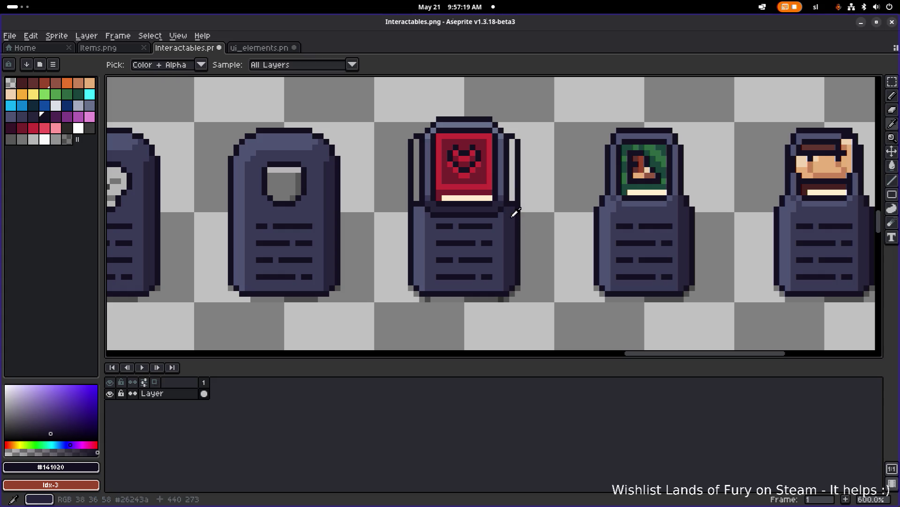
{"action": "left_click", "coordinate": [512, 179], "text": "alt"}
{"action": "key", "text": "g"}
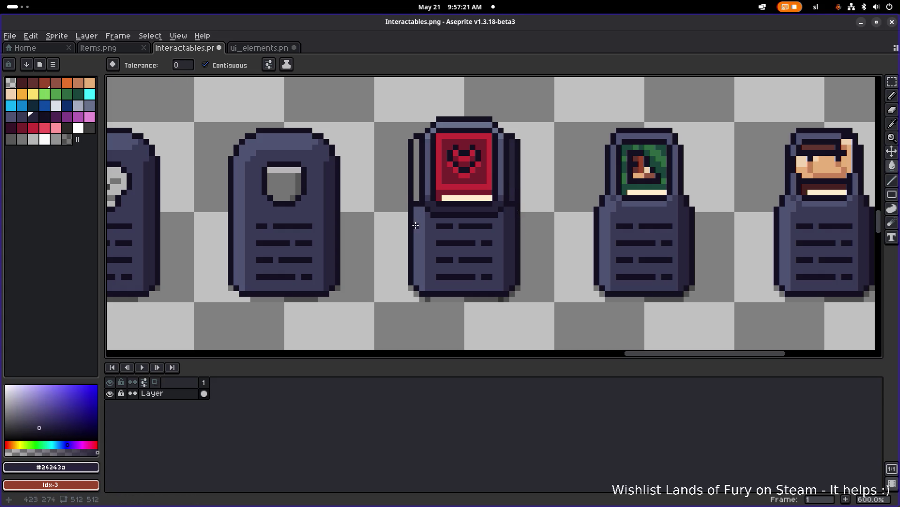
{"action": "left_click", "coordinate": [417, 183], "text": "alt"}
{"action": "scroll", "coordinate": [416, 178], "scroll_direction": "down", "scroll_amount": 3}
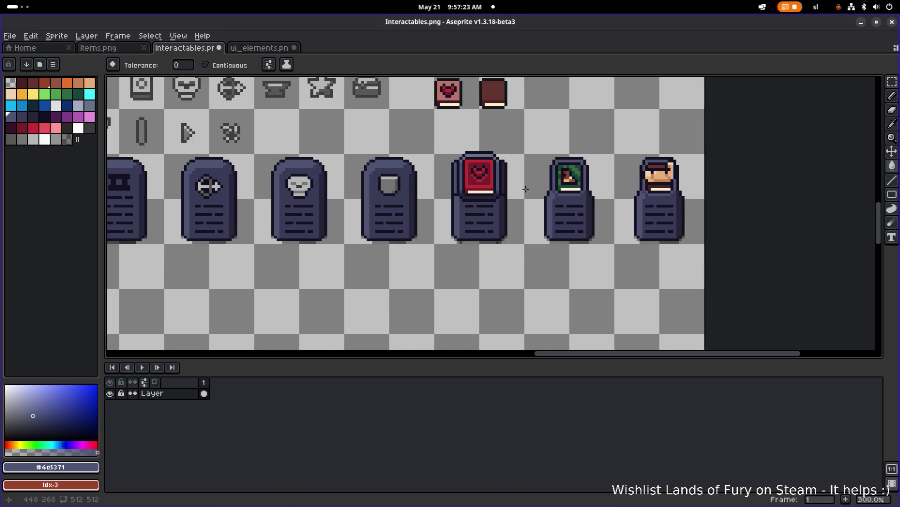
{"action": "scroll", "coordinate": [501, 187], "scroll_direction": "down", "scroll_amount": 1}
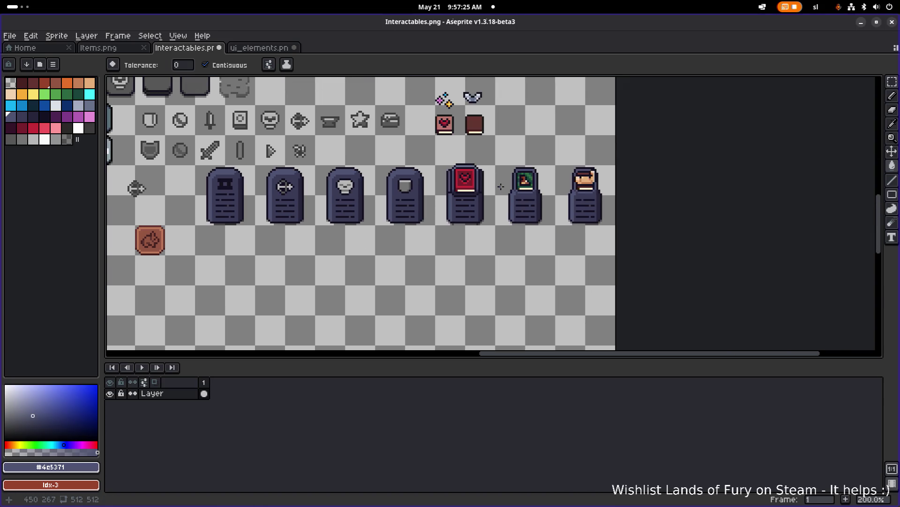
{"action": "scroll", "coordinate": [498, 187], "scroll_direction": "up", "scroll_amount": 1}
{"action": "scroll", "coordinate": [483, 193], "scroll_direction": "down", "scroll_amount": 1}
{"action": "left_click_drag", "start_coordinate": [495, 187], "coordinate": [454, 187]}
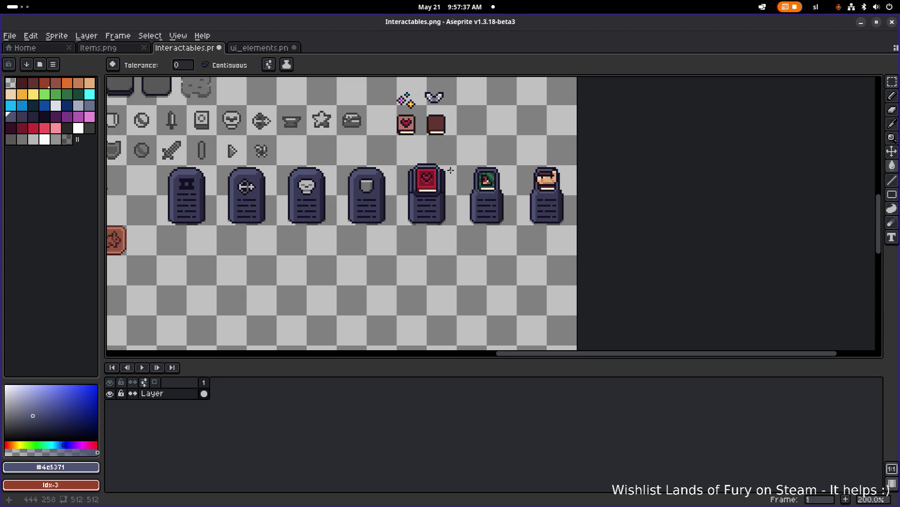
{"action": "scroll", "coordinate": [449, 170], "scroll_direction": "up", "scroll_amount": 2}
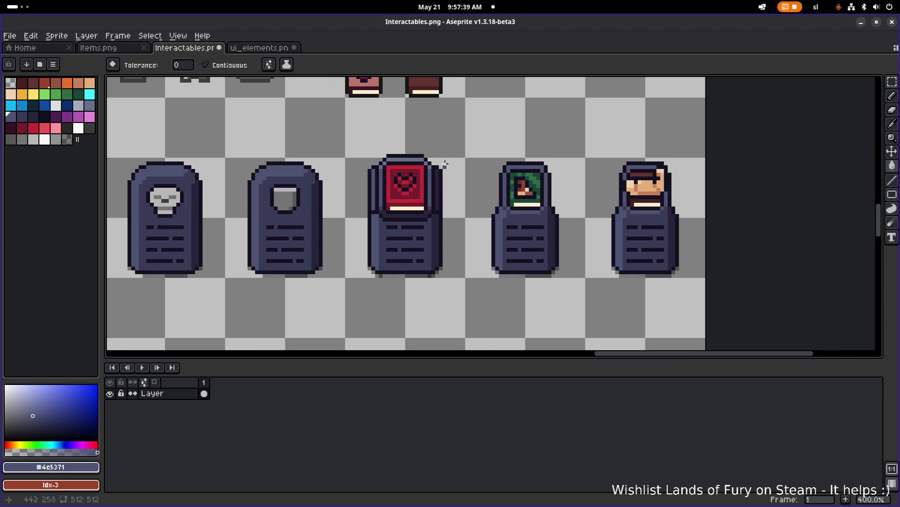
Select the framed book and drag it a few pixels lower onto its base
{"action": "key", "text": "m"}
{"action": "mouse_move", "coordinate": [476, 121]}
{"action": "left_mouse_down"}
{"action": "mouse_move", "coordinate": [352, 202]}
{"action": "mouse_move", "coordinate": [344, 222]}
{"action": "left_mouse_up"}
{"action": "mouse_move", "coordinate": [430, 177]}
{"action": "left_mouse_down"}
{"action": "mouse_move", "coordinate": [424, 204]}
{"action": "mouse_move", "coordinate": [433, 201]}
{"action": "left_mouse_up"}
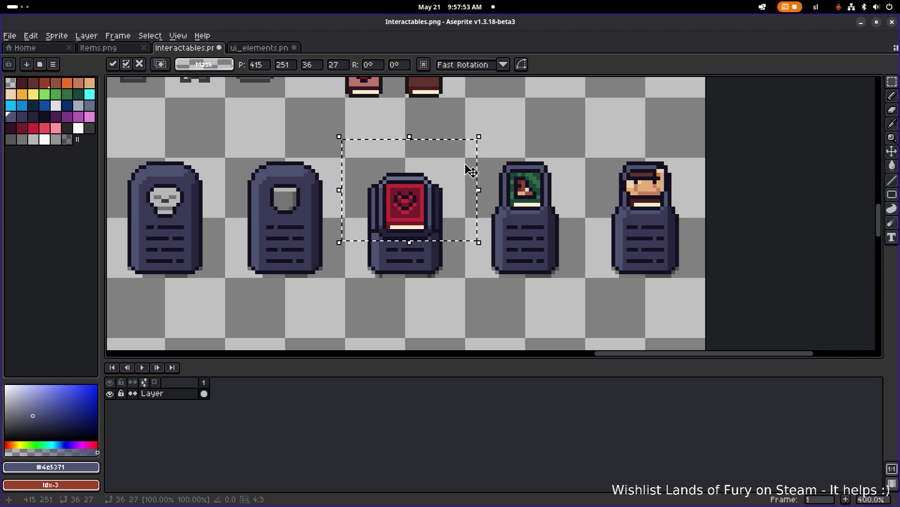
{"action": "scroll", "coordinate": [485, 134], "scroll_direction": "down", "scroll_amount": 2}
Commit the moved book and redraw the pedestal's bottom shadow as a semi-transparent black line
{"action": "left_click", "coordinate": [514, 140]}
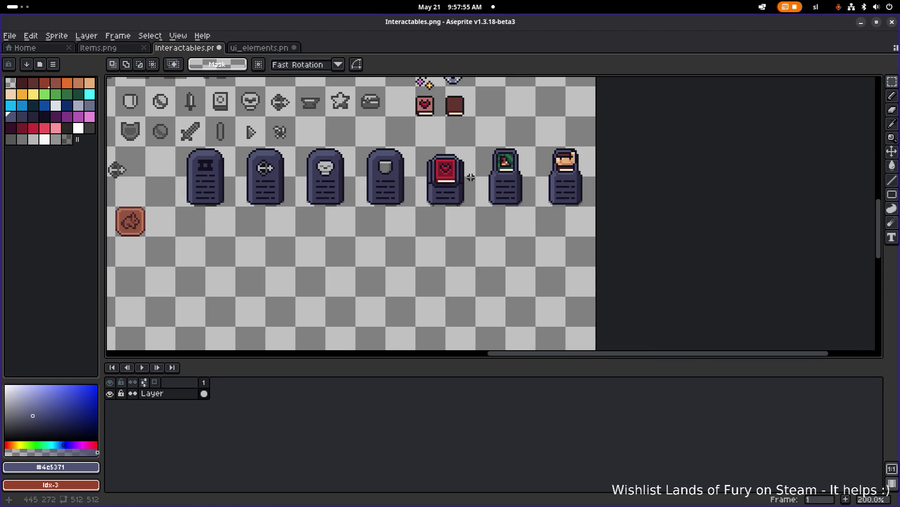
{"action": "scroll", "coordinate": [471, 178], "scroll_direction": "up", "scroll_amount": 4}
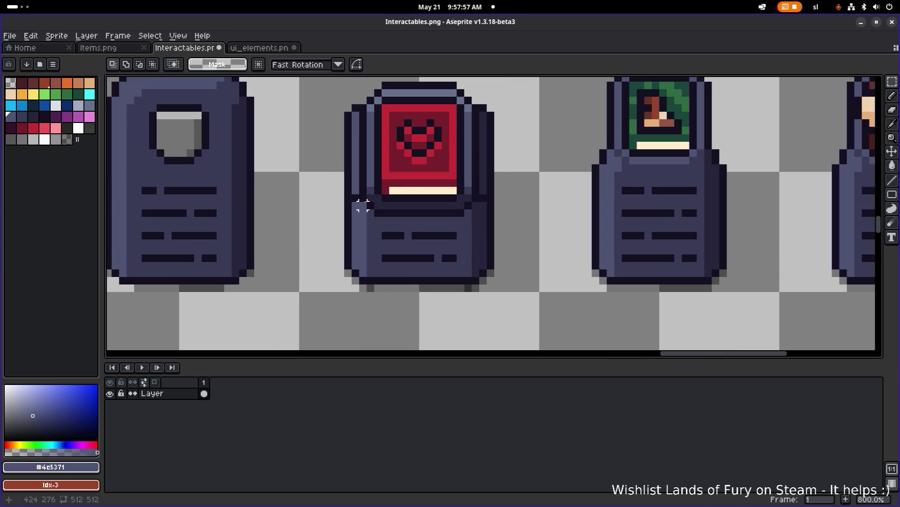
{"action": "scroll", "coordinate": [483, 197], "scroll_direction": "down", "scroll_amount": 1}
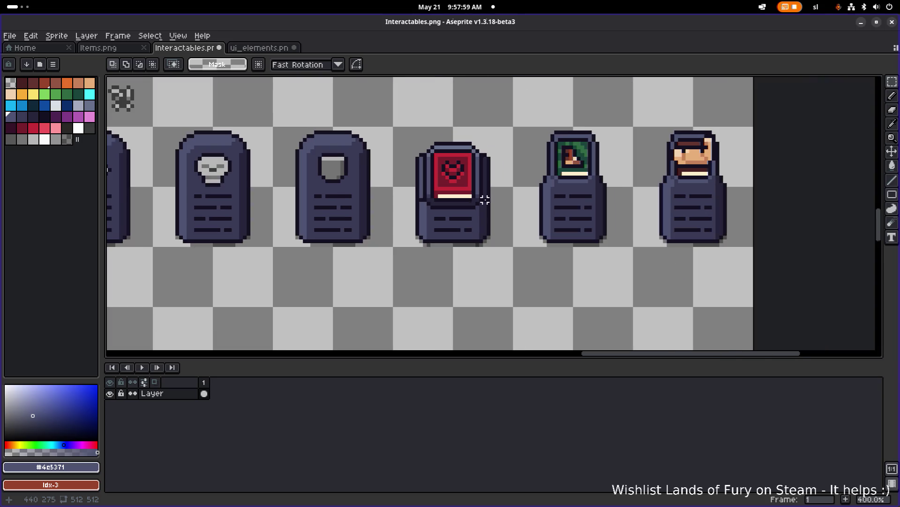
{"action": "scroll", "coordinate": [483, 195], "scroll_direction": "down", "scroll_amount": 2}
{"action": "scroll", "coordinate": [427, 191], "scroll_direction": "up", "scroll_amount": 4}
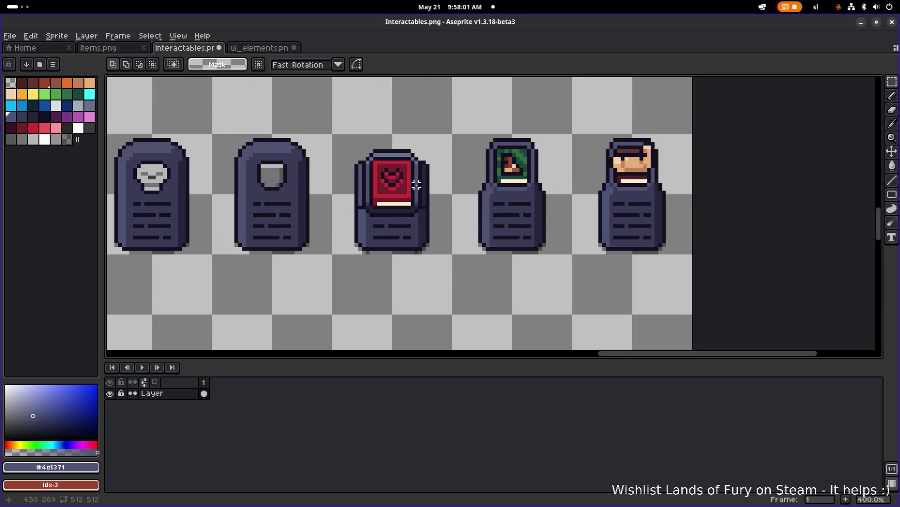
{"action": "scroll", "coordinate": [418, 189], "scroll_direction": "down", "scroll_amount": 4}
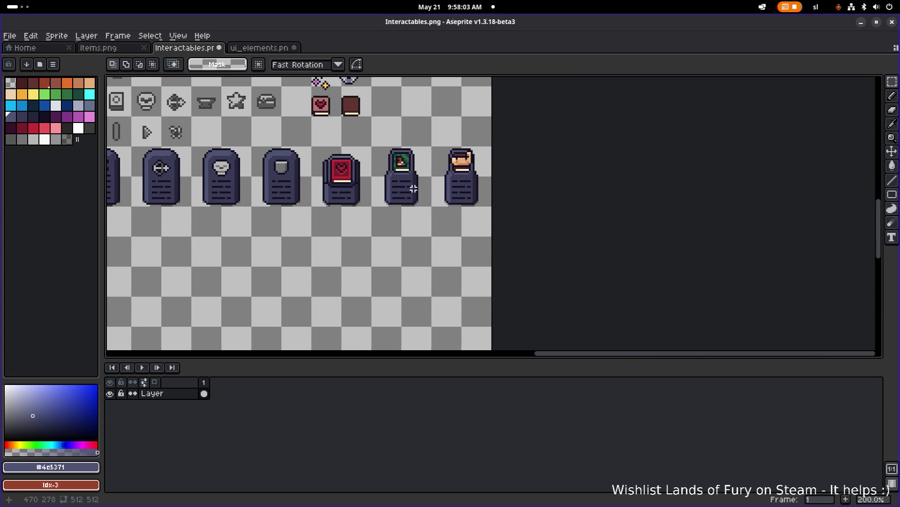
{"action": "scroll", "coordinate": [357, 199], "scroll_direction": "up", "scroll_amount": 5}
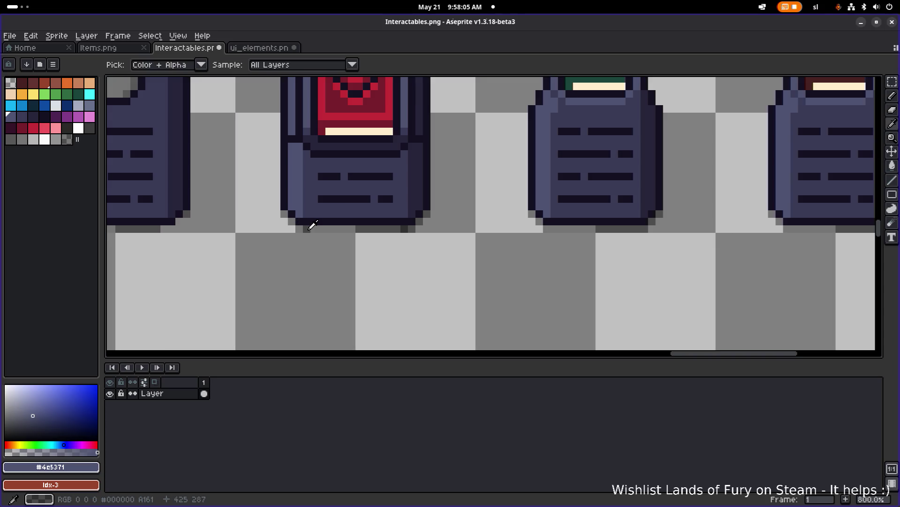
{"action": "left_click", "coordinate": [359, 229], "text": "alt"}
{"action": "left_click_drag", "start_coordinate": [427, 237], "coordinate": [286, 229]}
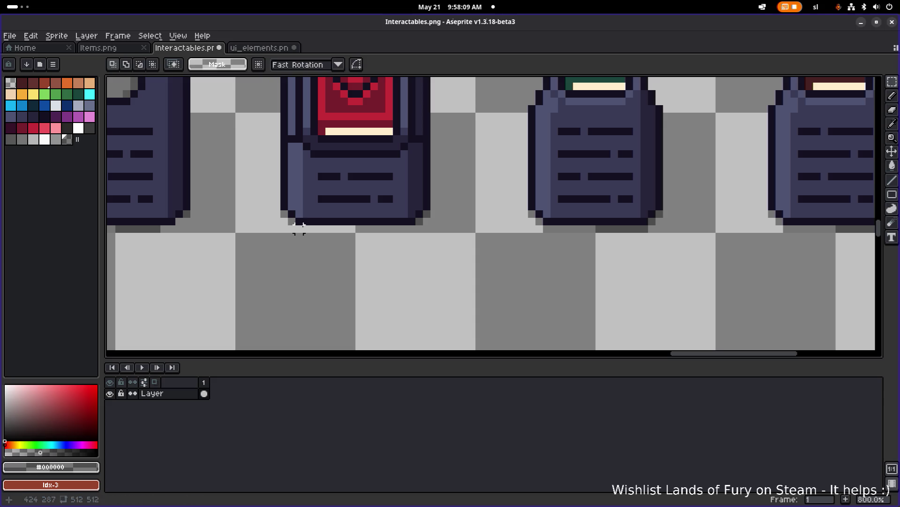
{"action": "key", "text": "b"}
{"action": "left_click", "coordinate": [399, 226], "text": "shift"}
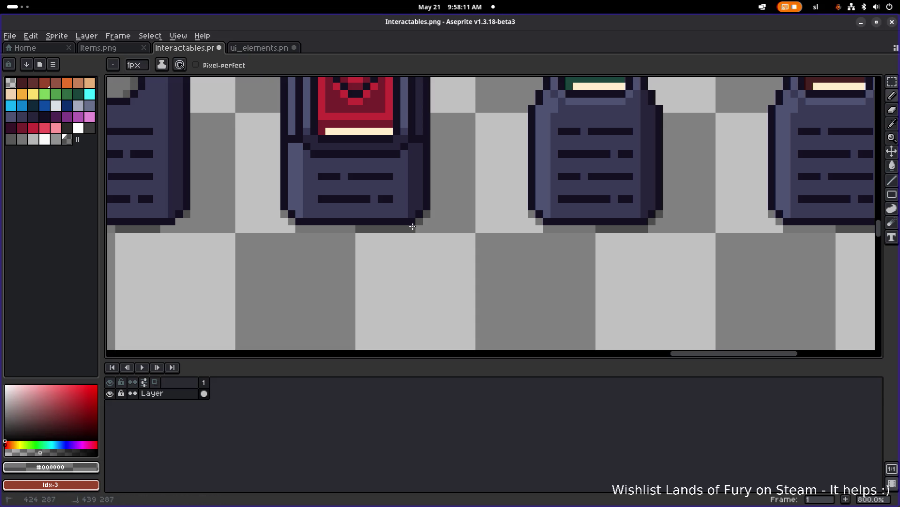
Save Interactables.png
{"action": "scroll", "coordinate": [438, 224], "scroll_direction": "down", "scroll_amount": 4}
{"action": "left_click_drag", "start_coordinate": [461, 218], "coordinate": [405, 223]}
{"action": "key", "text": "ctrl+s"}
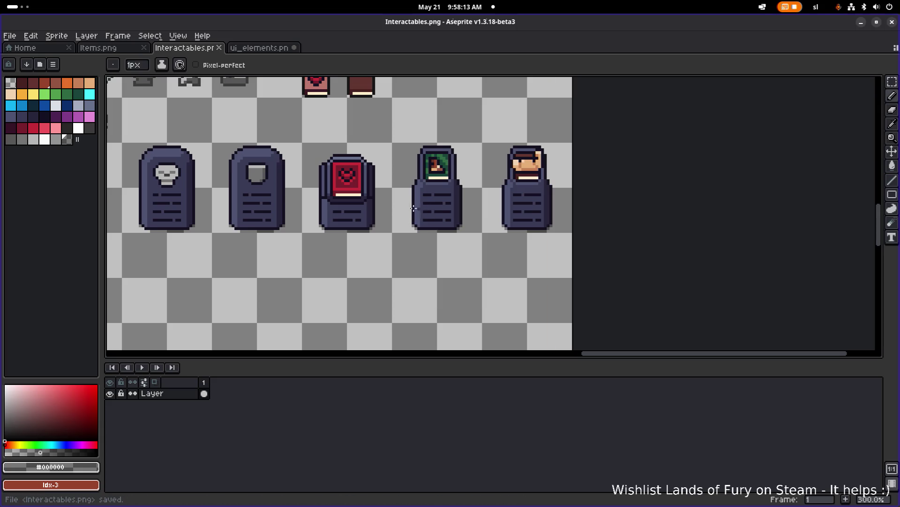
{"action": "scroll", "coordinate": [351, 202], "scroll_direction": "up", "scroll_amount": 1}
Pick the pedestal's mid-blue and pencil a pixel onto the red book's frame edge
{"action": "scroll", "coordinate": [363, 199], "scroll_direction": "down", "scroll_amount": 1}
{"action": "scroll", "coordinate": [367, 199], "scroll_direction": "right", "scroll_amount": 3}
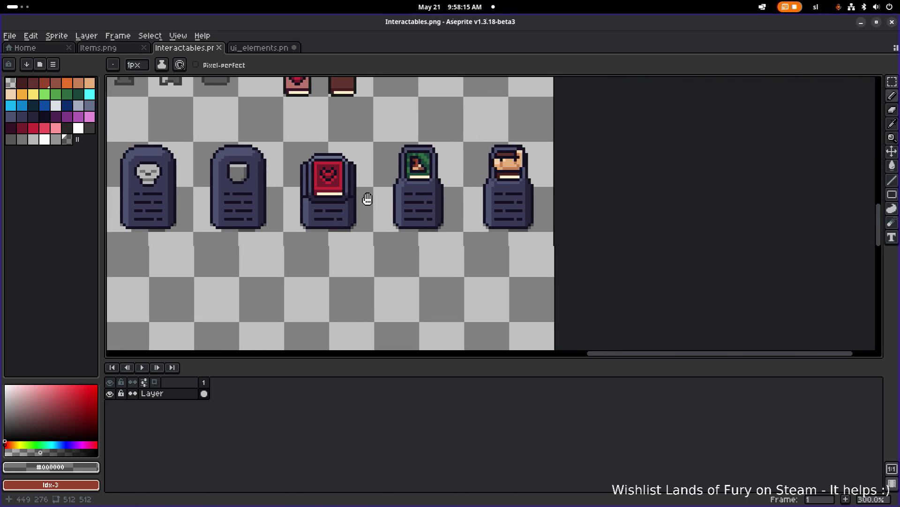
{"action": "scroll", "coordinate": [386, 182], "scroll_direction": "down", "scroll_amount": 1}
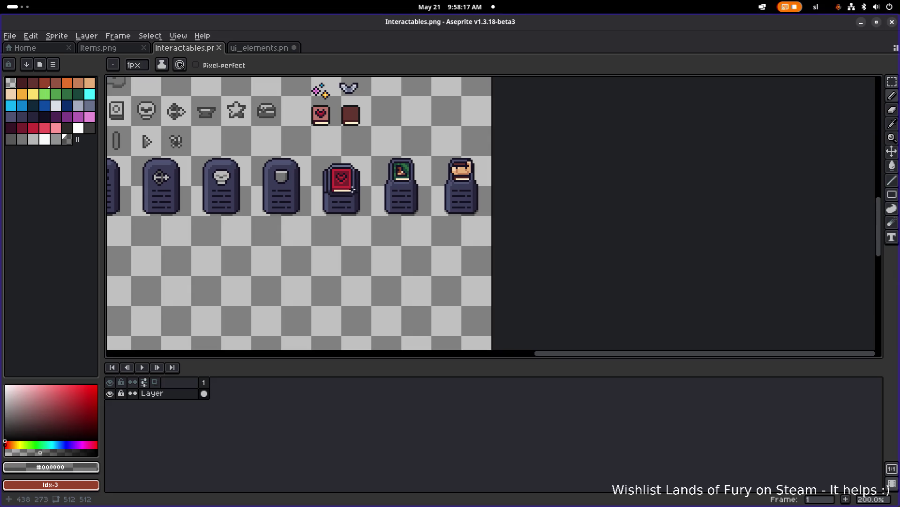
{"action": "scroll", "coordinate": [398, 190], "scroll_direction": "up", "scroll_amount": 1}
{"action": "scroll", "coordinate": [398, 193], "scroll_direction": "down", "scroll_amount": 2}
{"action": "scroll", "coordinate": [398, 194], "scroll_direction": "left", "scroll_amount": 1}
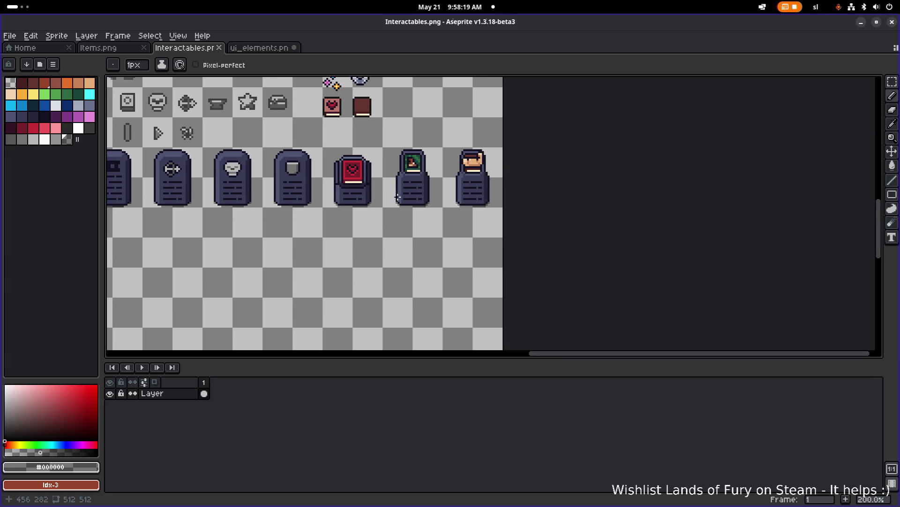
{"action": "key", "text": "m"}
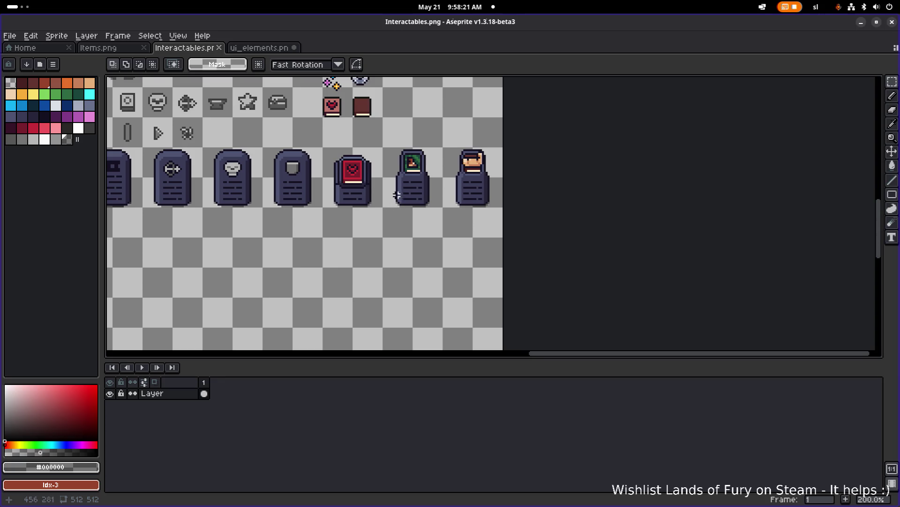
{"action": "scroll", "coordinate": [396, 196], "scroll_direction": "up", "scroll_amount": 2}
{"action": "scroll", "coordinate": [365, 154], "scroll_direction": "up", "scroll_amount": 2}
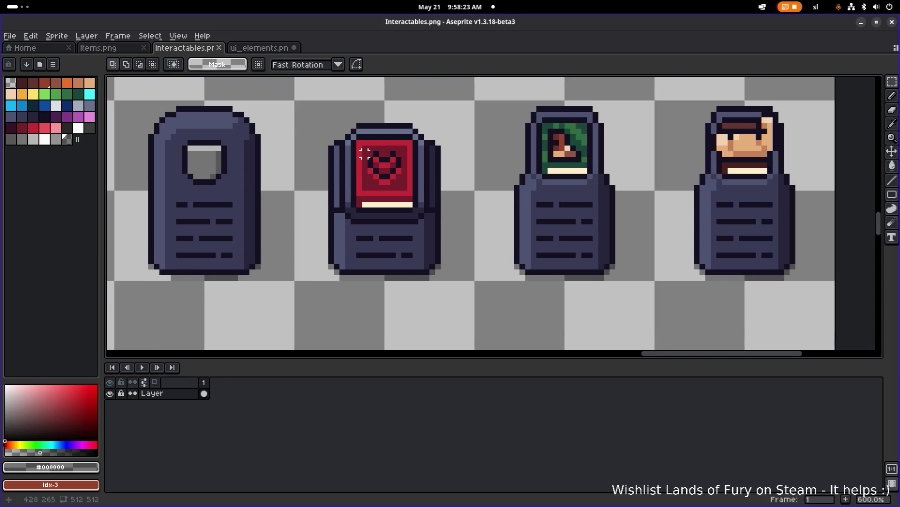
{"action": "left_click", "coordinate": [351, 148], "text": "alt"}
{"action": "key", "text": "b"}
{"action": "scroll", "coordinate": [338, 151], "scroll_direction": "up", "scroll_amount": 1}
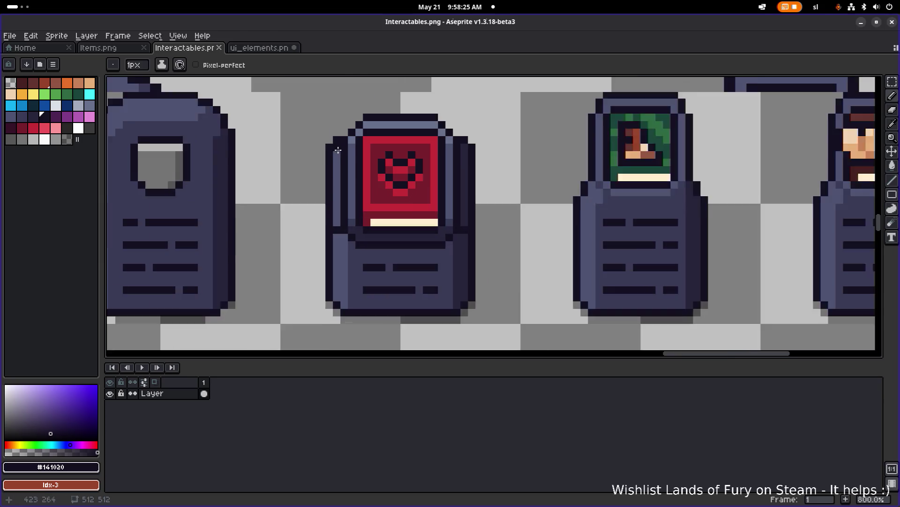
{"action": "scroll", "coordinate": [338, 150], "scroll_direction": "up", "scroll_amount": 1}
{"action": "left_click", "coordinate": [354, 136], "text": "alt"}
{"action": "left_click", "coordinate": [357, 136]}
Alt-sample the light frame colour, then the pedestal's mid-tone and darker shades
{"action": "key", "text": "alt"}
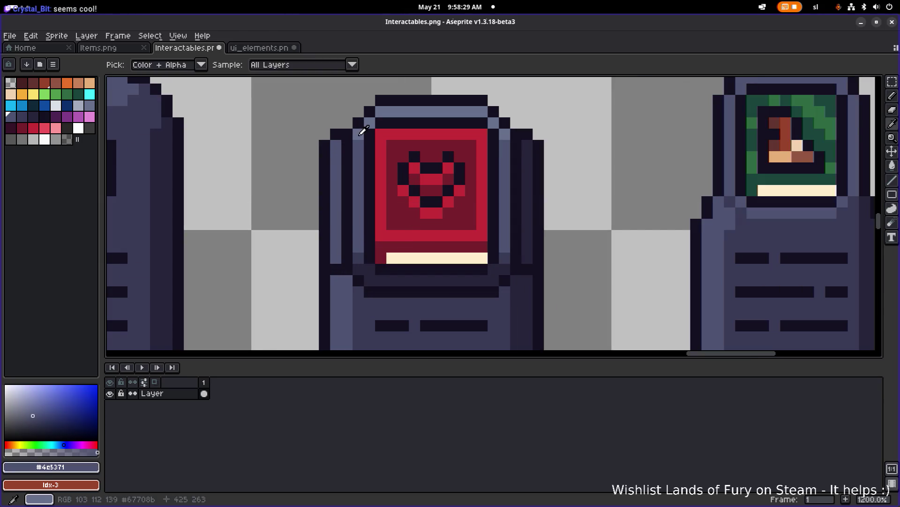
{"action": "left_click", "coordinate": [360, 135], "text": "alt"}
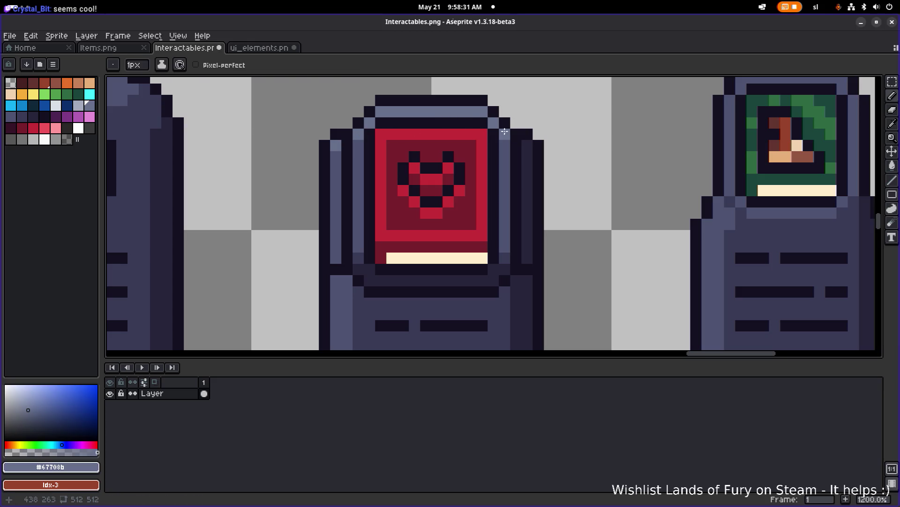
{"action": "left_click", "coordinate": [508, 132], "text": "alt"}
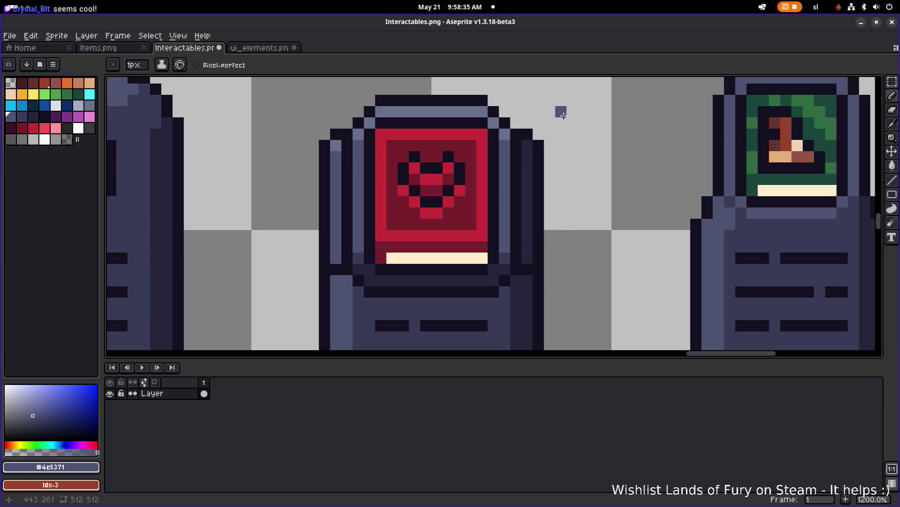
{"action": "scroll", "coordinate": [586, 144], "scroll_direction": "down", "scroll_amount": 3}
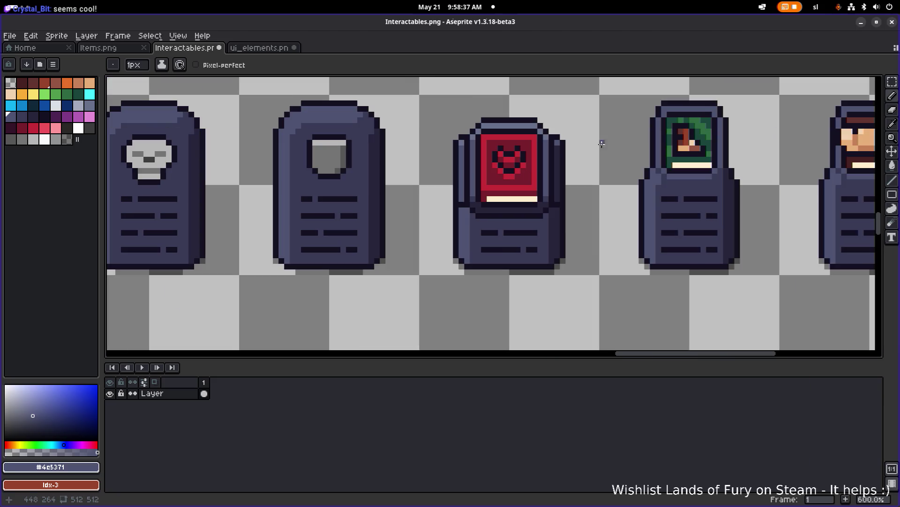
{"action": "scroll", "coordinate": [469, 150], "scroll_direction": "down", "scroll_amount": 3}
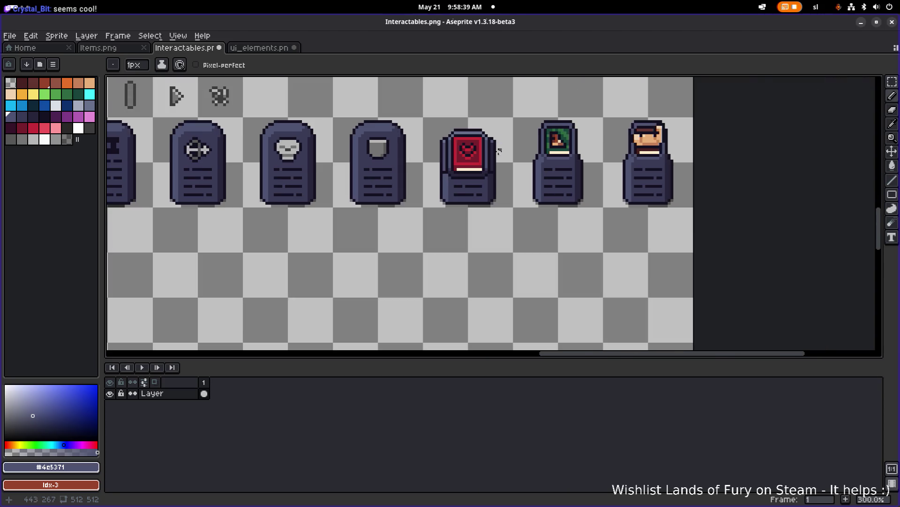
{"action": "scroll", "coordinate": [413, 183], "scroll_direction": "up", "scroll_amount": 5}
{"action": "key", "text": "alt"}
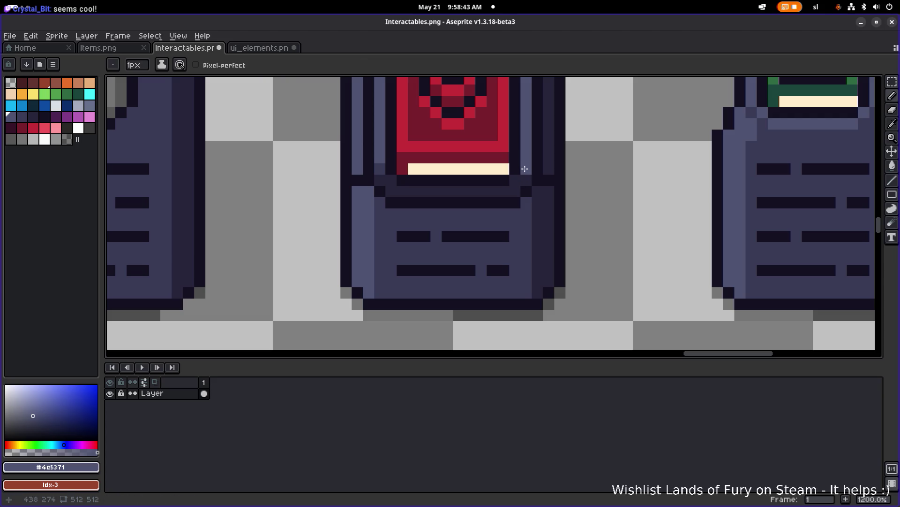
{"action": "left_click", "coordinate": [525, 173], "text": "alt"}
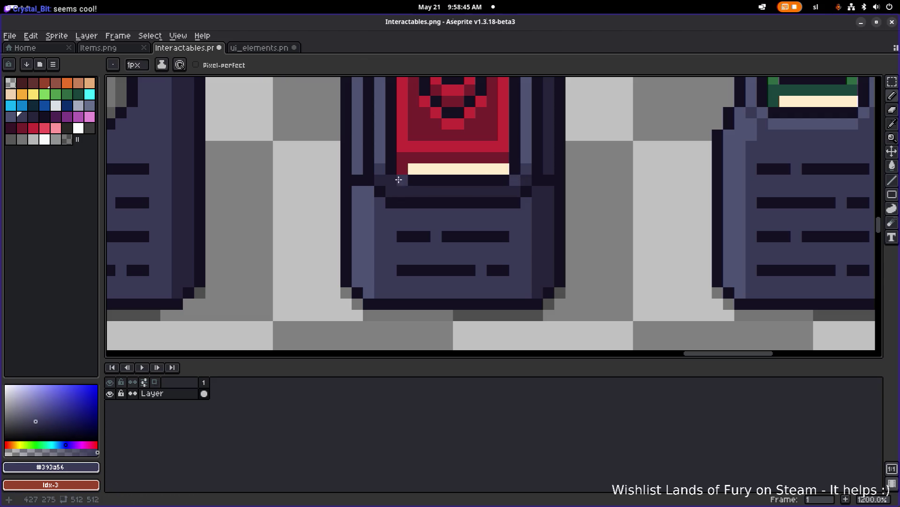
Zoom and pan across the pedestal row to review the touch-ups
{"action": "scroll", "coordinate": [509, 170], "scroll_direction": "down", "scroll_amount": 4}
{"action": "scroll", "coordinate": [556, 163], "scroll_direction": "up", "scroll_amount": 3}
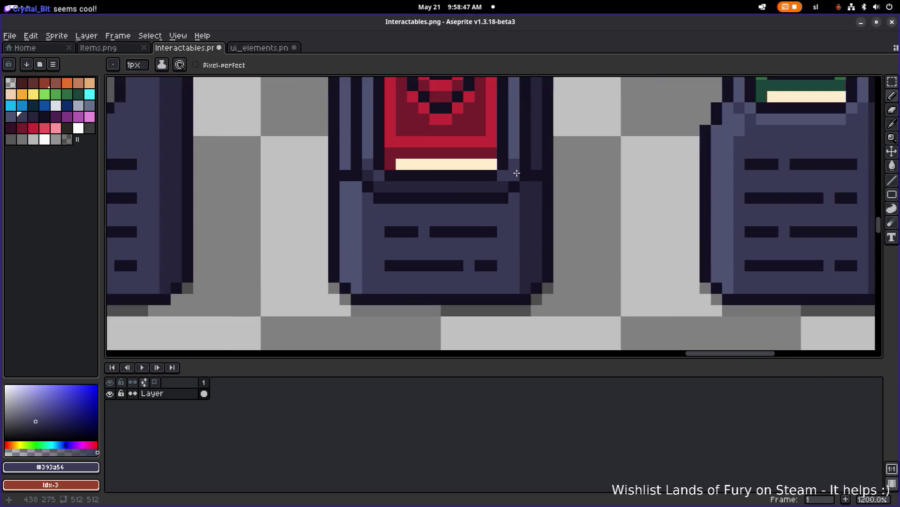
{"action": "scroll", "coordinate": [560, 168], "scroll_direction": "down", "scroll_amount": 4}
{"action": "scroll", "coordinate": [490, 179], "scroll_direction": "up", "scroll_amount": 1}
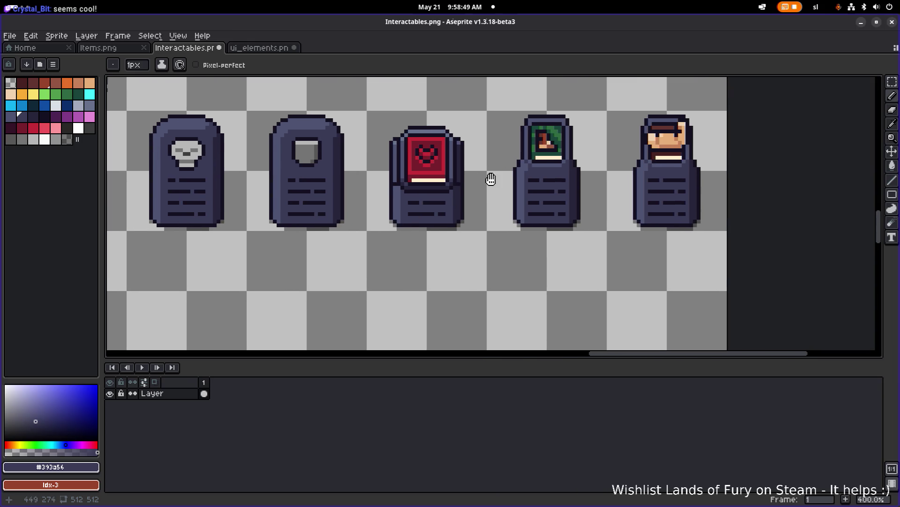
{"action": "scroll", "coordinate": [488, 181], "scroll_direction": "down", "scroll_amount": 1}
{"action": "scroll", "coordinate": [460, 183], "scroll_direction": "up", "scroll_amount": 2}
{"action": "scroll", "coordinate": [459, 183], "scroll_direction": "up", "scroll_amount": 3}
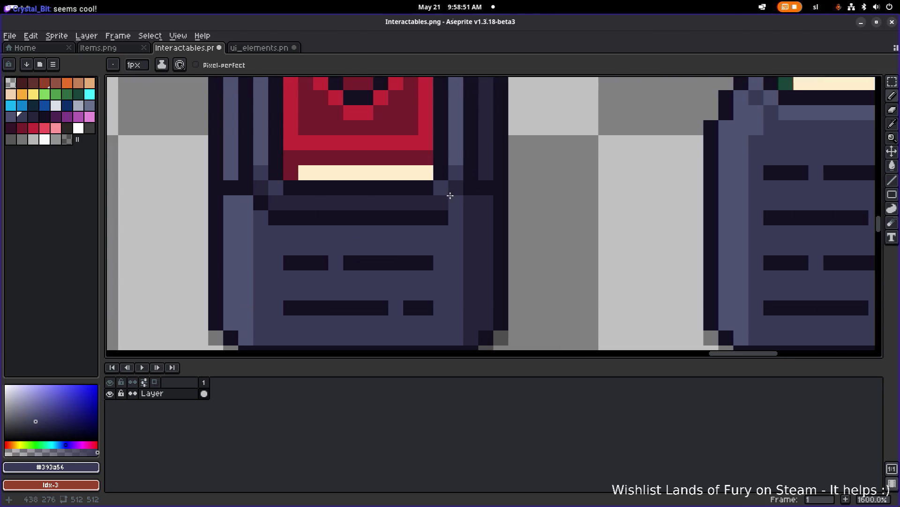
{"action": "scroll", "coordinate": [452, 185], "scroll_direction": "down", "scroll_amount": 1}
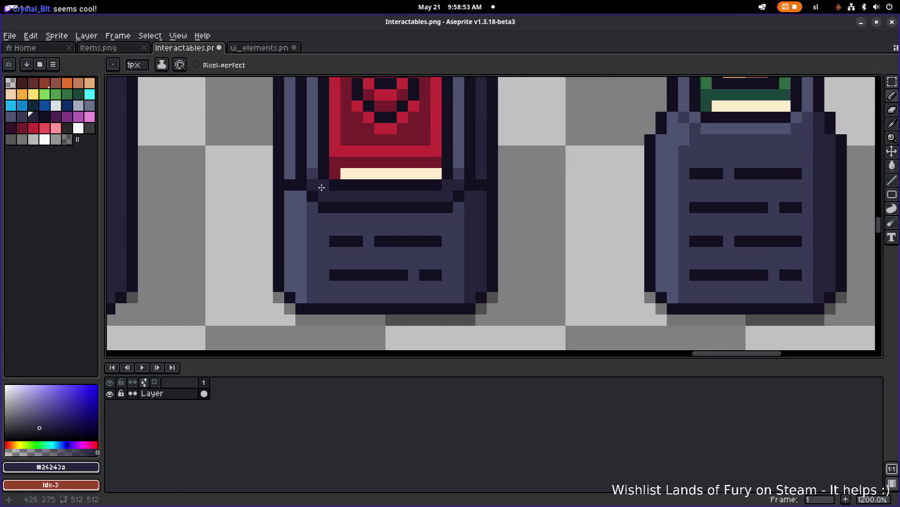
{"action": "scroll", "coordinate": [365, 178], "scroll_direction": "down", "scroll_amount": 4}
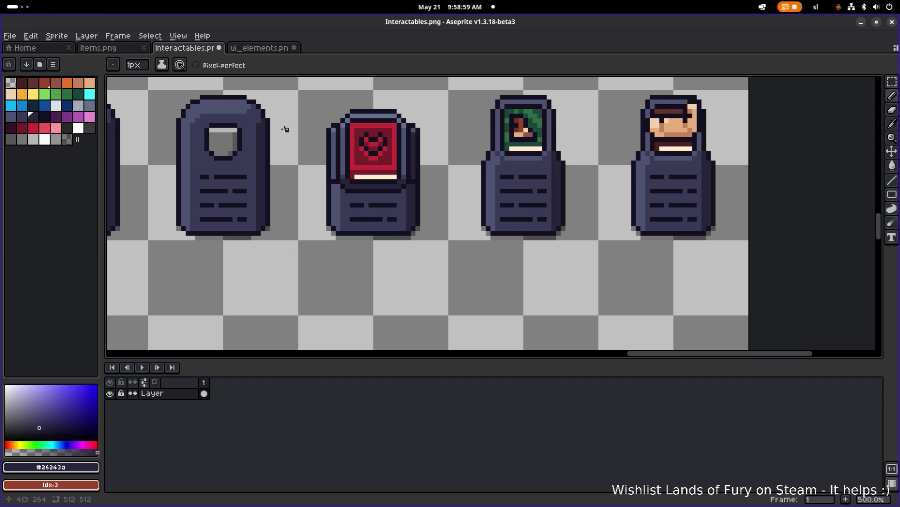
{"action": "scroll", "coordinate": [285, 129], "scroll_direction": "down", "scroll_amount": 2}
{"action": "left_click_drag", "start_coordinate": [383, 116], "coordinate": [357, 161]}
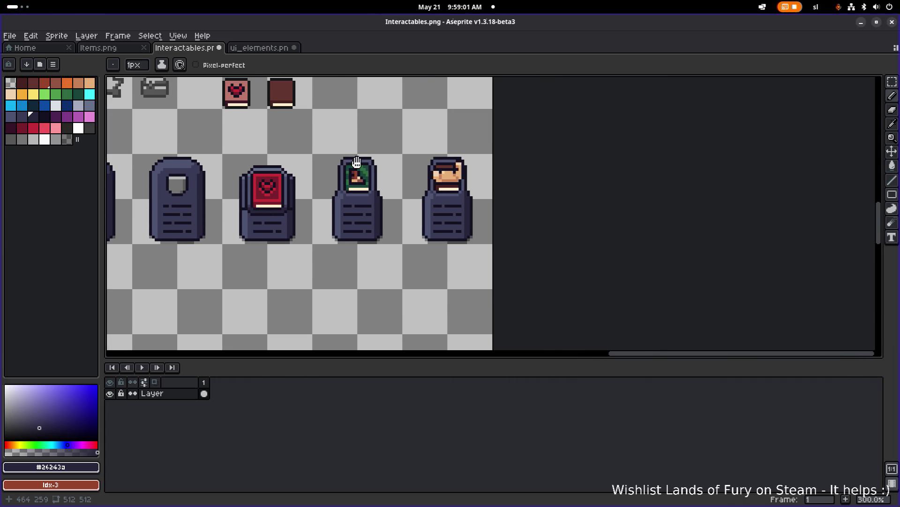
Resample the pedestal's mid-tone and darker shades from the lower pedestal
{"action": "scroll", "coordinate": [361, 175], "scroll_direction": "up", "scroll_amount": 2}
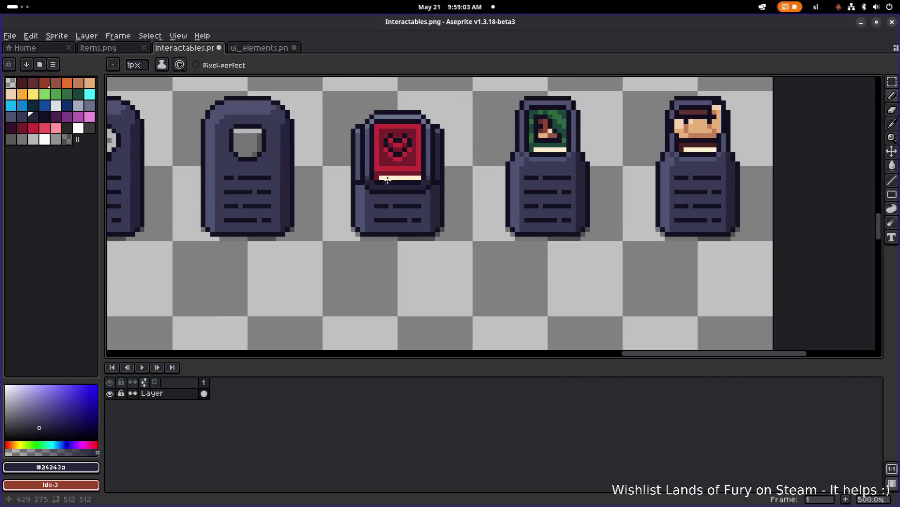
{"action": "scroll", "coordinate": [367, 156], "scroll_direction": "down", "scroll_amount": 3}
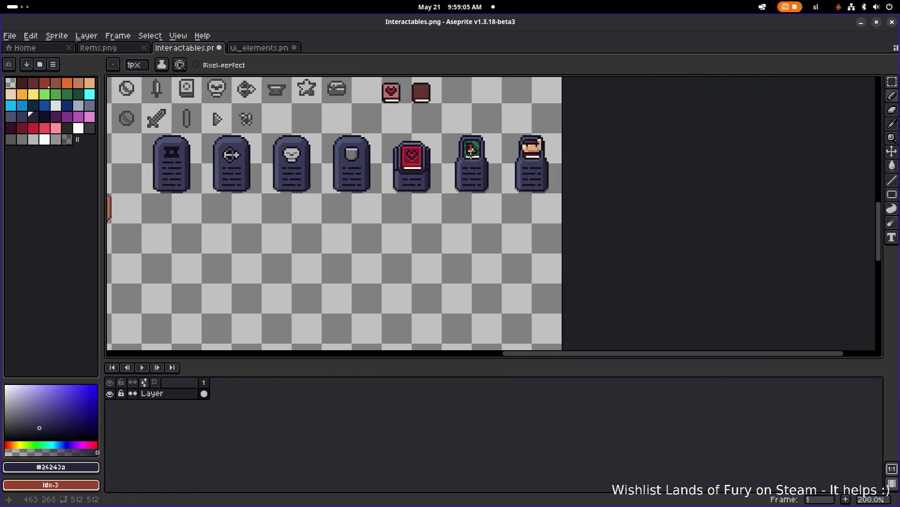
{"action": "scroll", "coordinate": [466, 155], "scroll_direction": "up", "scroll_amount": 7}
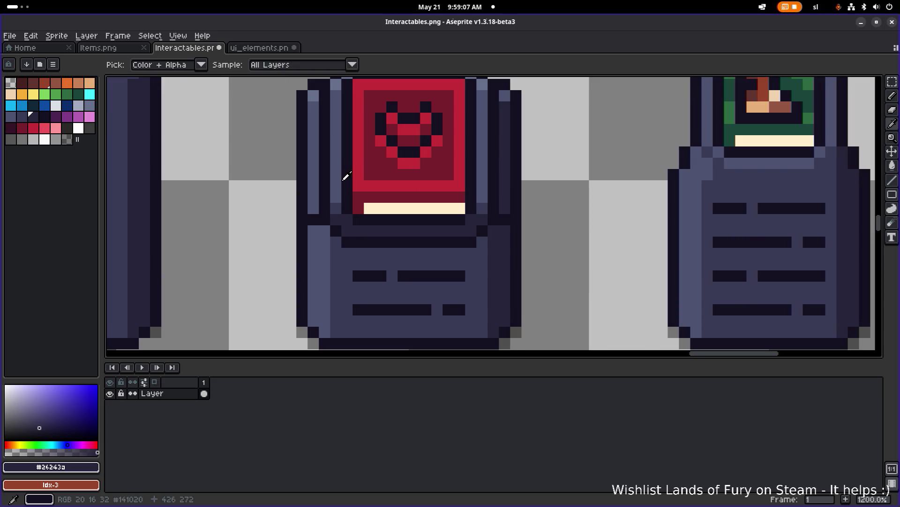
{"action": "left_click", "coordinate": [347, 209], "text": "alt"}
{"action": "left_click", "coordinate": [346, 220], "text": "alt"}
Switch to the contiguous Paint Bucket and shift the view toward the right-hand pedestals
{"action": "key", "text": "g"}
{"action": "scroll", "coordinate": [493, 187], "scroll_direction": "down", "scroll_amount": 6}
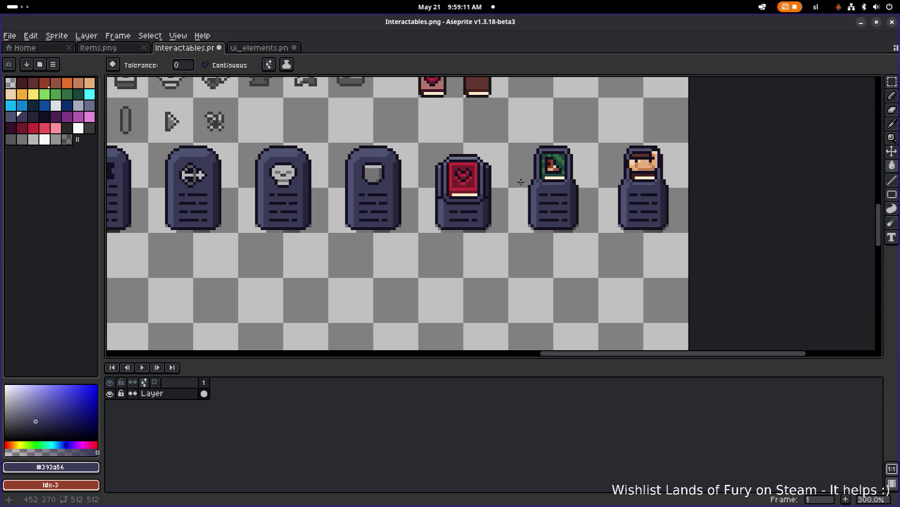
{"action": "scroll", "coordinate": [521, 182], "scroll_direction": "down", "scroll_amount": 1}
{"action": "scroll", "coordinate": [510, 184], "scroll_direction": "up", "scroll_amount": 6}
{"action": "scroll", "coordinate": [518, 181], "scroll_direction": "down", "scroll_amount": 5}
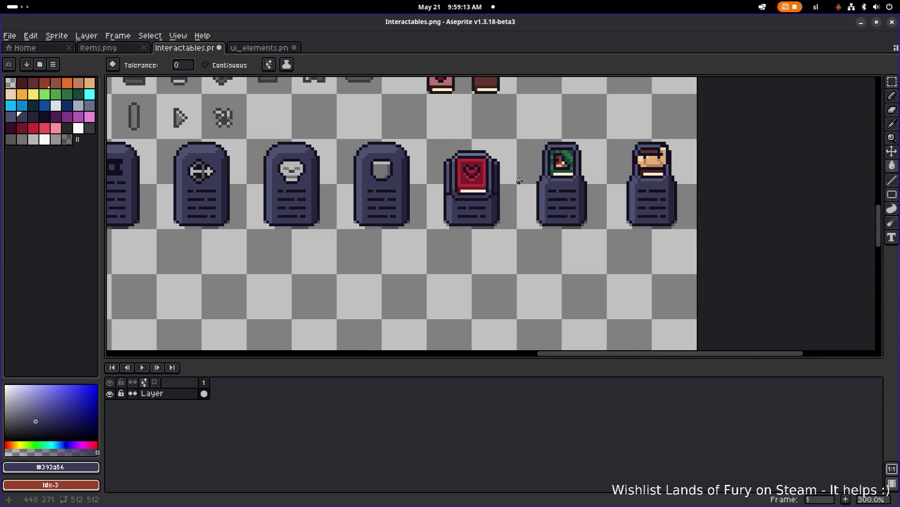
{"action": "left_click_drag", "start_coordinate": [524, 181], "coordinate": [442, 194]}
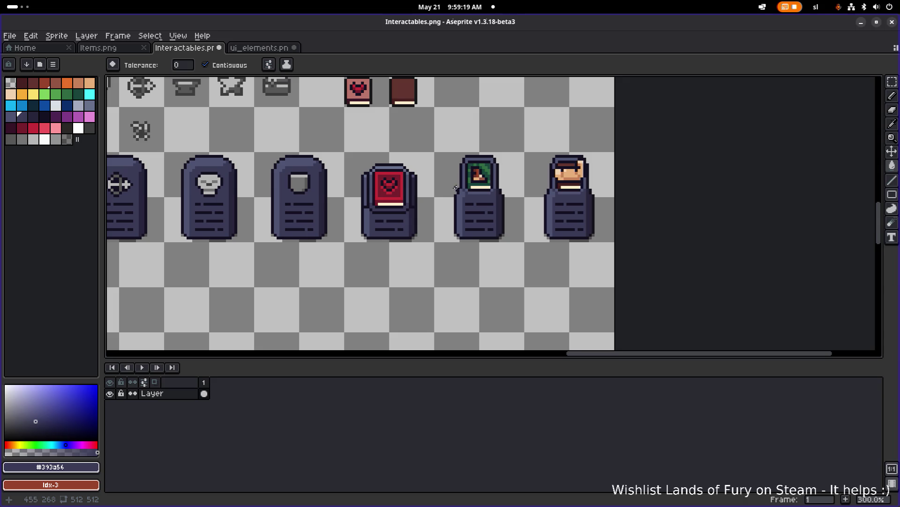
{"action": "scroll", "coordinate": [438, 177], "scroll_direction": "up", "scroll_amount": 1}
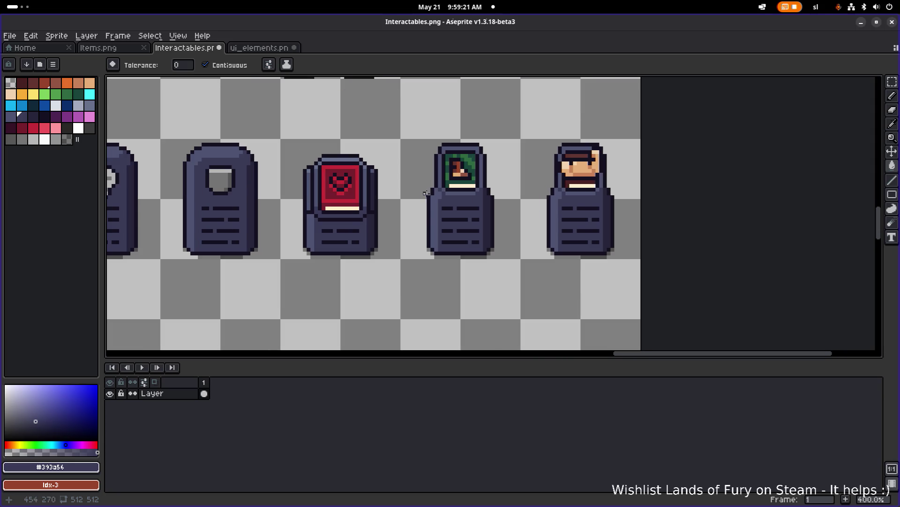
Box-select the green-hooded figure and face portrait pedestals and delete them
{"action": "key", "text": "m"}
{"action": "mouse_move", "coordinate": [402, 268]}
{"action": "left_mouse_down"}
{"action": "mouse_move", "coordinate": [583, 136]}
{"action": "mouse_move", "coordinate": [624, 121]}
{"action": "left_mouse_up"}
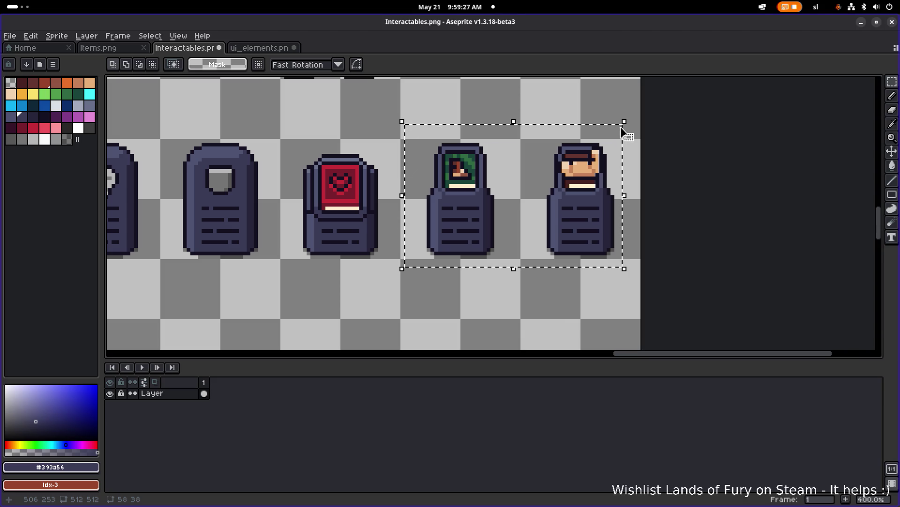
{"action": "key", "text": "Delete"}
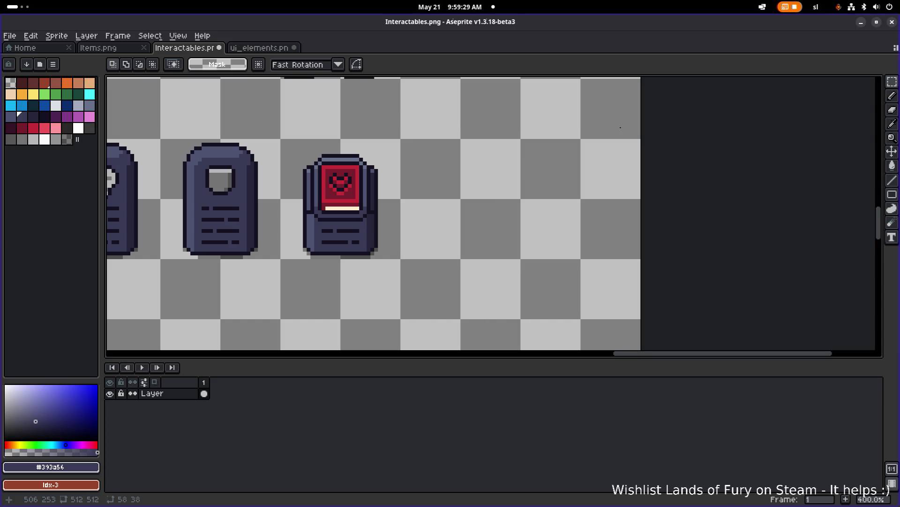
{"action": "scroll", "coordinate": [487, 188], "scroll_direction": "down", "scroll_amount": 2}
{"action": "scroll", "coordinate": [487, 188], "scroll_direction": "up", "scroll_amount": 2}
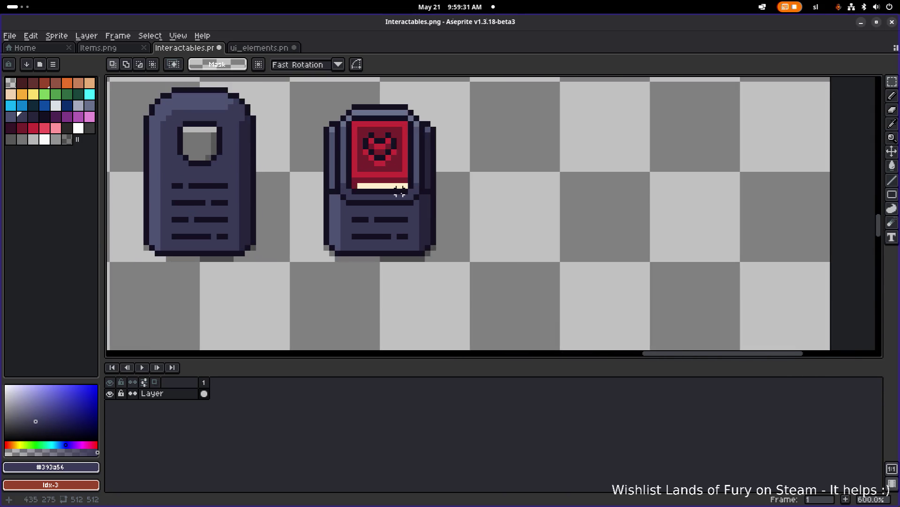